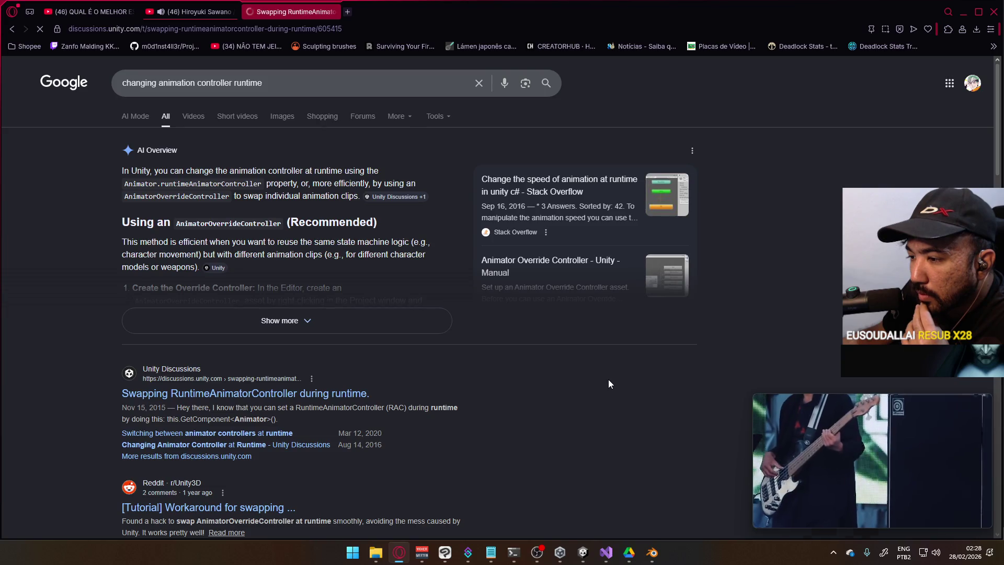
# Read the forum thread on swapping RuntimeAnimatorController at runtime, close it, and go back to PlayerScript.cs.
pyautogui.scroll(-3, 496, 360)
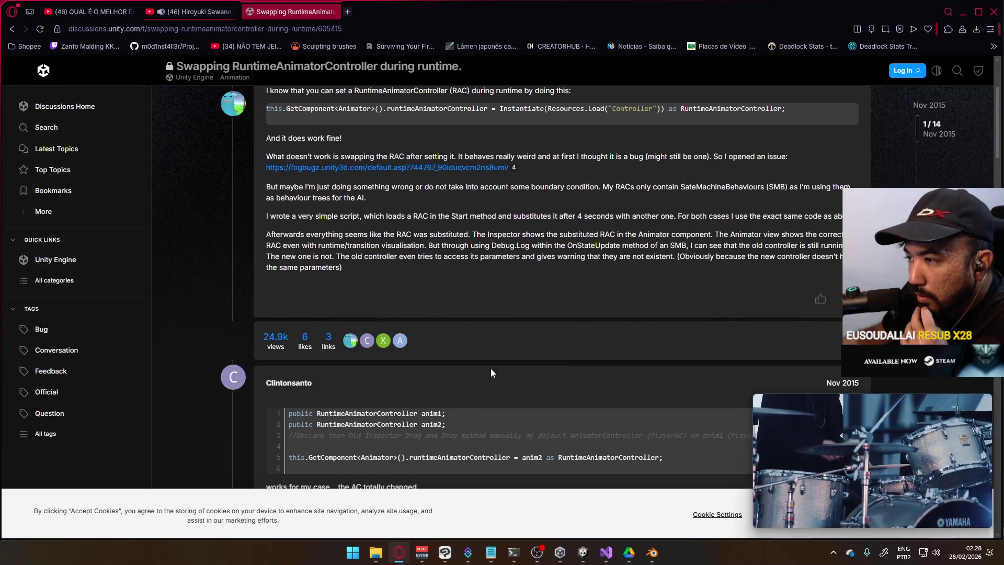
pyautogui.scroll(-2, 491, 369)
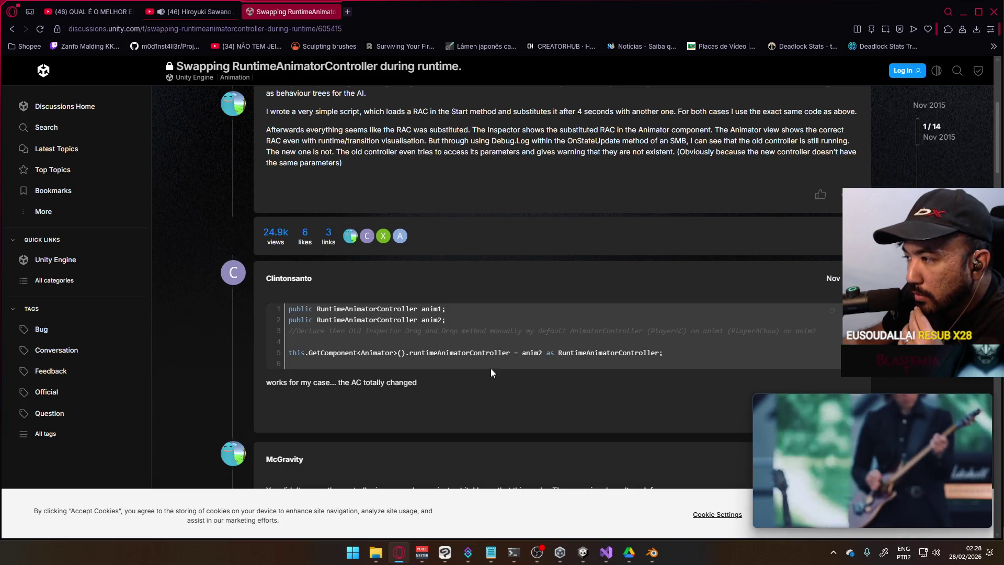
pyautogui.scroll(-2, 490, 372)
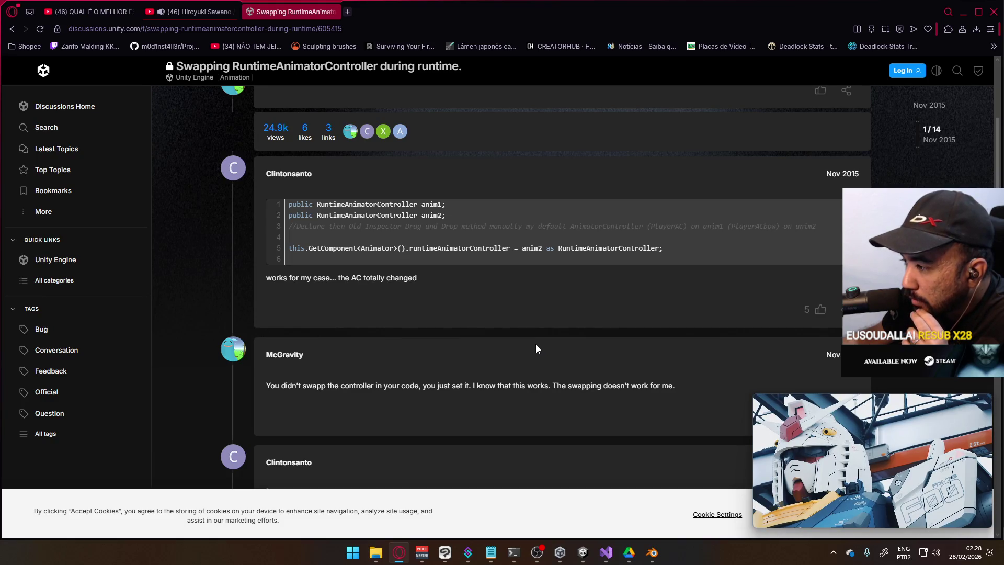
pyautogui.scroll(-3, 535, 349)
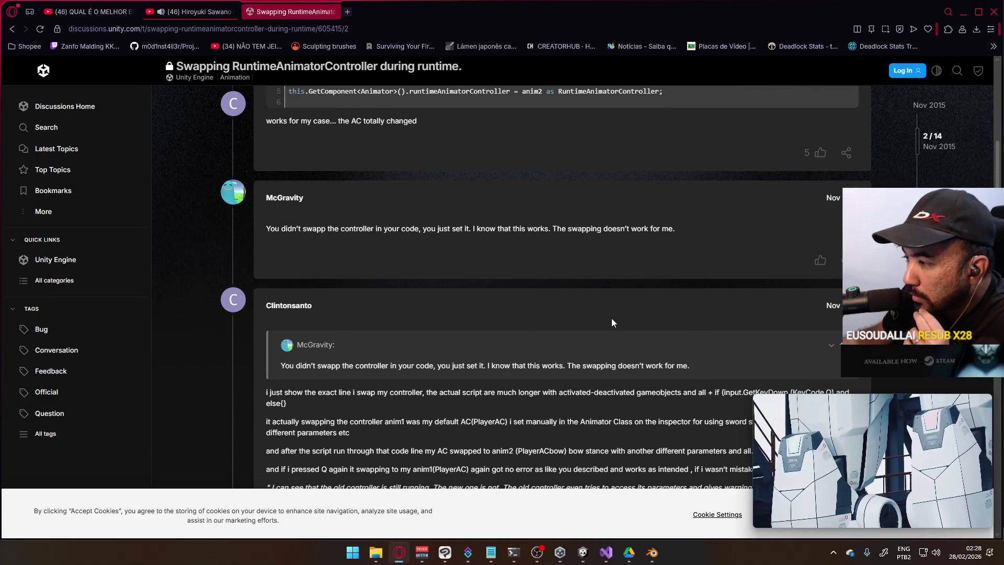
pyautogui.scroll(-2, 609, 321)
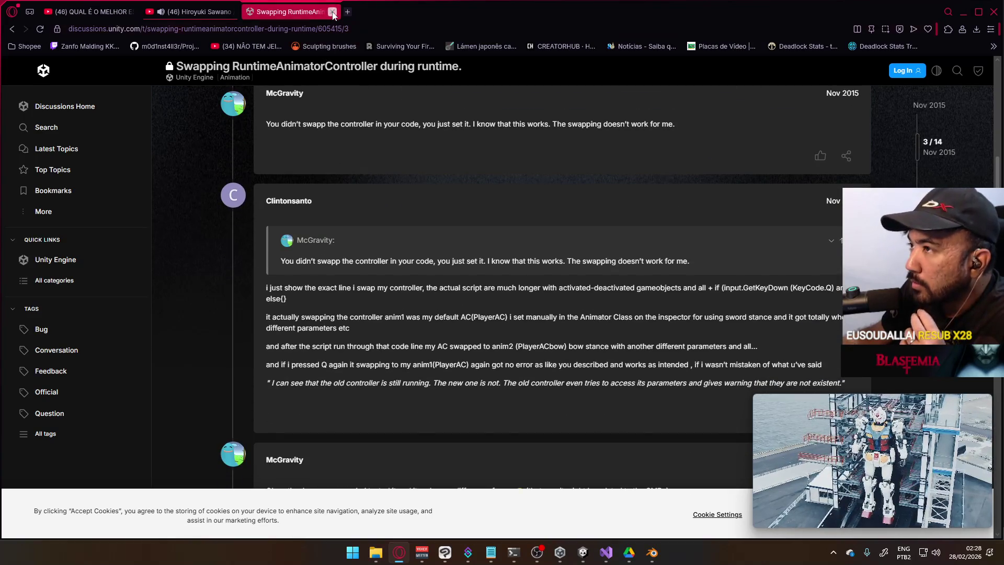
pyautogui.click(333, 11)
pyautogui.click(606, 552)
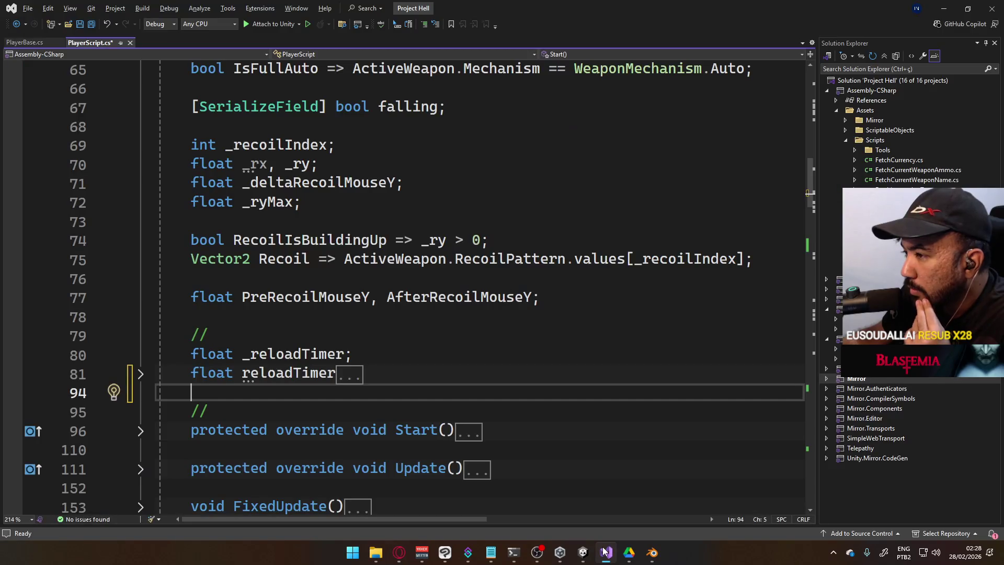
pyautogui.moveTo(583, 552)
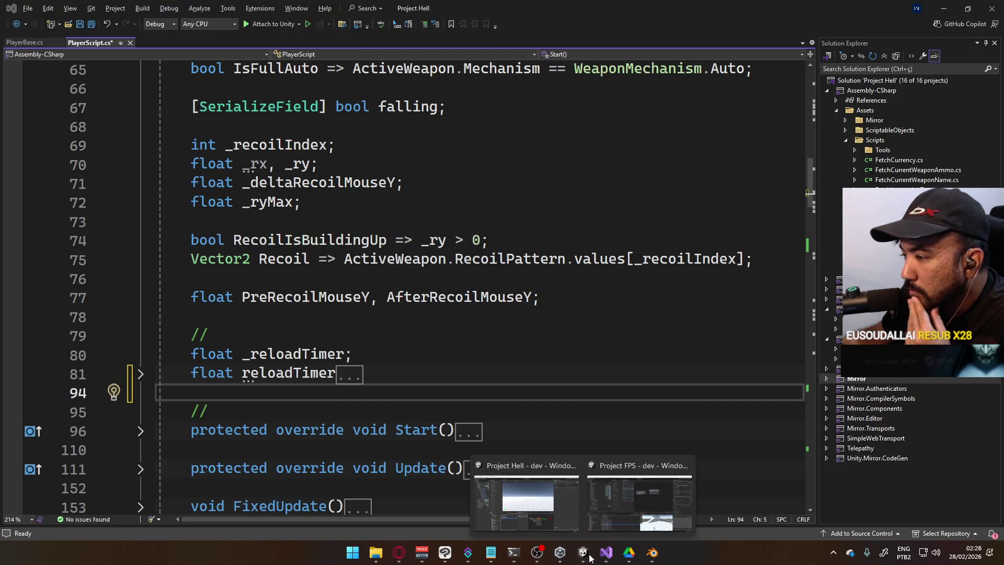
pyautogui.click(529, 508)
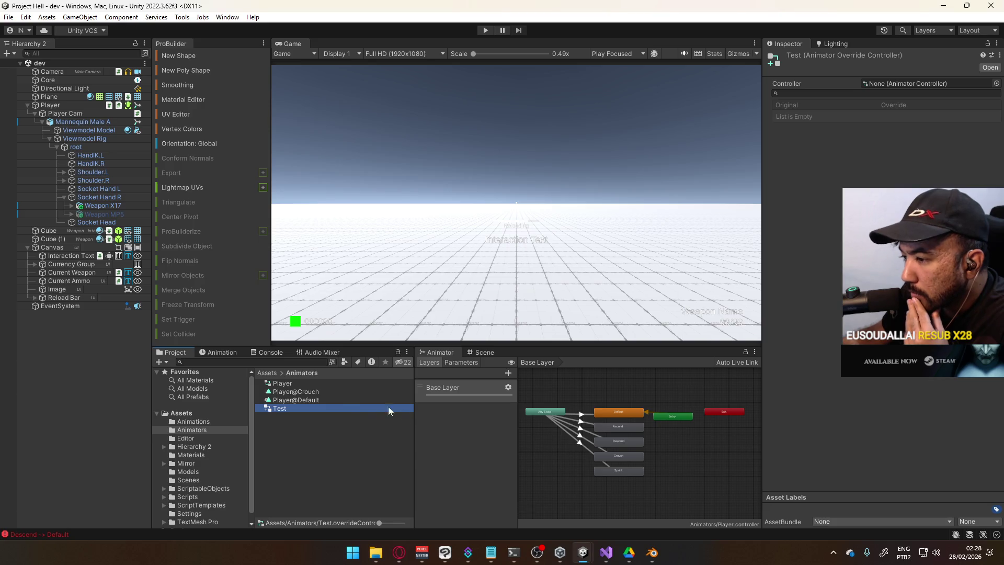
pyautogui.click(292, 386)
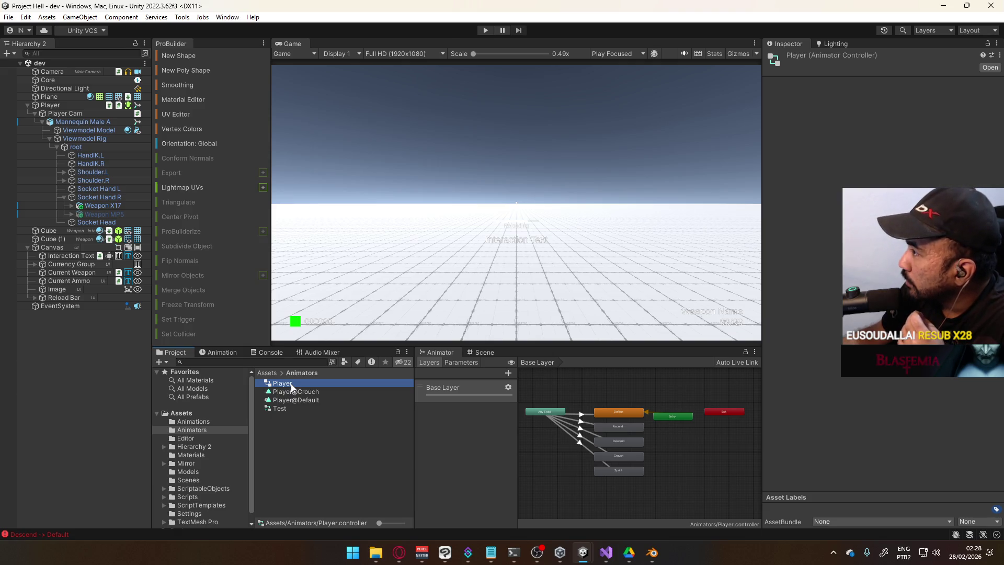
pyautogui.click(606, 552)
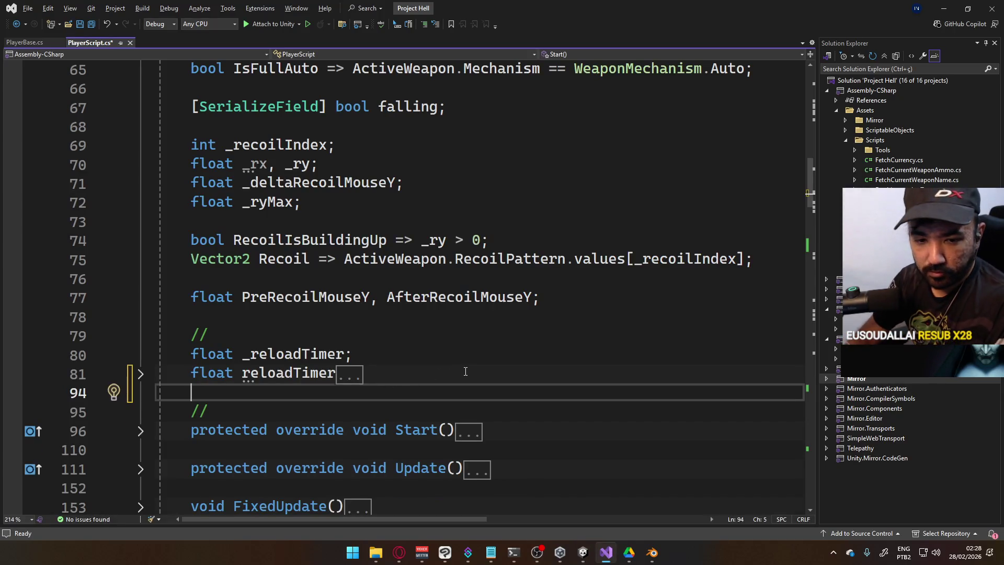
# Declare [SerializeField] AnimatorController _test; below the reload timer fields.
pyautogui.press('Return')
pyautogui.press('Return')
pyautogui.press('Up')
pyautogui.write('er')
pyautogui.press('Tab')
pyautogui.write('] Ani')
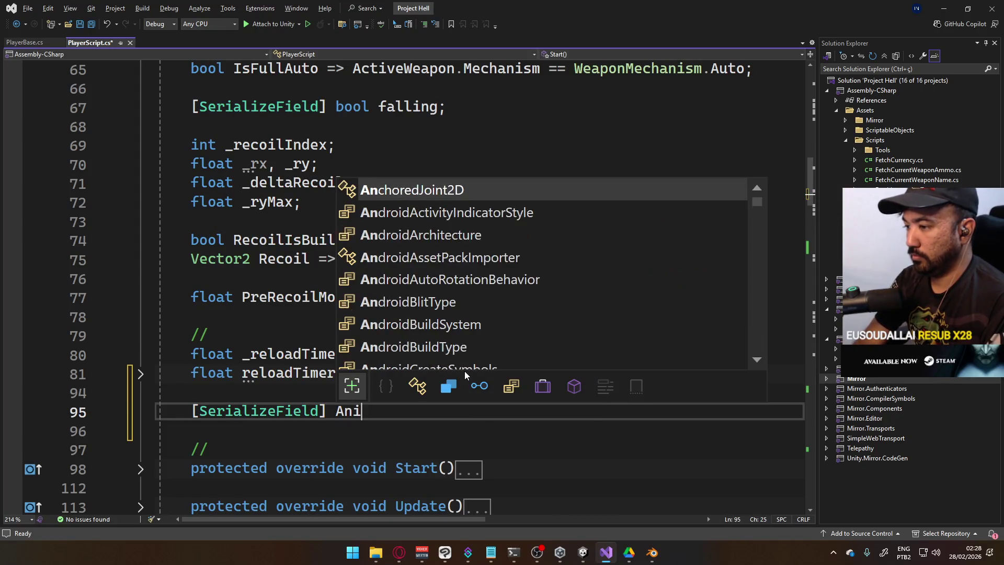
pyautogui.write('matorcon')
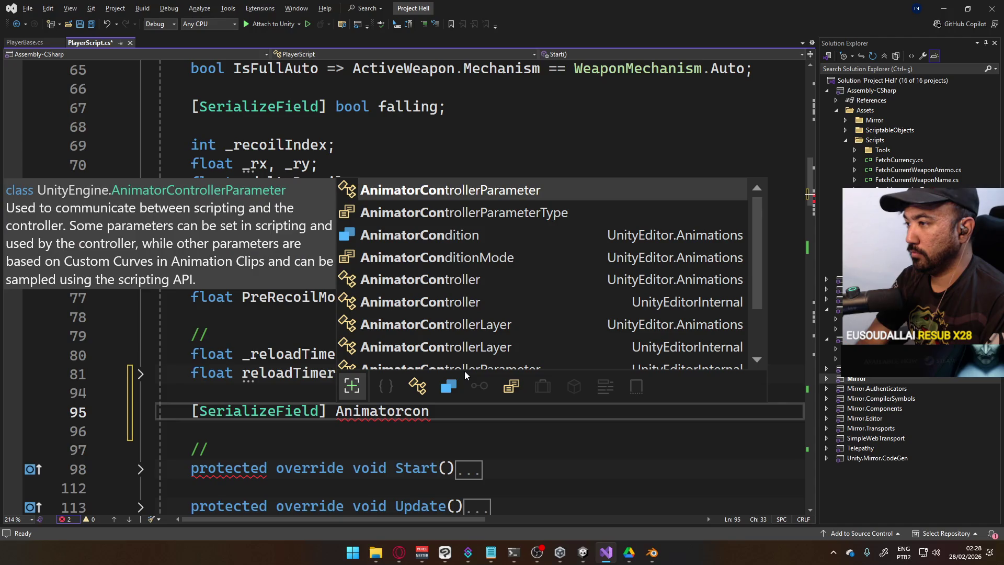
pyautogui.press('Down')
pyautogui.press('Down')
pyautogui.press('Down')
pyautogui.press('Down')
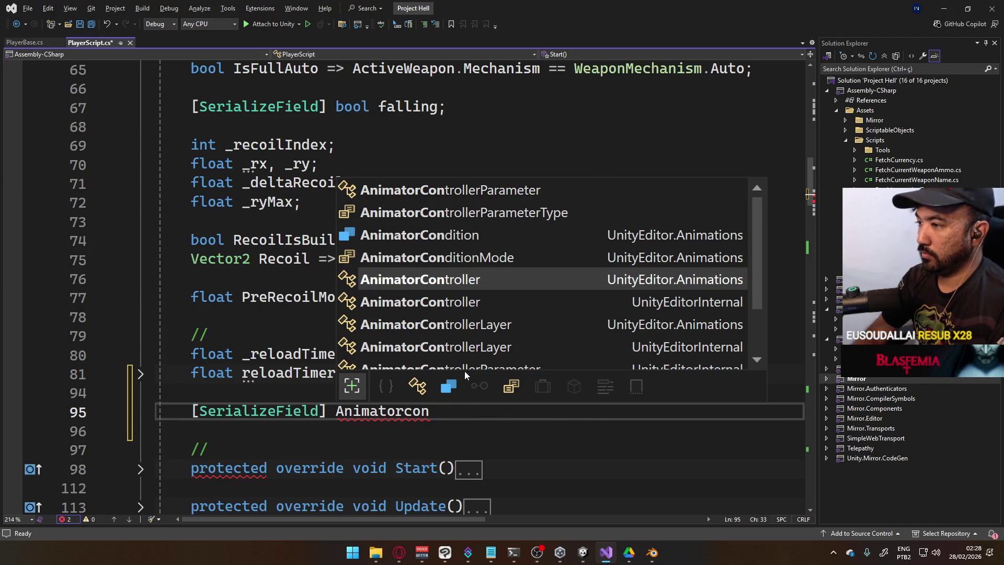
pyautogui.press('Tab')
pyautogui.write('_test;')
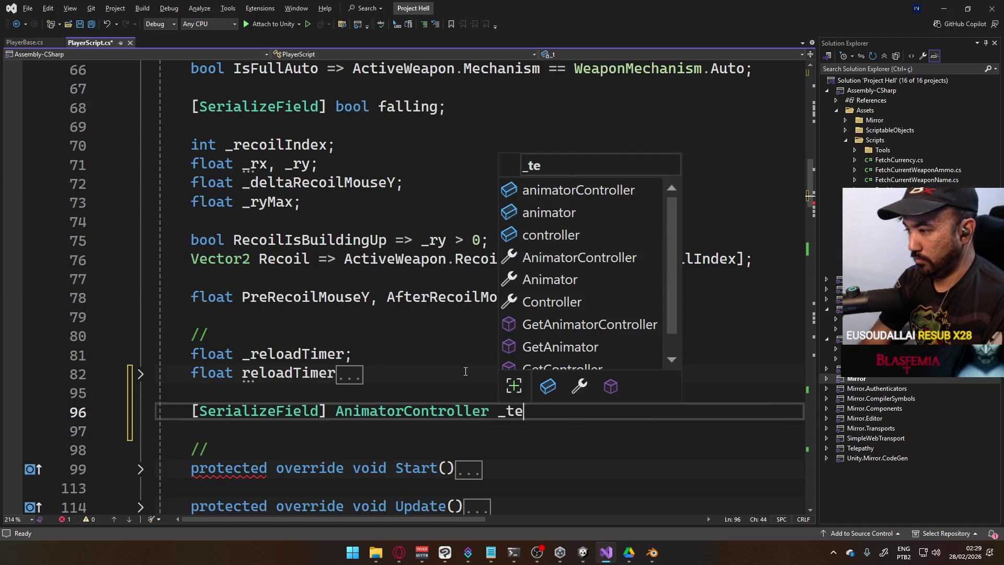
# Save PlayerScript.cs and look over the rest of the file.
pyautogui.hotkey('ctrl', 's')
pyautogui.scroll(-4, 428, 401)
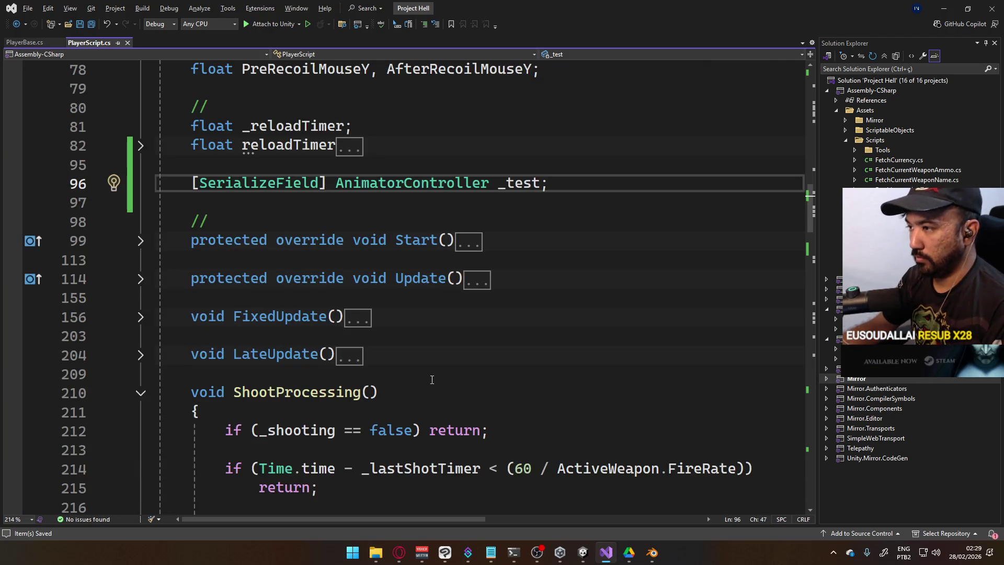
pyautogui.scroll(-18, 429, 375)
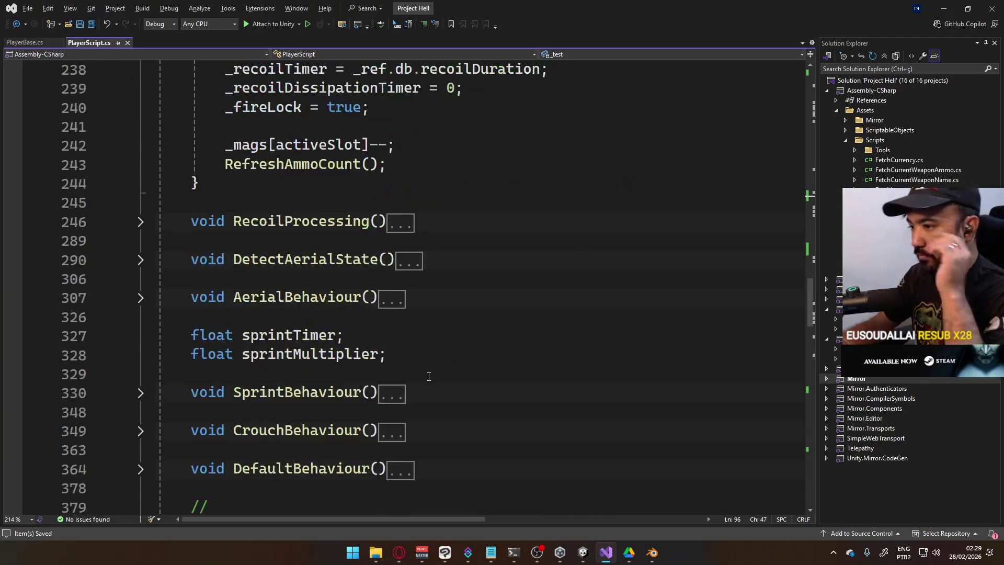
pyautogui.scroll(-20, 427, 377)
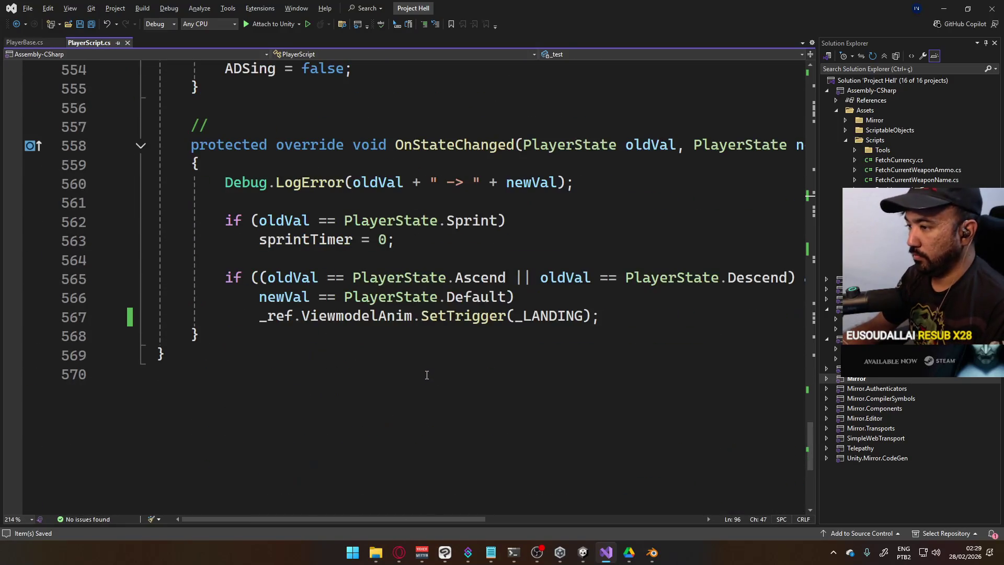
pyautogui.scroll(2, 420, 370)
pyautogui.scroll(3, 420, 369)
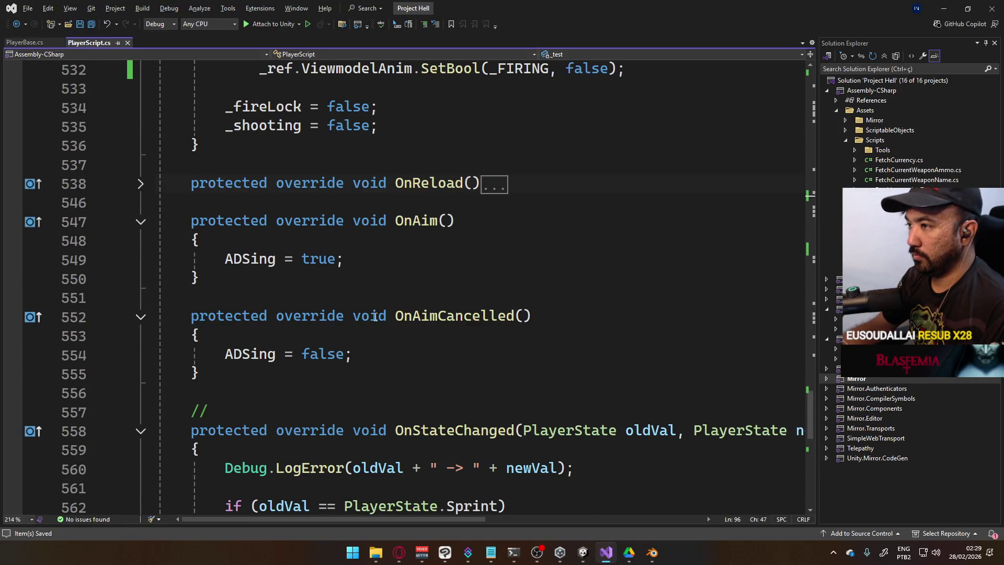
pyautogui.scroll(3, 375, 318)
pyautogui.scroll(4, 360, 311)
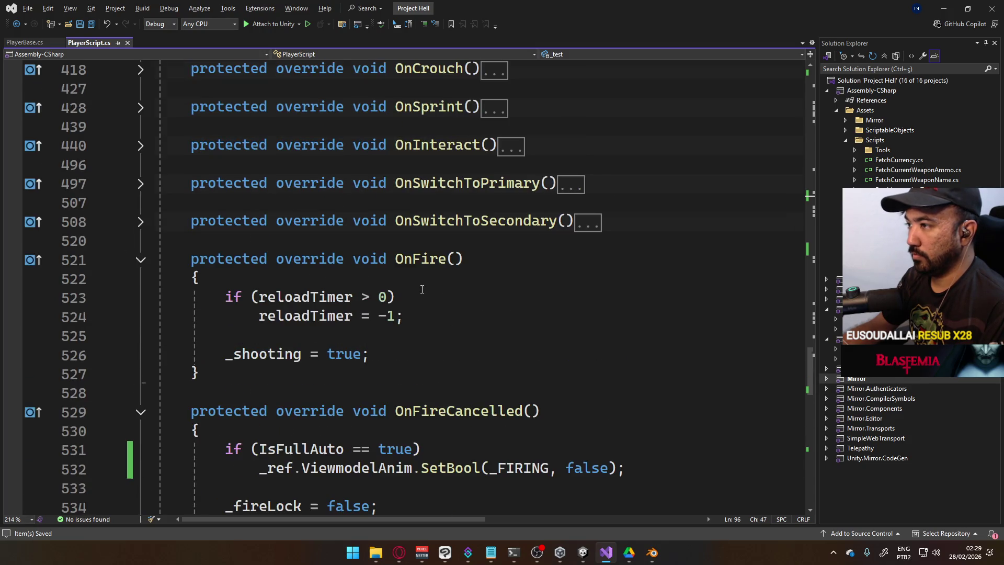
pyautogui.scroll(2, 390, 239)
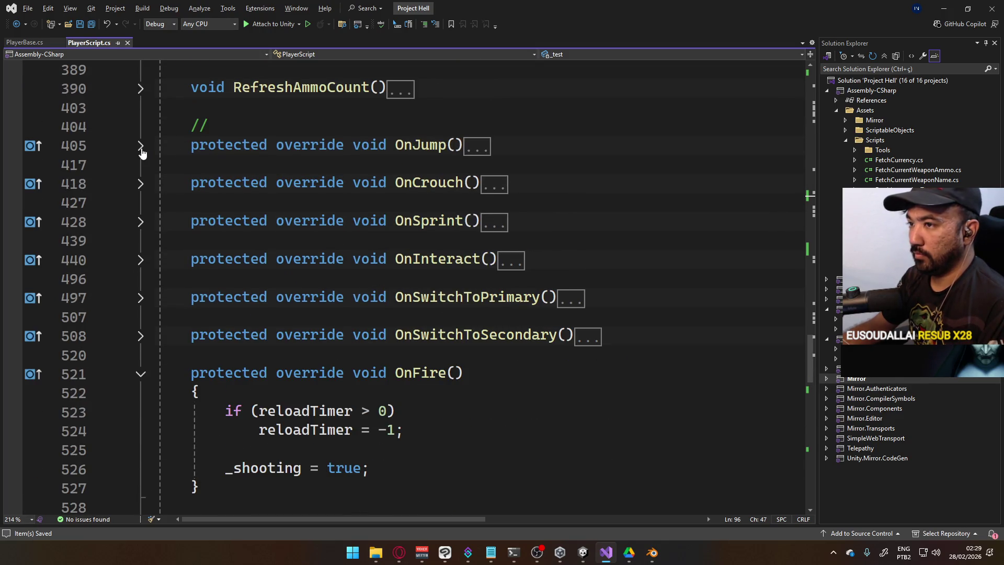
# In OnJump, assign _test to _ref.ViewmodelAnim.runtimeAnimatorController and save.
pyautogui.click(141, 147)
pyautogui.click(520, 262)
pyautogui.press('Return')
pyautogui.press('Return')
pyautogui.write('_')
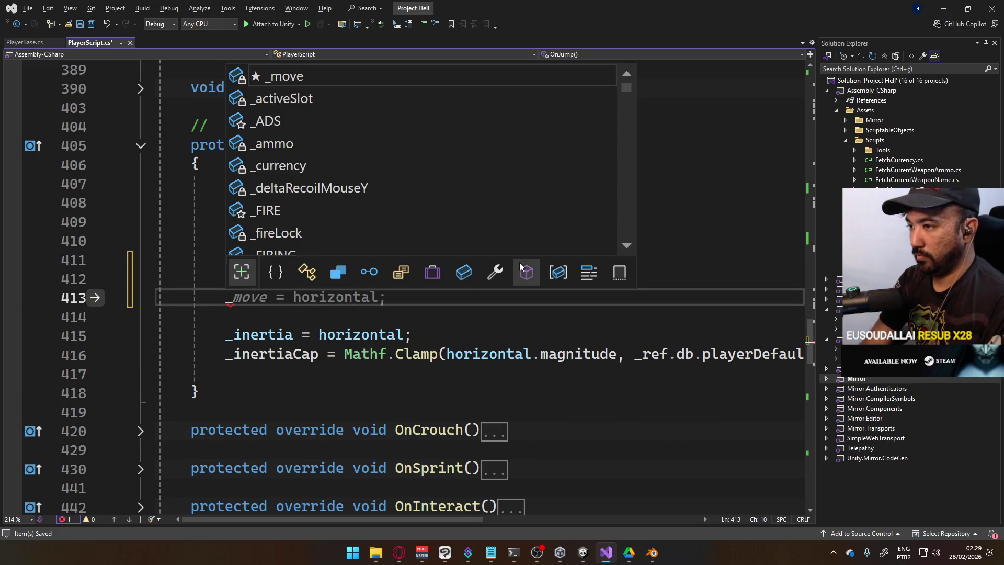
pyautogui.write('ref.vie')
pyautogui.press('Tab')
pyautogui.write('.')
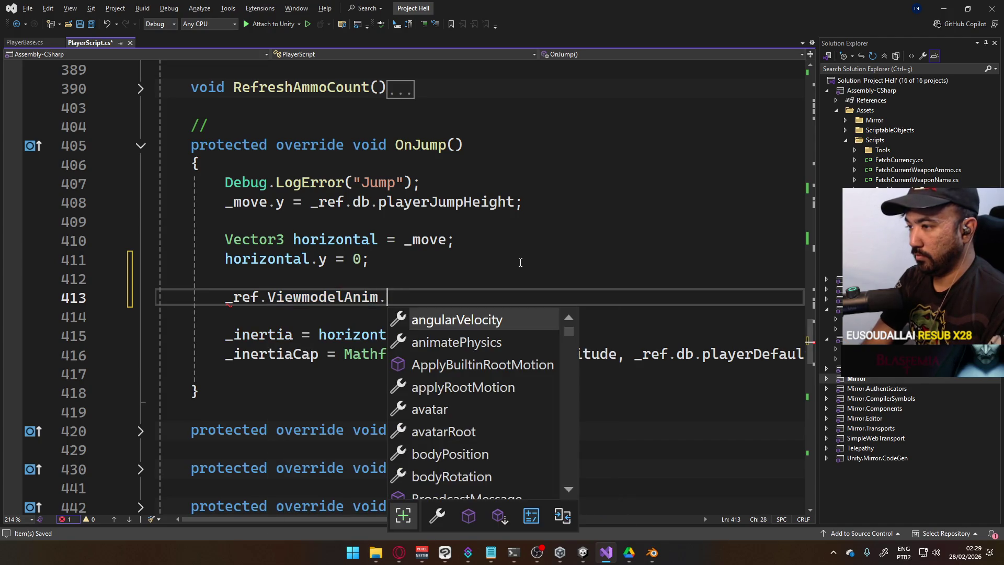
pyautogui.write('anim')
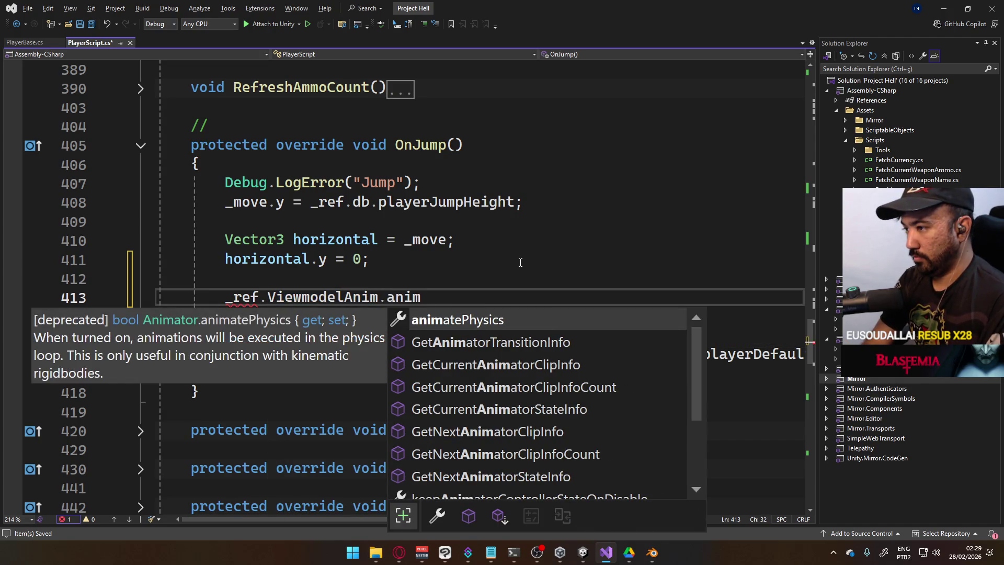
pyautogui.press('BackSpace')
pyautogui.press('BackSpace')
pyautogui.press('BackSpace')
pyautogui.write('contr')
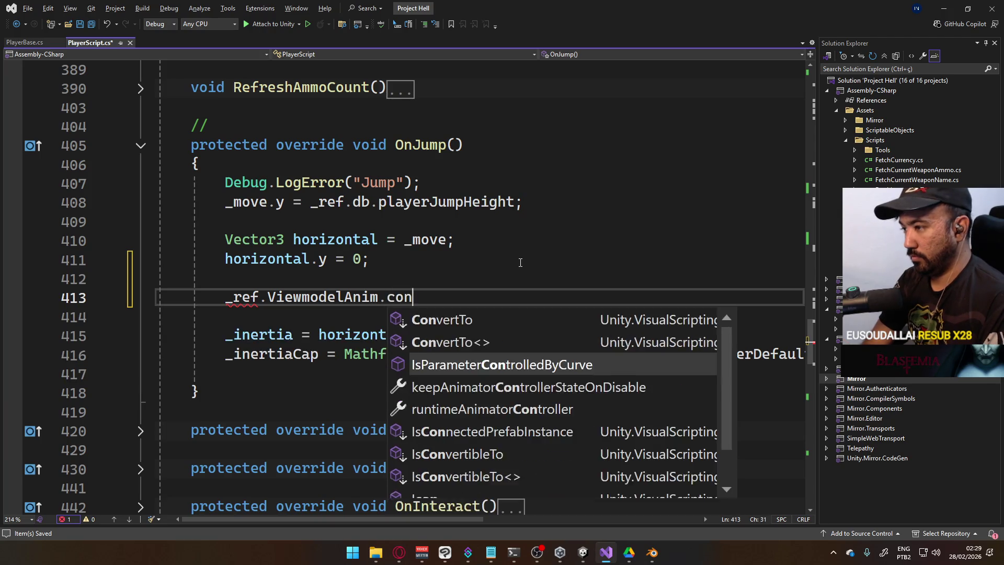
pyautogui.press('BackSpace')
pyautogui.press('BackSpace')
pyautogui.press('BackSpace')
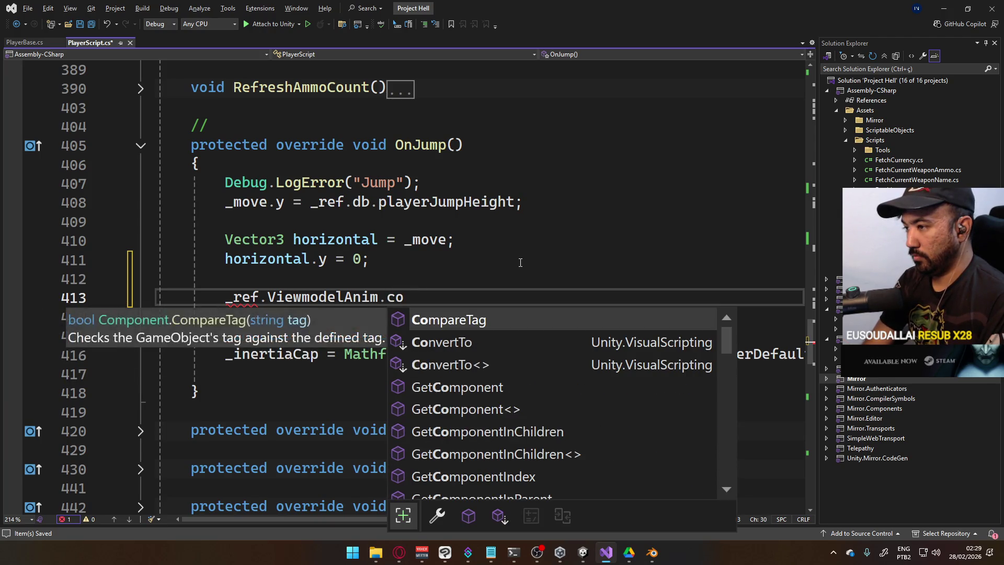
pyautogui.press('BackSpace')
pyautogui.press('BackSpace')
pyautogui.write('run')
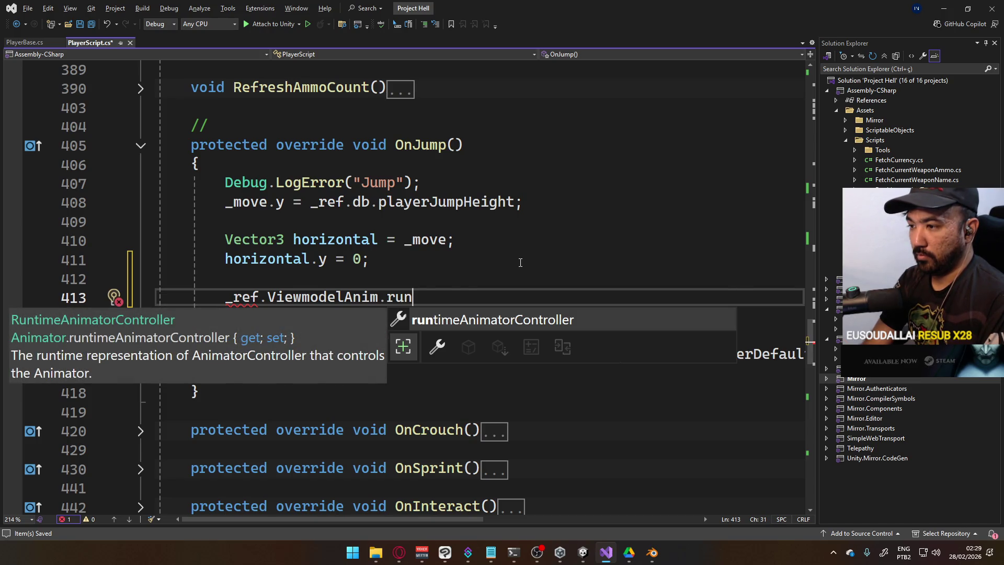
pyautogui.press('Tab')
pyautogui.write('_test;')
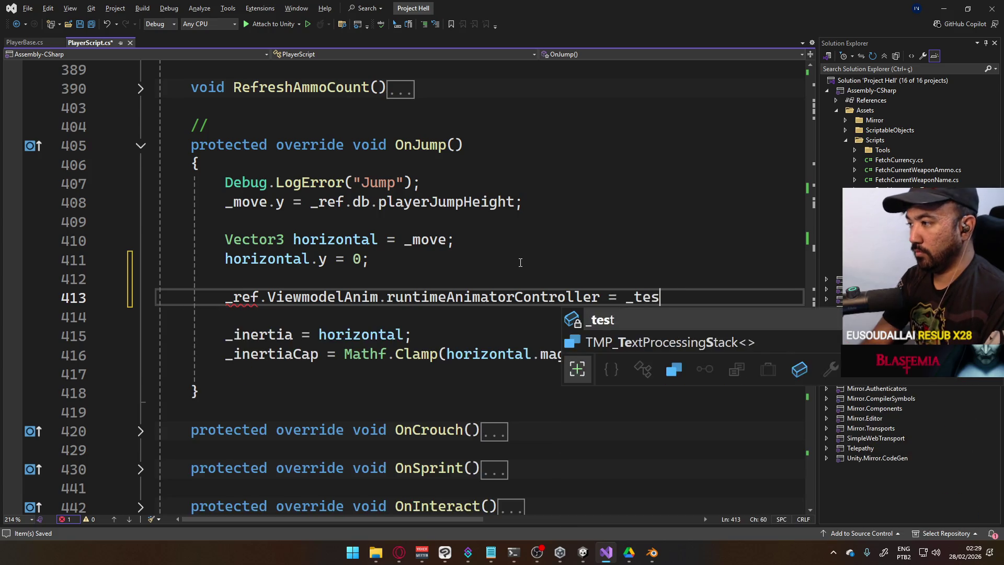
pyautogui.hotkey('ctrl', 's')
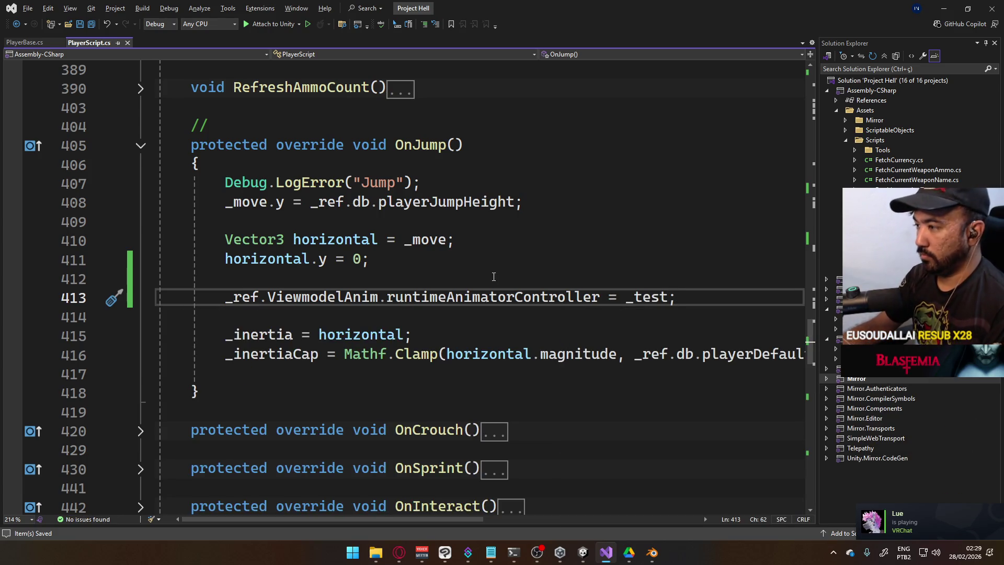
# Add if (_ref.ViewmodelAnim.runtimeAnimatorController != _test) above the assignment.
pyautogui.click(480, 280)
pyautogui.press('Return')
pyautogui.write('if (')
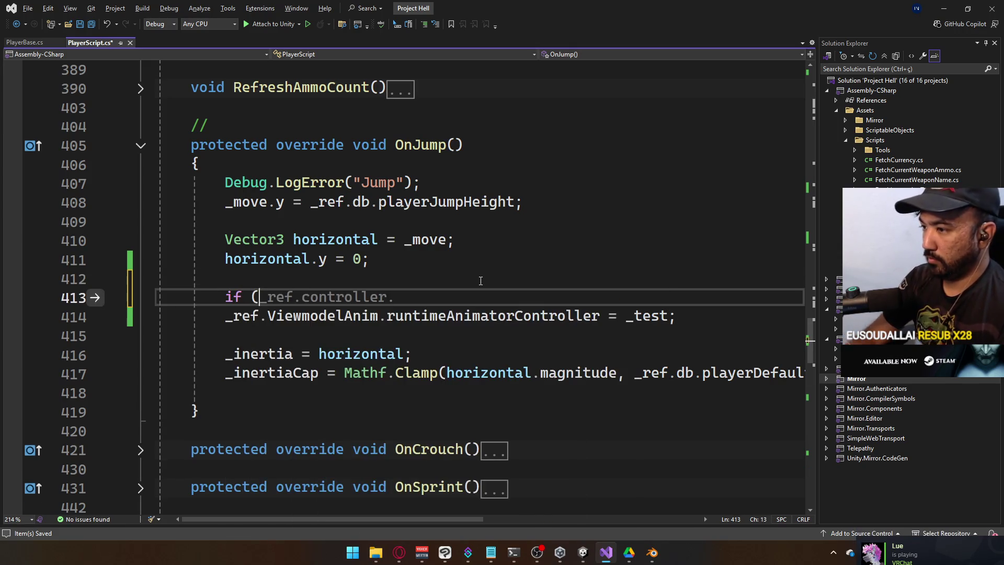
pyautogui.moveTo(600, 315); pyautogui.dragTo(227, 317)
pyautogui.moveTo(673, 318)
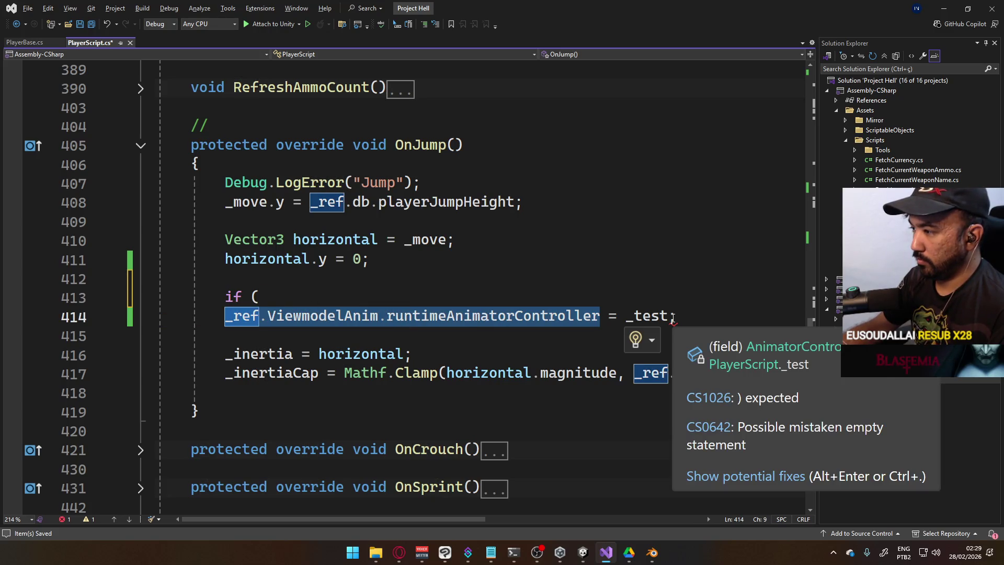
pyautogui.hotkey('ctrl', 'c')
pyautogui.click(567, 296)
pyautogui.hotkey('ctrl', 'v')
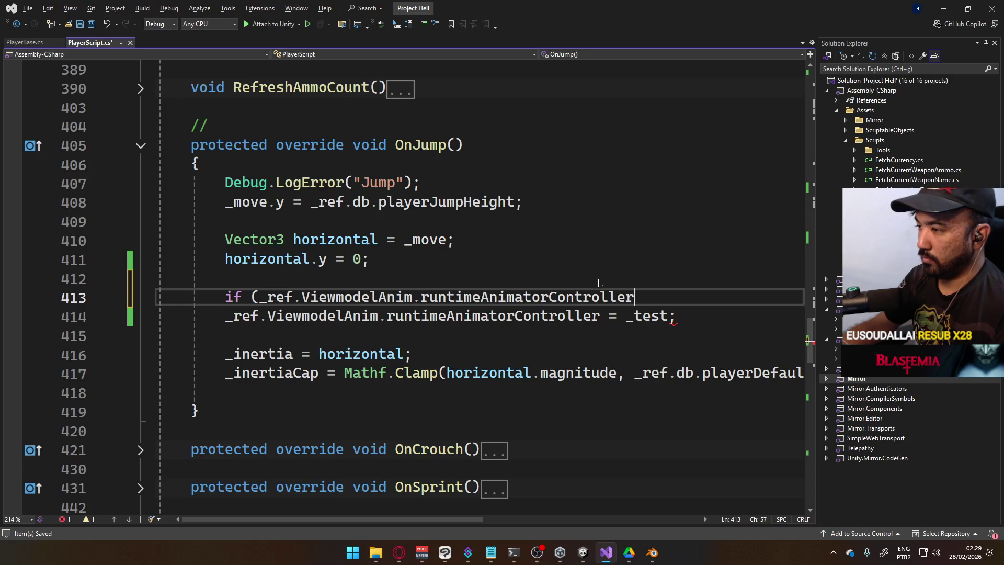
pyautogui.write(' != _test)')
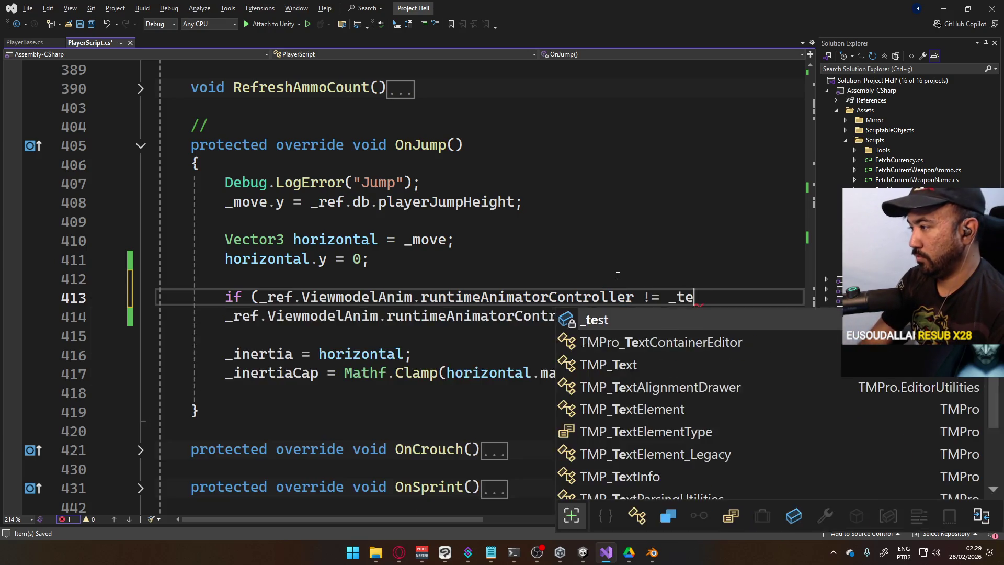
# Indent the assignment under the new if condition and save PlayerScript.cs.
pyautogui.click(236, 326)
pyautogui.press('Tab')
pyautogui.click(419, 260)
pyautogui.hotkey('ctrl', 's')
pyautogui.scroll(10, 432, 272)
pyautogui.scroll(20, 432, 272)
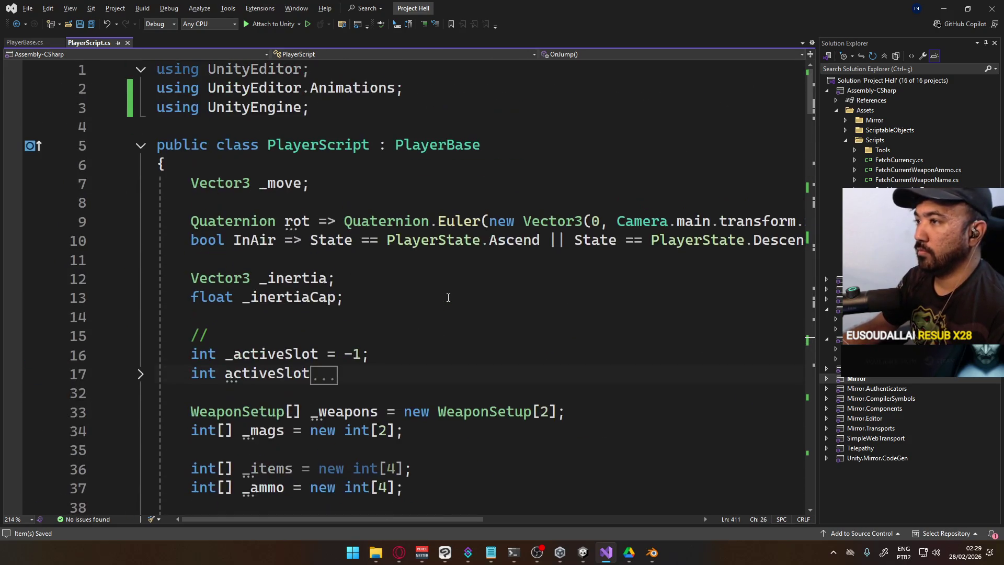
pyautogui.scroll(-17, 448, 297)
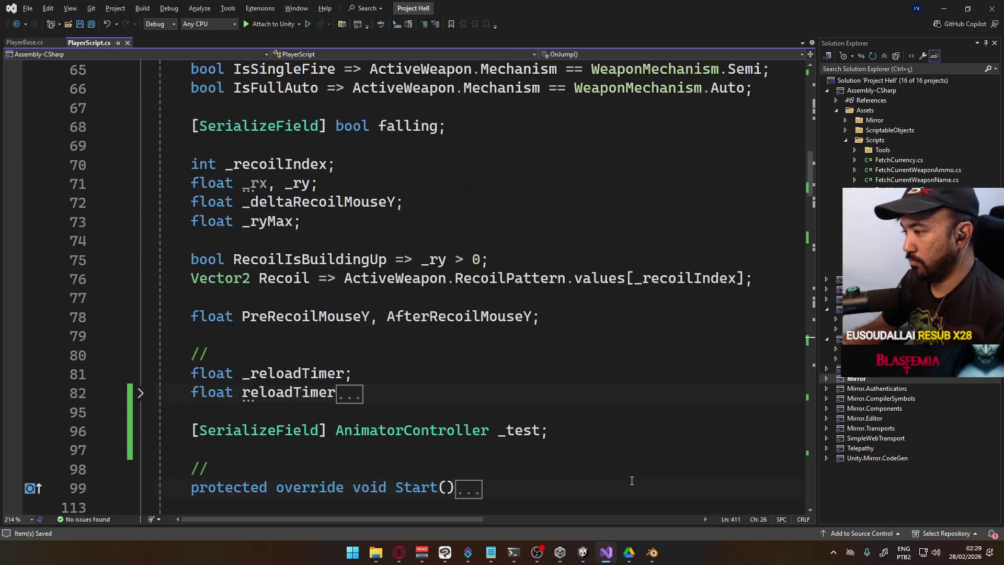
pyautogui.moveTo(583, 552)
pyautogui.click(622, 500)
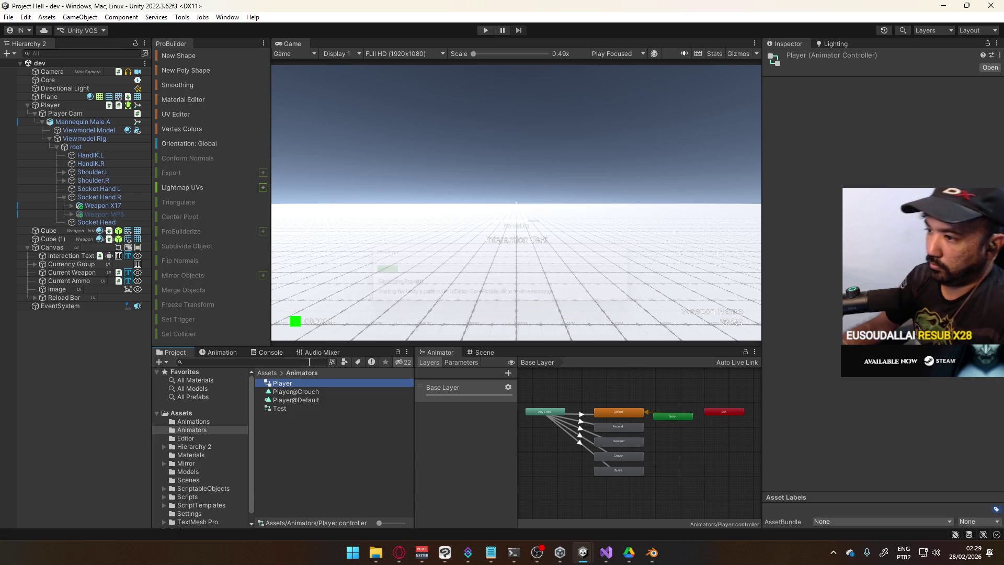
# Set the Test override controller's base Controller to Viewmodel, replacing the initial Player choice.
pyautogui.click(283, 413)
pyautogui.moveTo(296, 384)
pyautogui.mouseDown()
pyautogui.moveTo(680, 219)
pyautogui.moveTo(930, 84)
pyautogui.mouseUp()
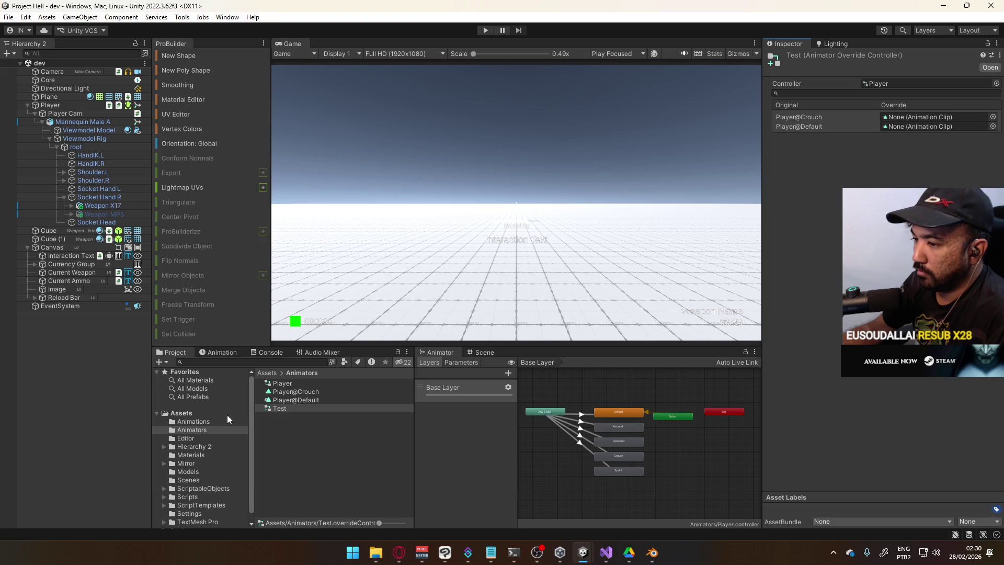
pyautogui.click(83, 122)
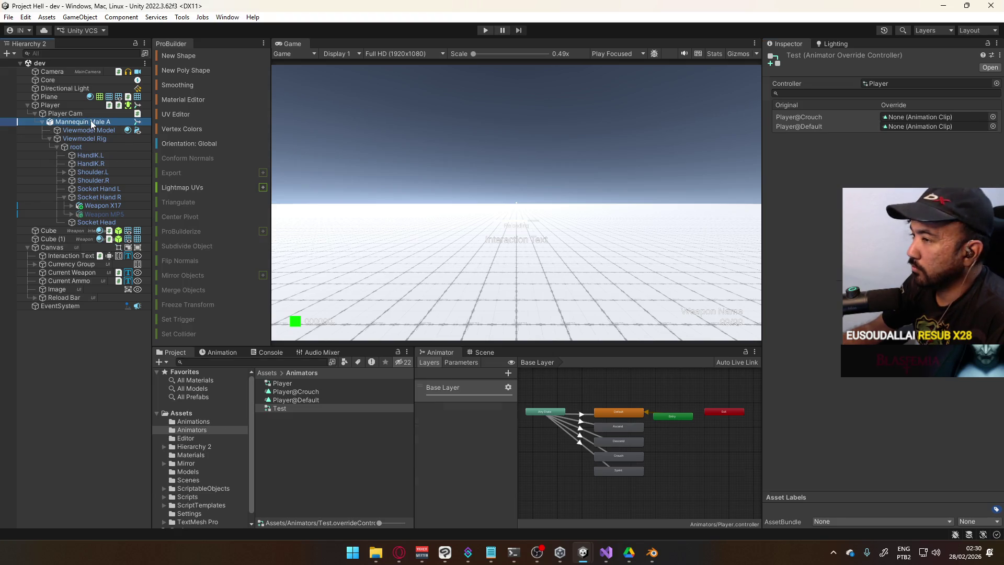
pyautogui.click(296, 409)
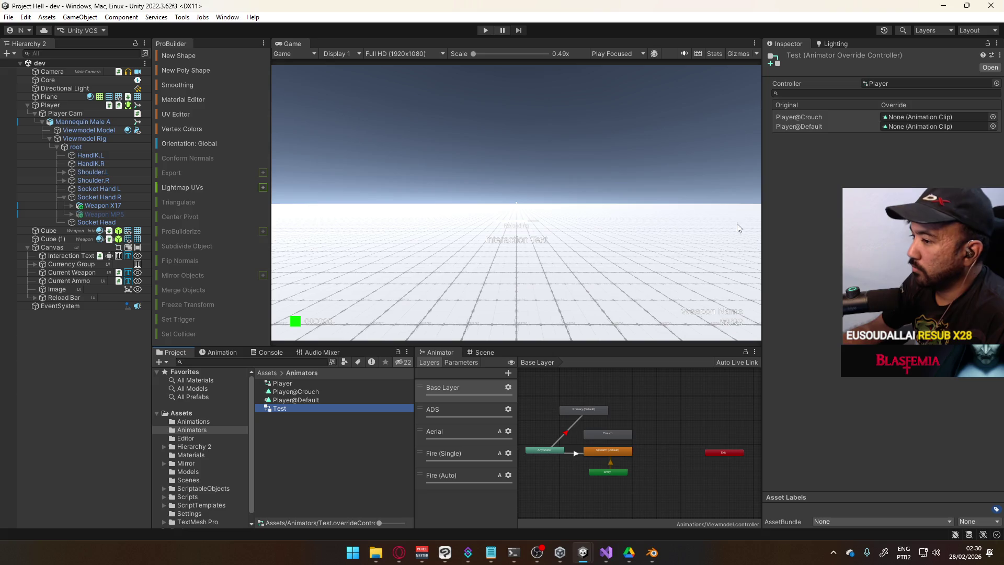
pyautogui.click(996, 83)
pyautogui.doubleClick(834, 128)
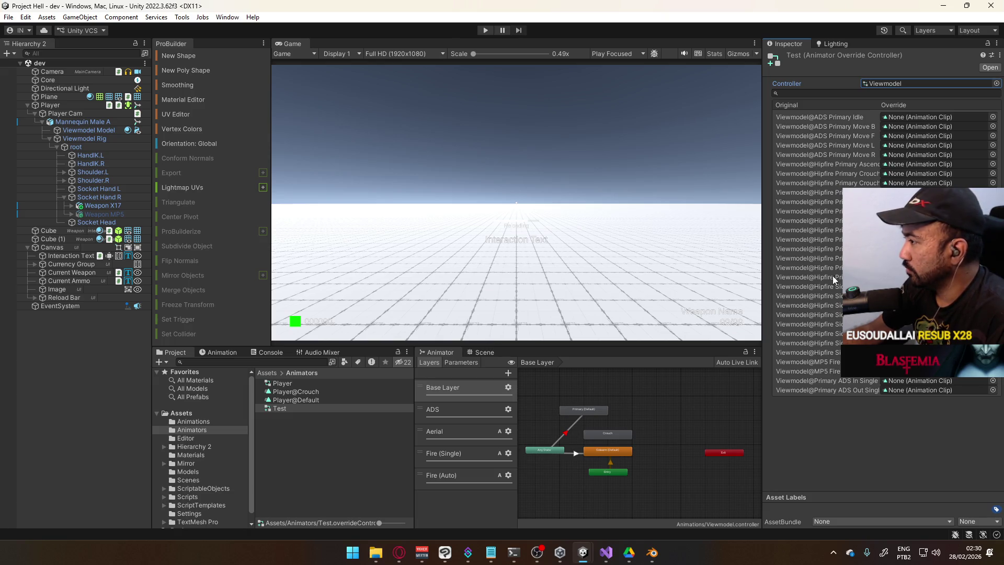
pyautogui.moveTo(762, 277); pyautogui.dragTo(669, 283)
# Search 'sidearm' in the clip picker and assign sidearm clips to Test's Sidearm override slots, including Sidearm Idle.
pyautogui.click(992, 286)
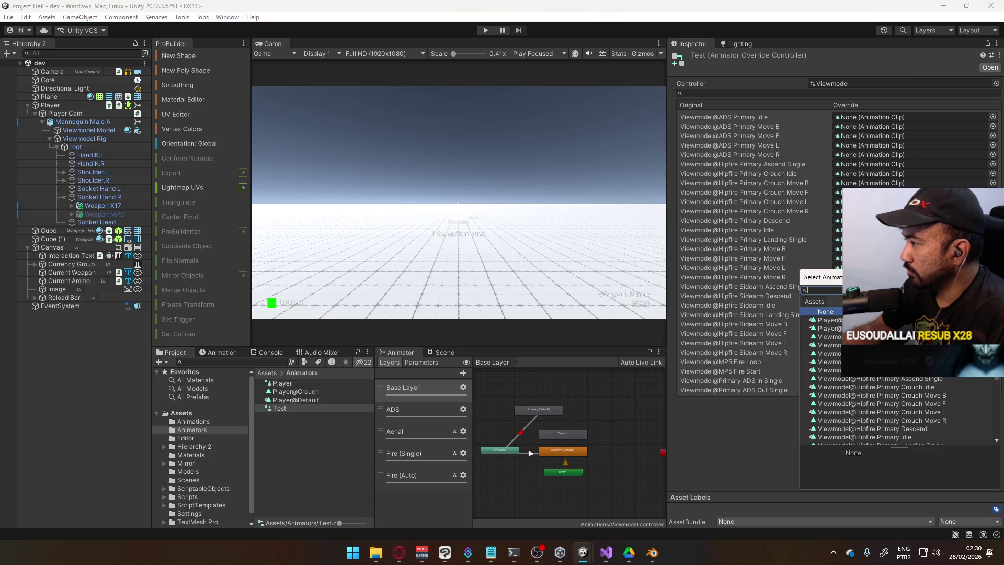
pyautogui.write('sidearm')
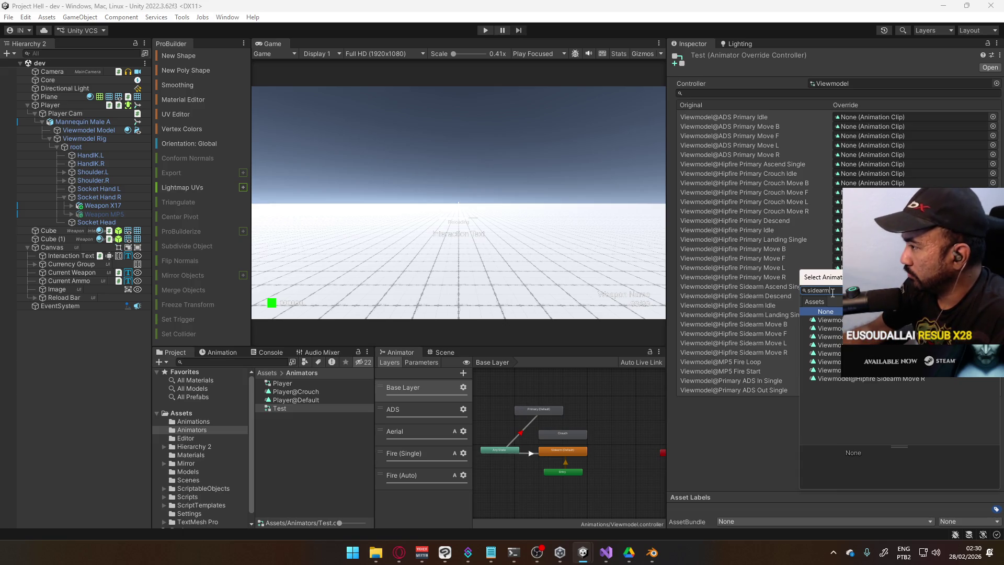
pyautogui.doubleClick(828, 320)
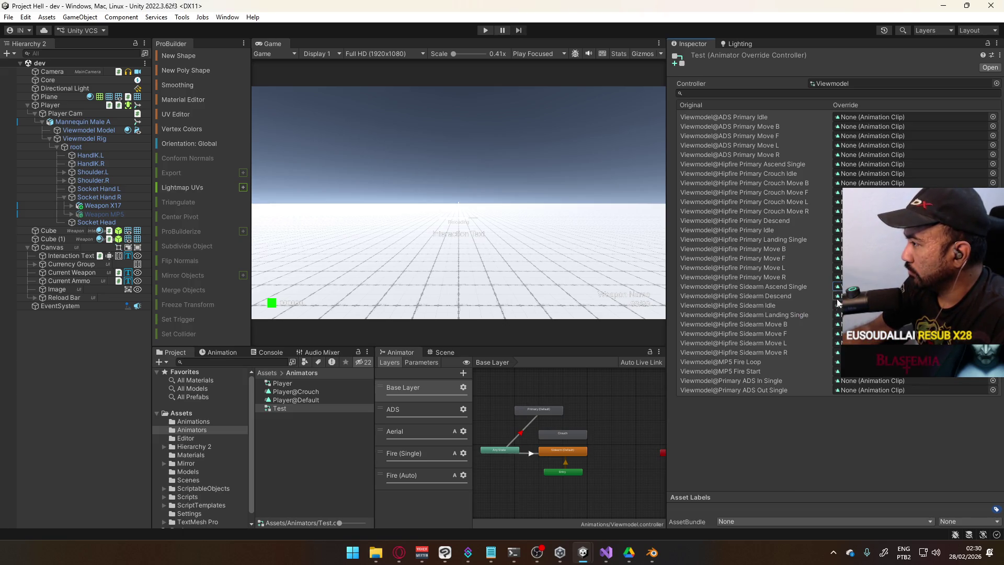
pyautogui.press('Return')
pyautogui.write('side')
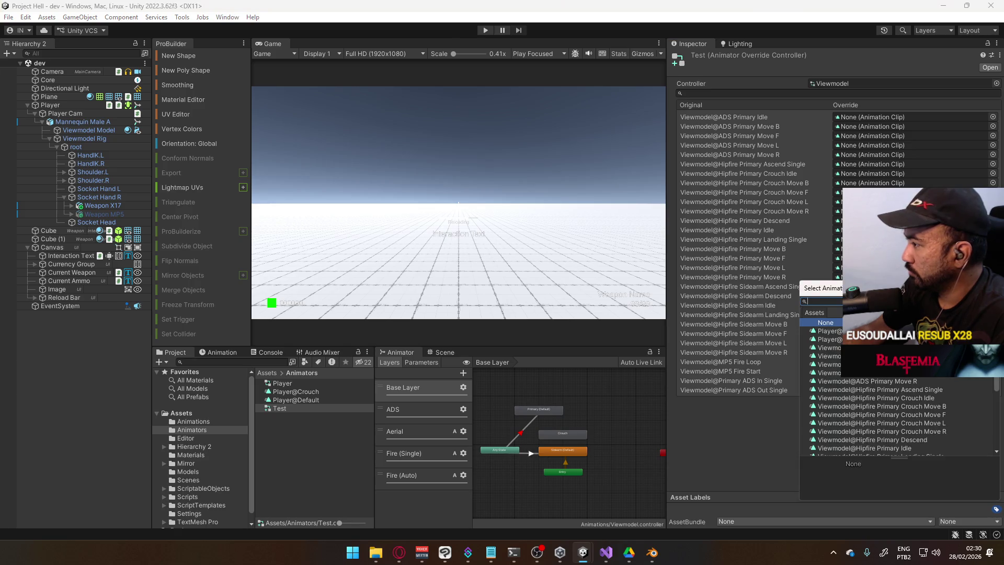
pyautogui.write('arm')
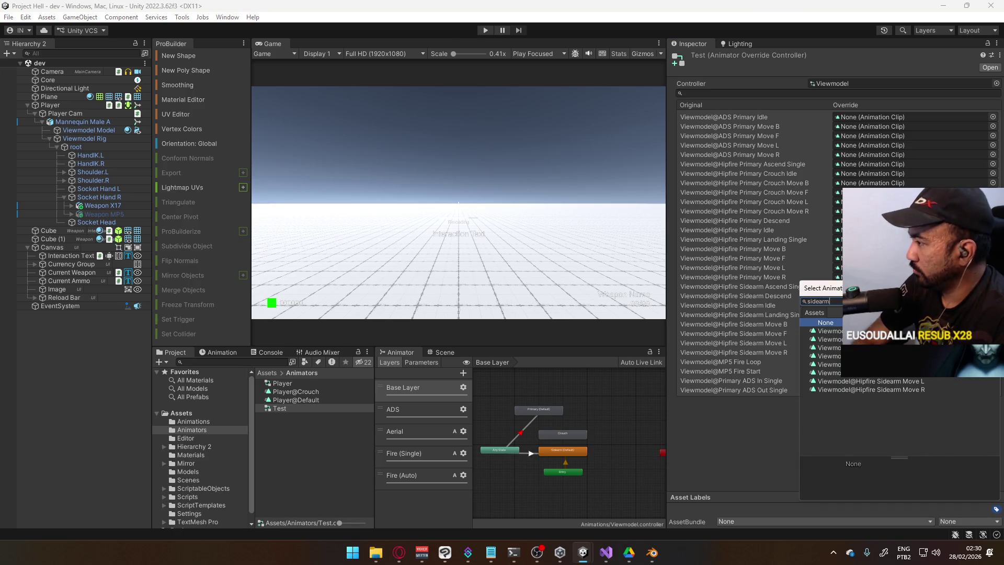
pyautogui.press('Down')
pyautogui.press('Return')
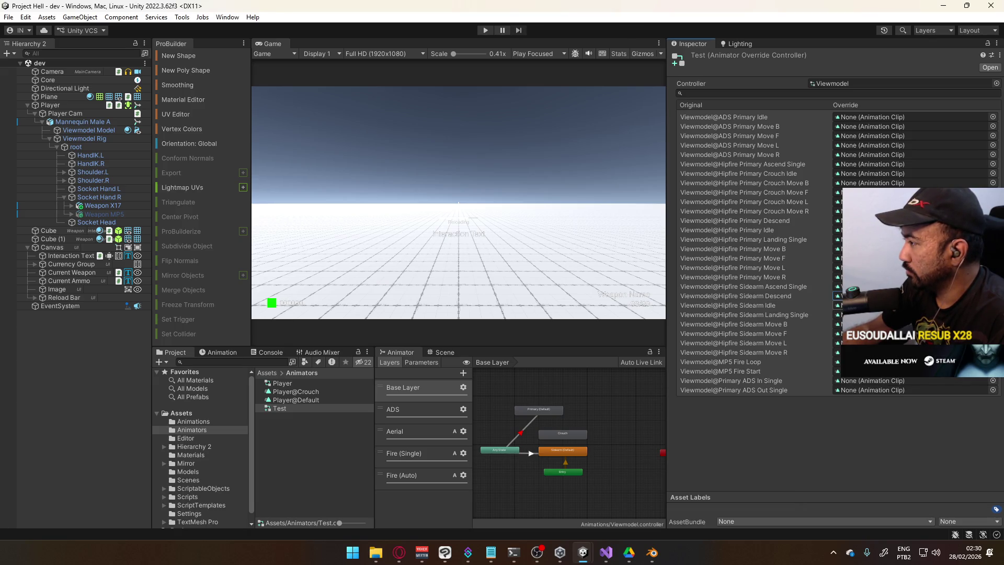
pyautogui.press('Return')
pyautogui.write('side')
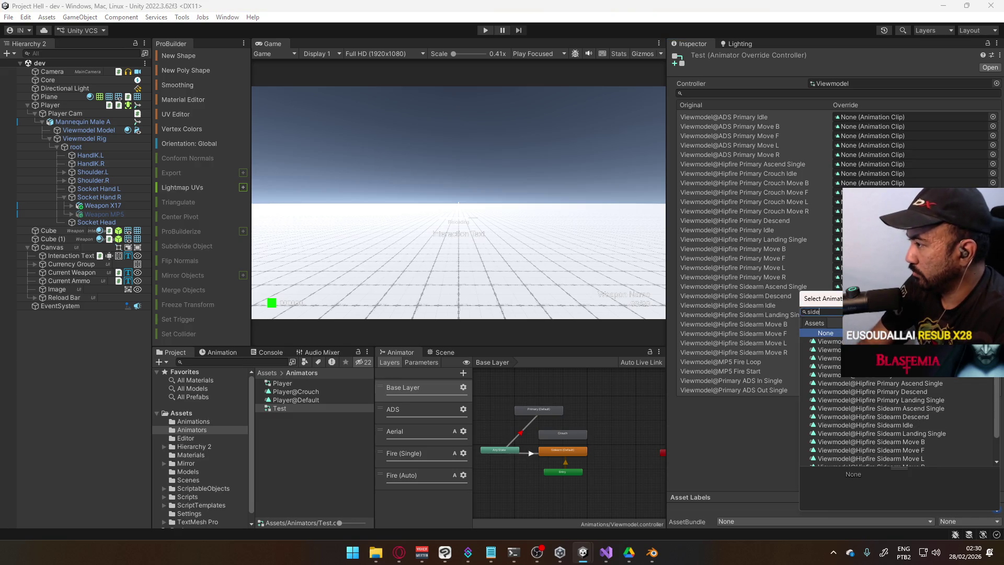
pyautogui.write('arm')
pyautogui.press('Down')
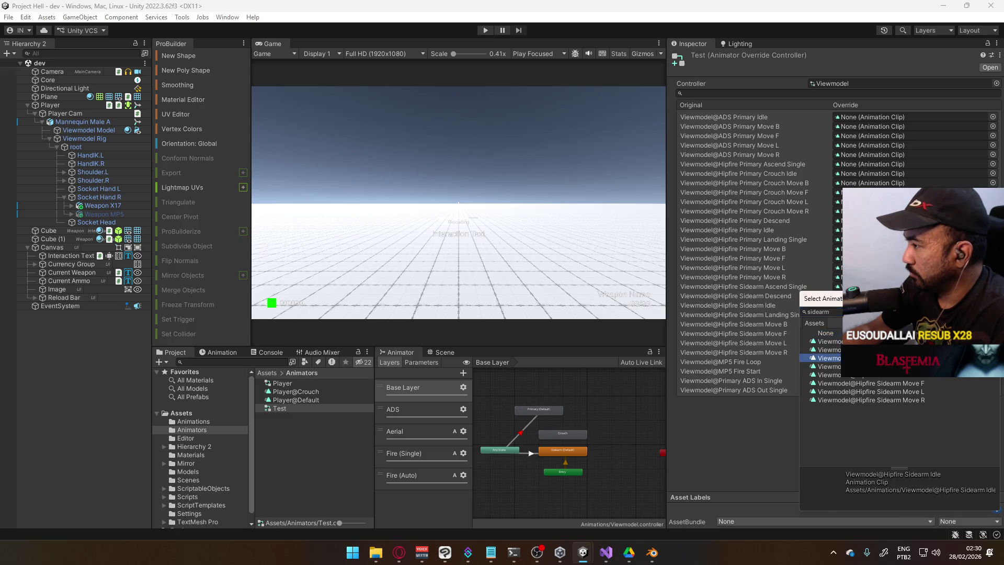
pyautogui.press('Return')
pyautogui.press('Return')
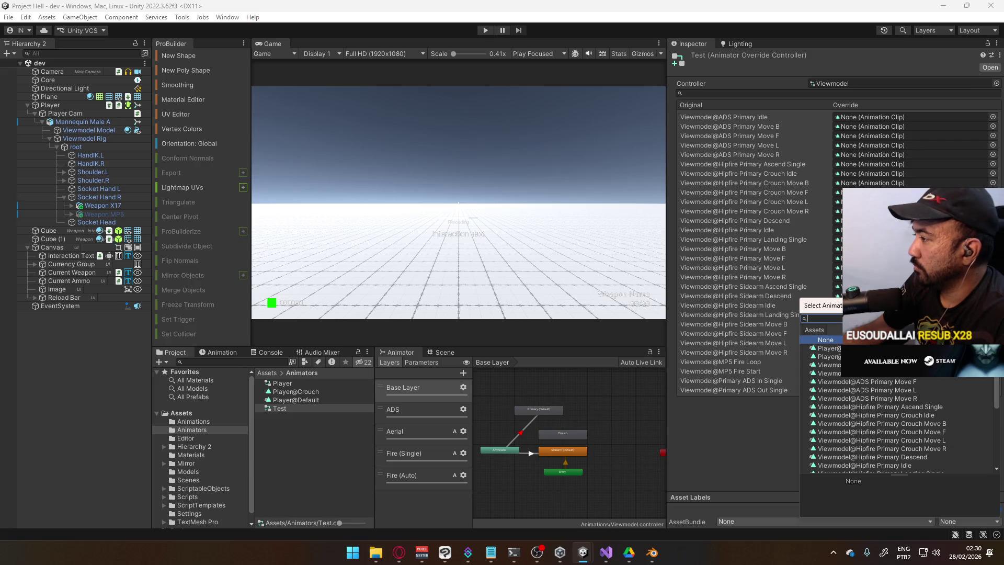
pyautogui.press('Escape')
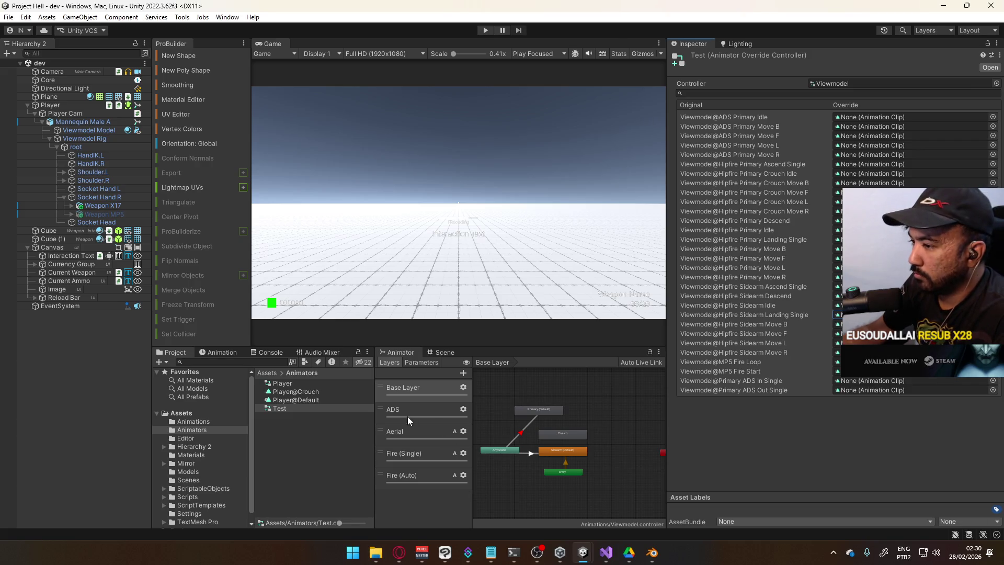
# Locate the Viewmodel base controller from the Test override and open it in Assets/Animations.
pyautogui.click(542, 388)
pyautogui.click(297, 400)
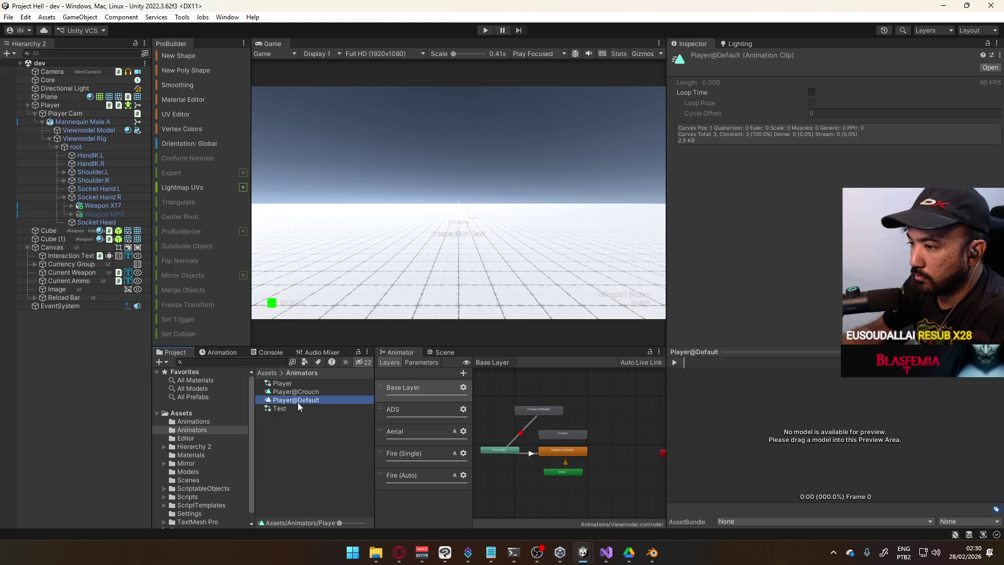
pyautogui.click(292, 408)
pyautogui.click(833, 84)
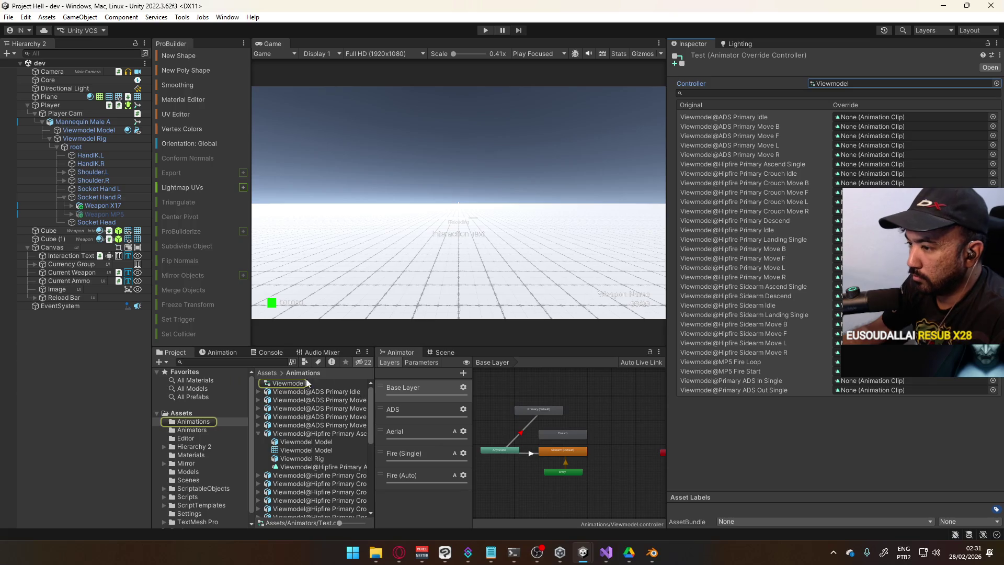
pyautogui.click(291, 383)
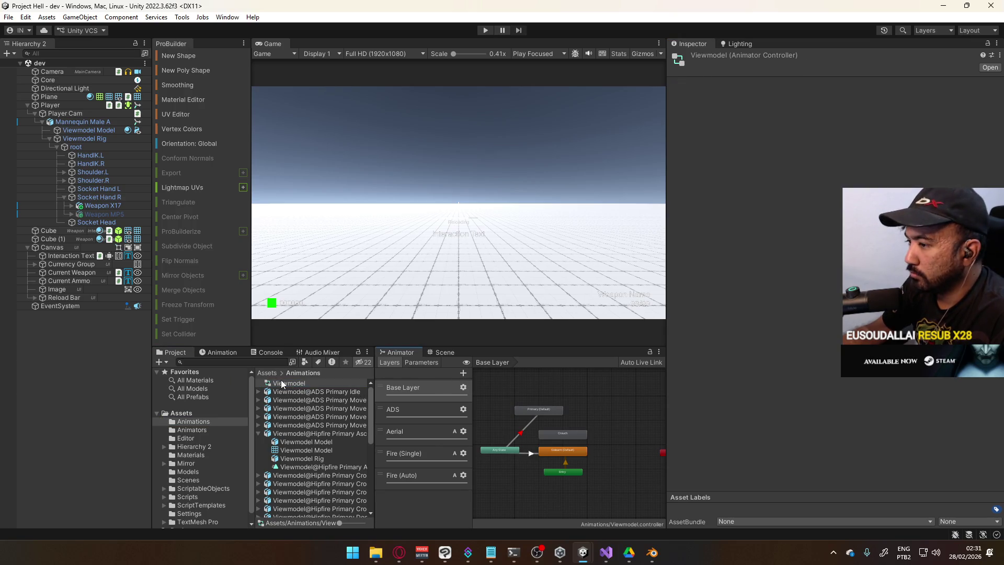
# Enlarge the Animator graph, make Primary the Base Layer default state, and line it up above Crouch.
pyautogui.moveTo(412, 353)
pyautogui.mouseDown()
pyautogui.moveTo(350, 36)
pyautogui.moveTo(334, 44)
pyautogui.mouseUp()
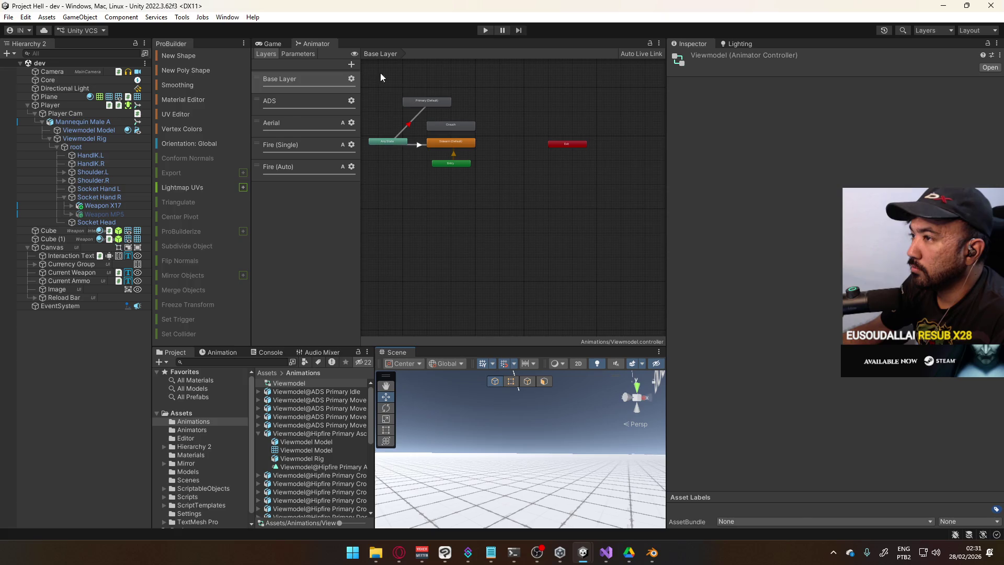
pyautogui.scroll(1, 497, 208)
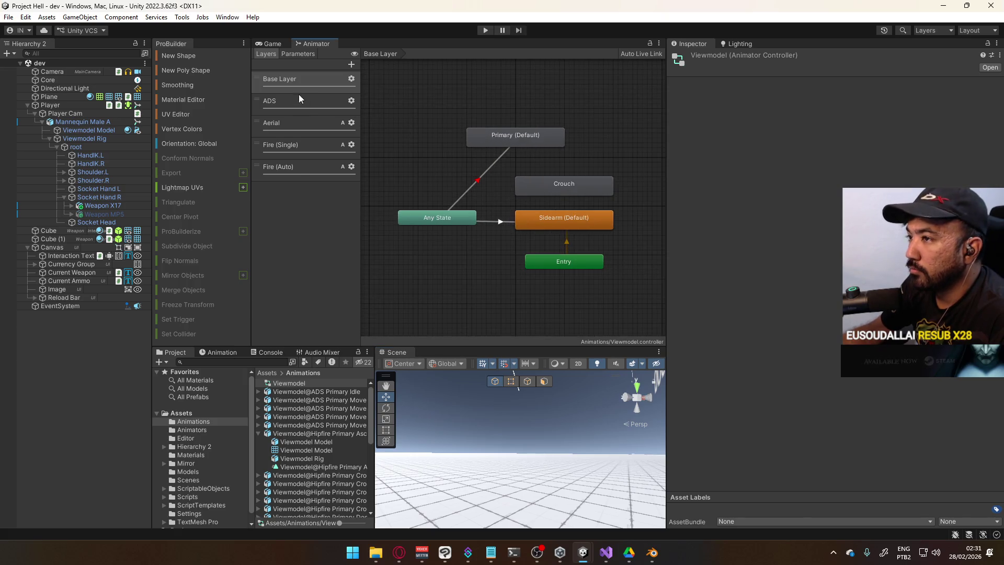
pyautogui.click(458, 88)
pyautogui.moveTo(563, 130); pyautogui.dragTo(528, 161, button='middle')
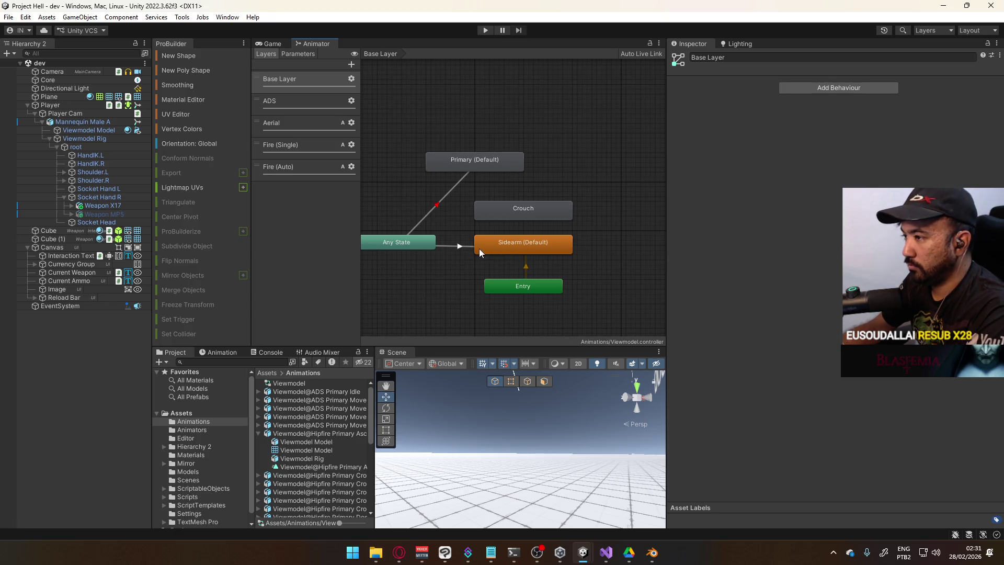
pyautogui.click(463, 162)
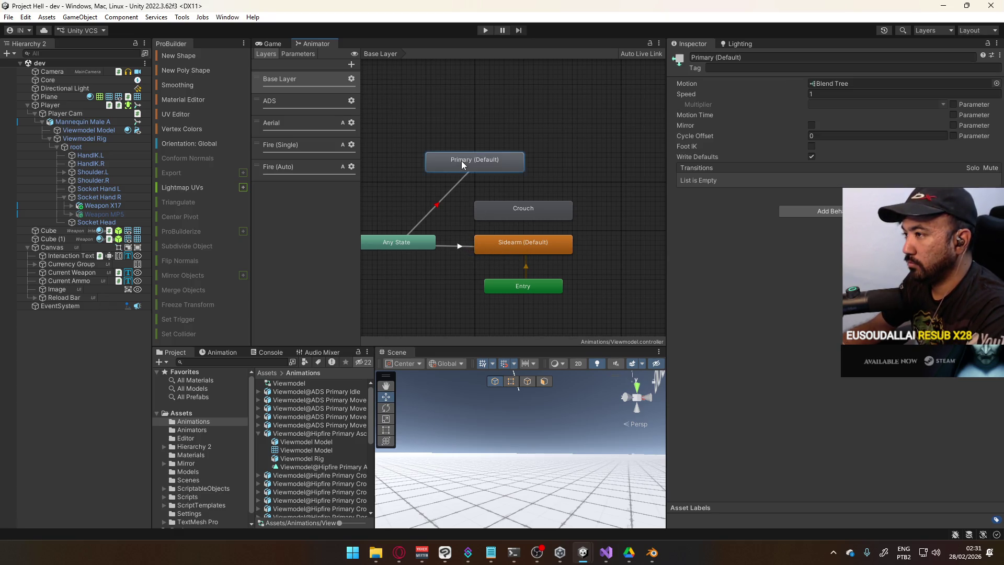
pyautogui.rightClick(462, 162)
pyautogui.click(521, 183)
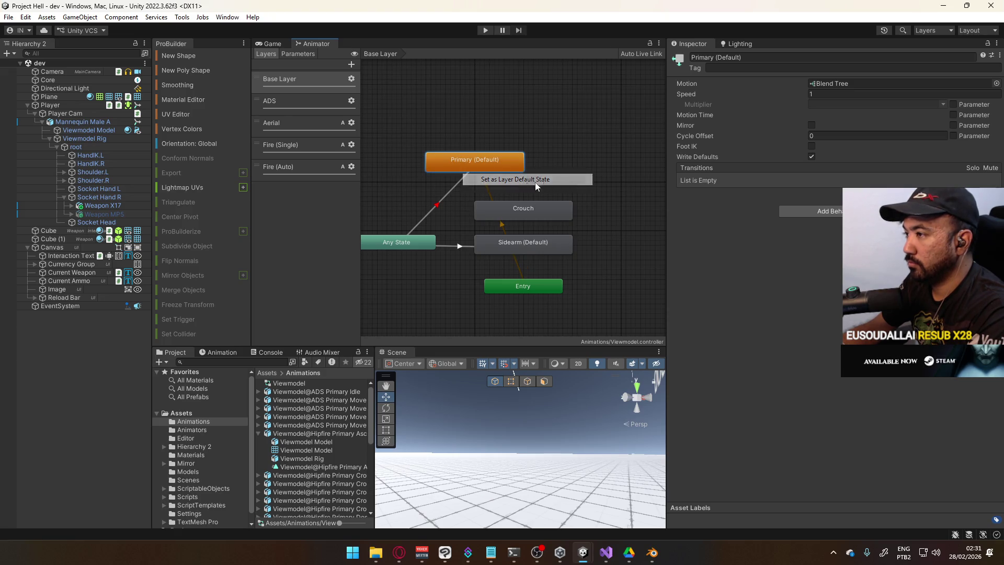
pyautogui.moveTo(484, 164)
pyautogui.mouseDown()
pyautogui.moveTo(537, 270)
pyautogui.moveTo(504, 229)
pyautogui.moveTo(532, 158)
pyautogui.mouseUp()
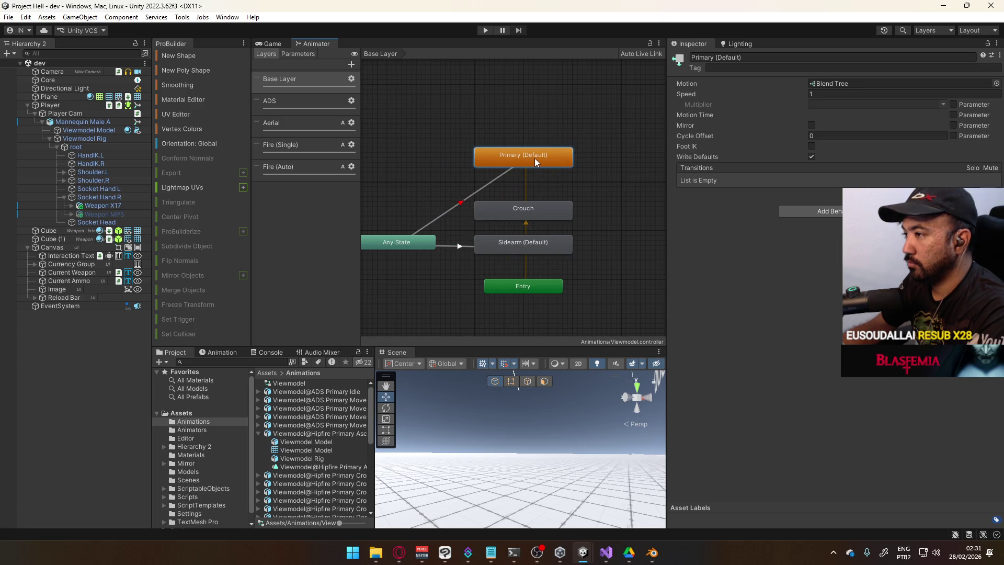
# Try deleting Primary and defaulting to Sidearm, then undo back to Primary (Default).
pyautogui.press('Delete')
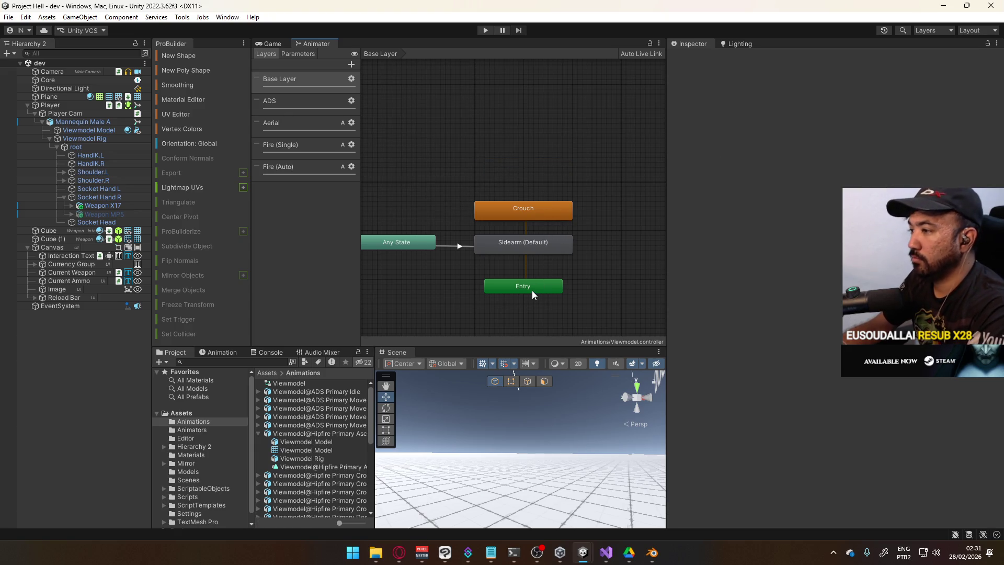
pyautogui.rightClick(520, 249)
pyautogui.click(570, 268)
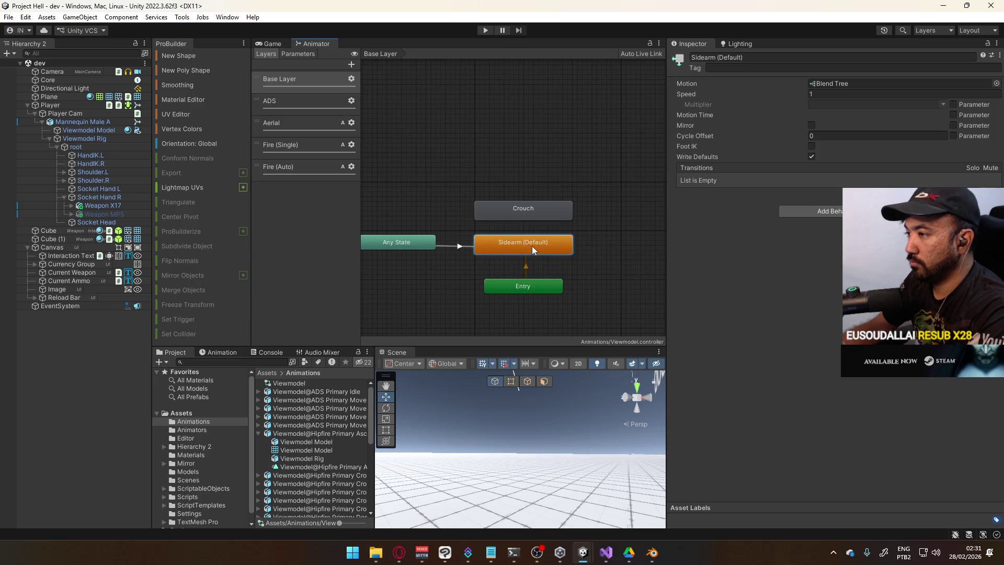
pyautogui.doubleClick(532, 246)
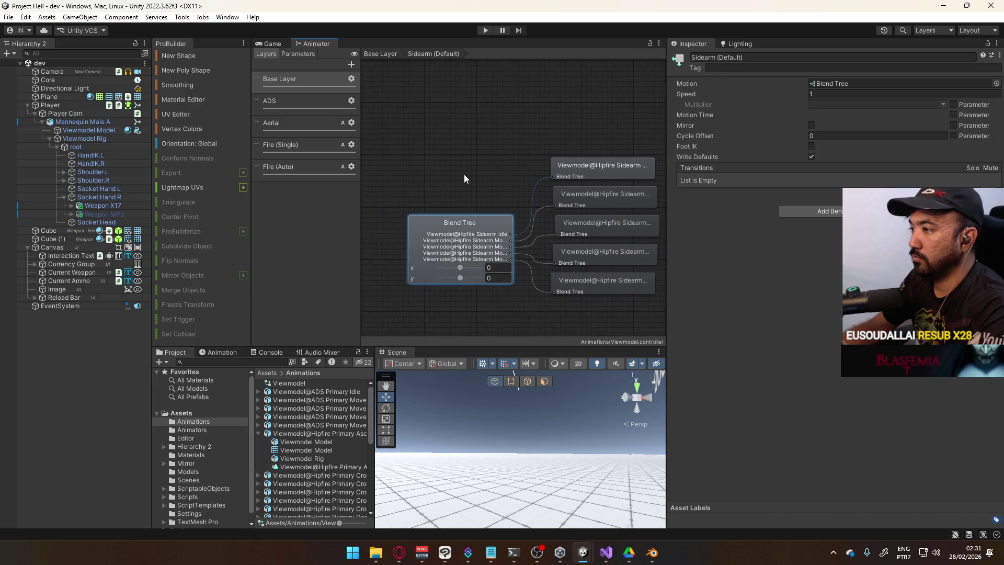
pyautogui.click(463, 174)
pyautogui.hotkey('ctrl', 'z')
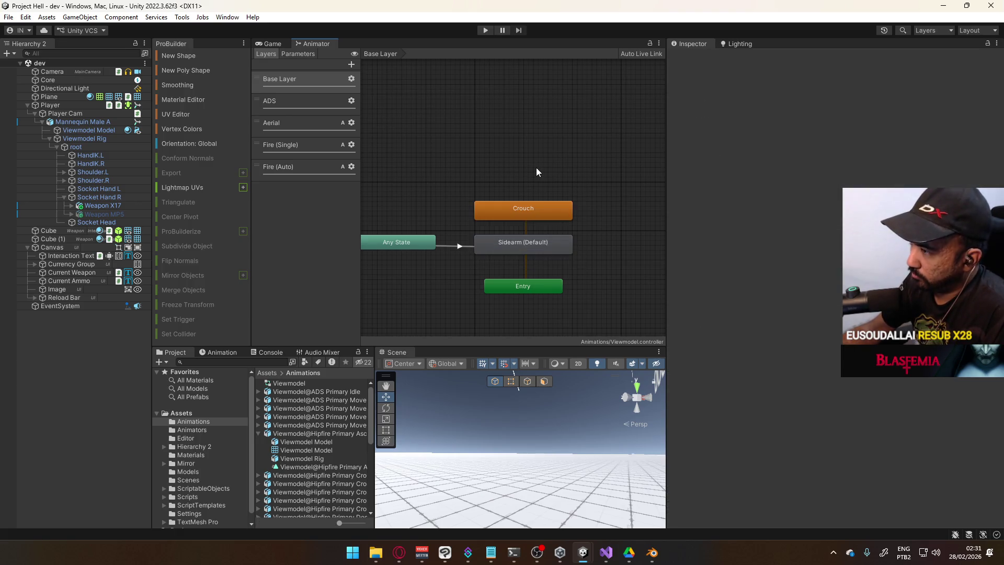
pyautogui.hotkey('ctrl', 'z')
# Delete the Sidearm state, move Primary (Default) into its spot, and unmute its Any State transition.
pyautogui.click(612, 178)
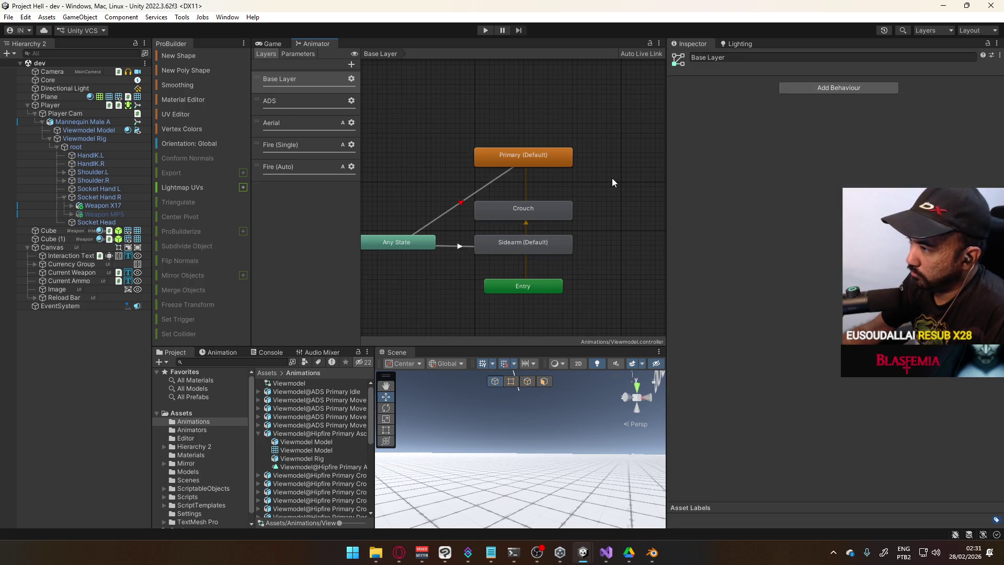
pyautogui.click(527, 275)
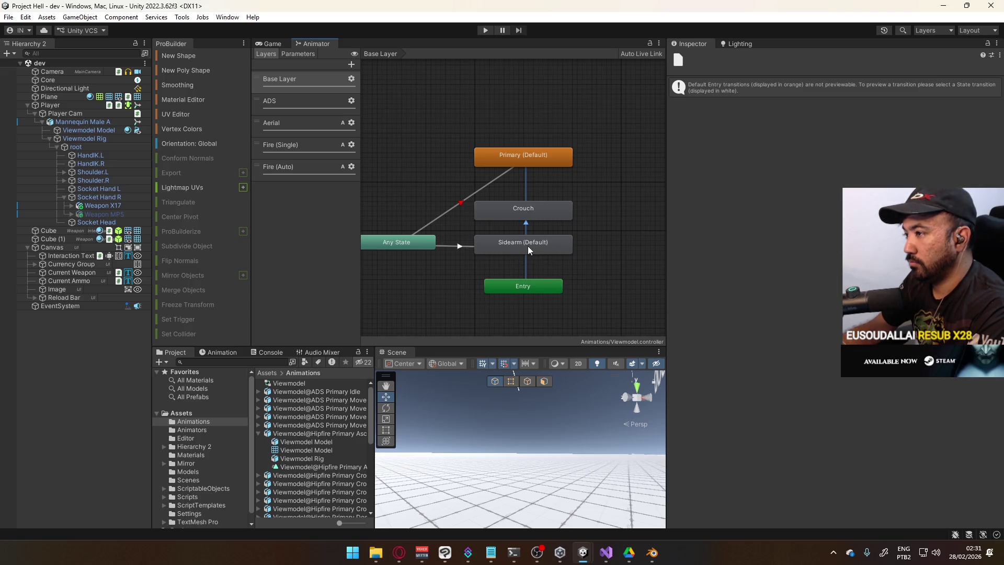
pyautogui.click(529, 246)
pyautogui.press('Delete')
pyautogui.moveTo(529, 157); pyautogui.dragTo(533, 248)
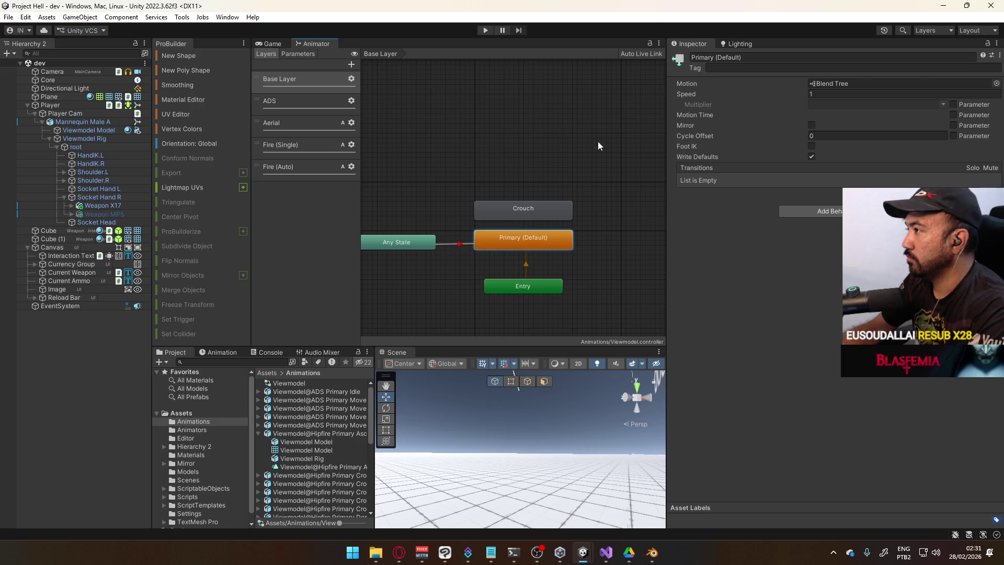
pyautogui.click(419, 242)
pyautogui.click(806, 116)
pyautogui.click(535, 247)
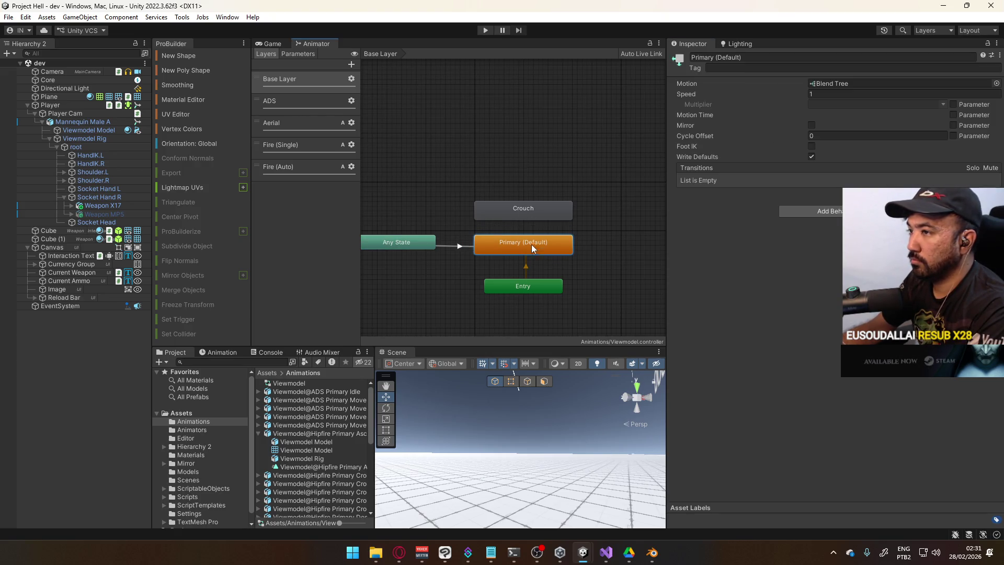
pyautogui.click(292, 108)
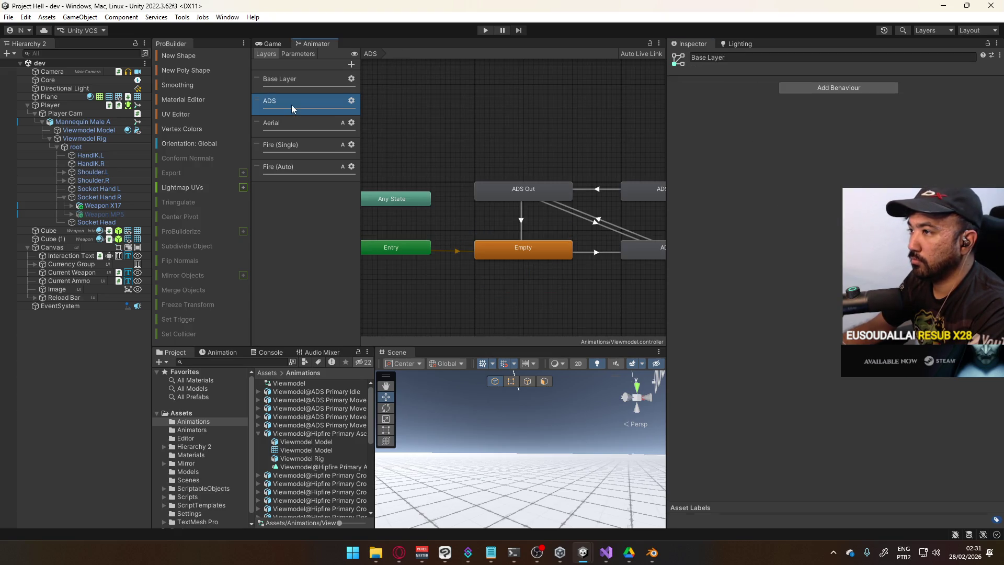
# In the Aerial layer, delete Secondary (Descend), Sidearm (Ascend) and Sidearm (Landing).
pyautogui.click(322, 125)
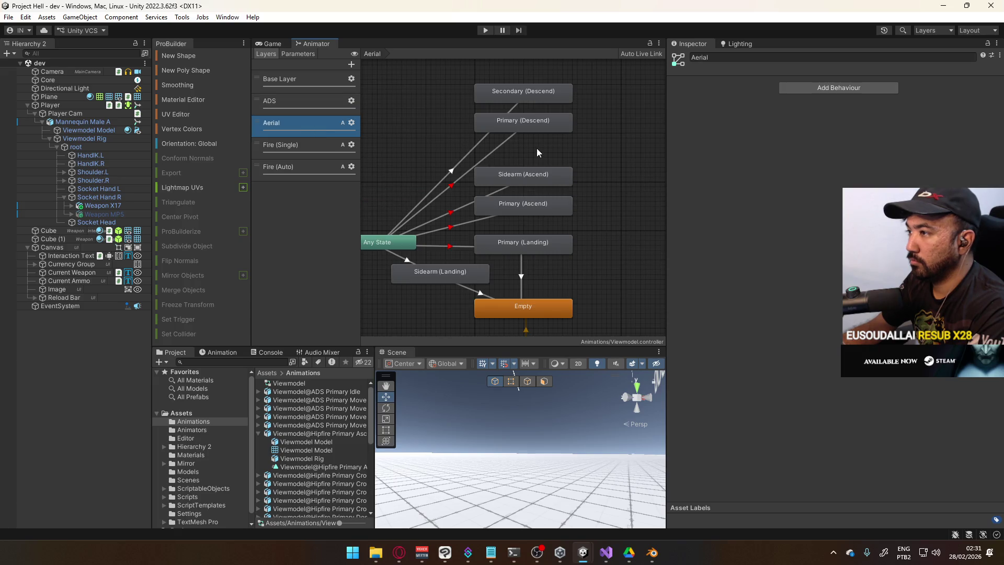
pyautogui.click(540, 209)
pyautogui.click(554, 179)
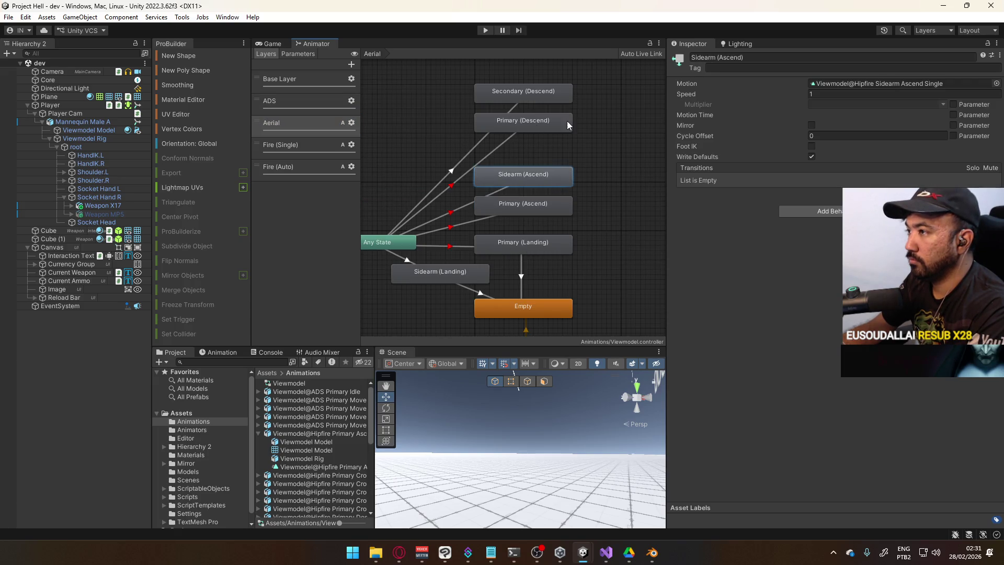
pyautogui.keyDown('shift'); pyautogui.click(543, 89); pyautogui.keyUp('shift')
pyautogui.press('Delete')
pyautogui.click(454, 272)
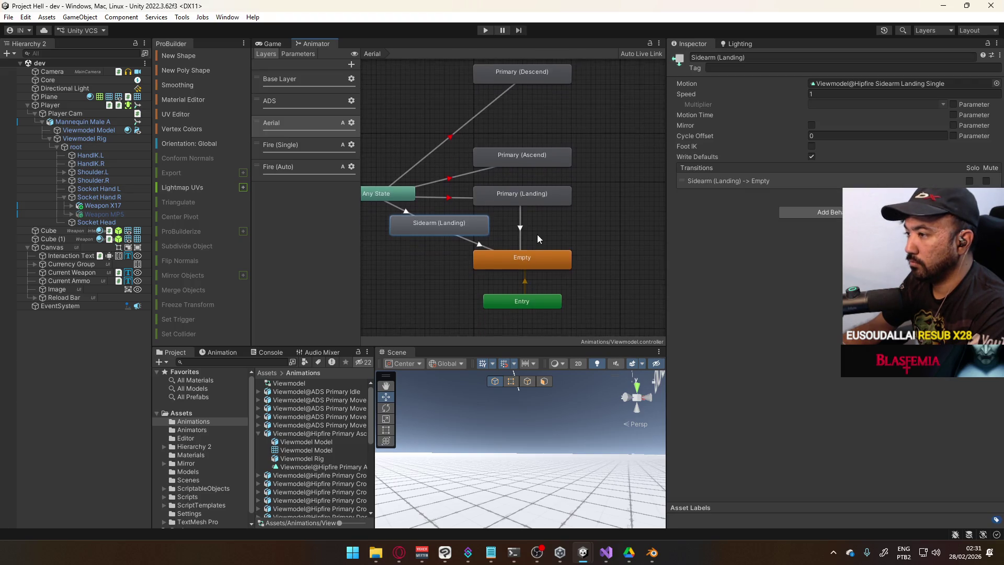
pyautogui.press('Delete')
# Unmute the three Any State transitions and tidy the Primary (Descend) and Primary (Landing) layout.
pyautogui.click(390, 211)
pyautogui.click(986, 97)
pyautogui.click(985, 108)
pyautogui.click(986, 120)
pyautogui.moveTo(512, 97); pyautogui.dragTo(514, 147)
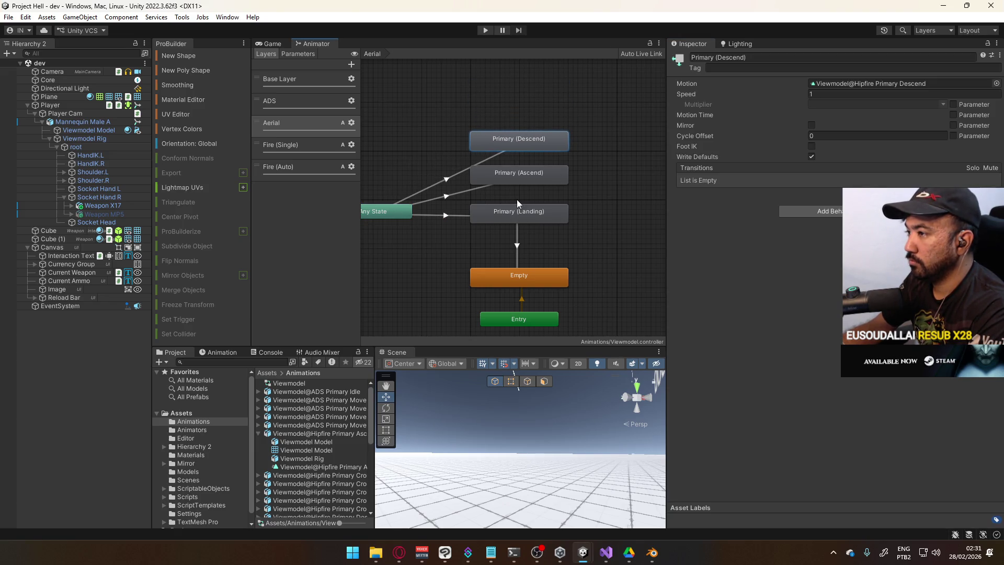
pyautogui.moveTo(518, 203); pyautogui.dragTo(510, 210)
pyautogui.click(596, 209)
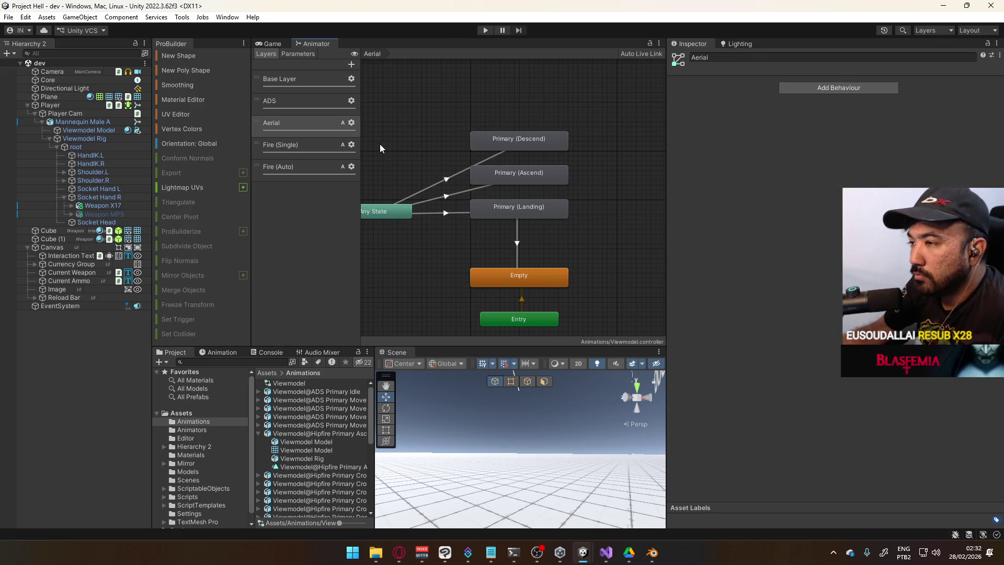
# Review the Fire (Single), Fire (Auto), Aerial, ADS and Base Layer graphs.
pyautogui.click(297, 145)
pyautogui.click(294, 168)
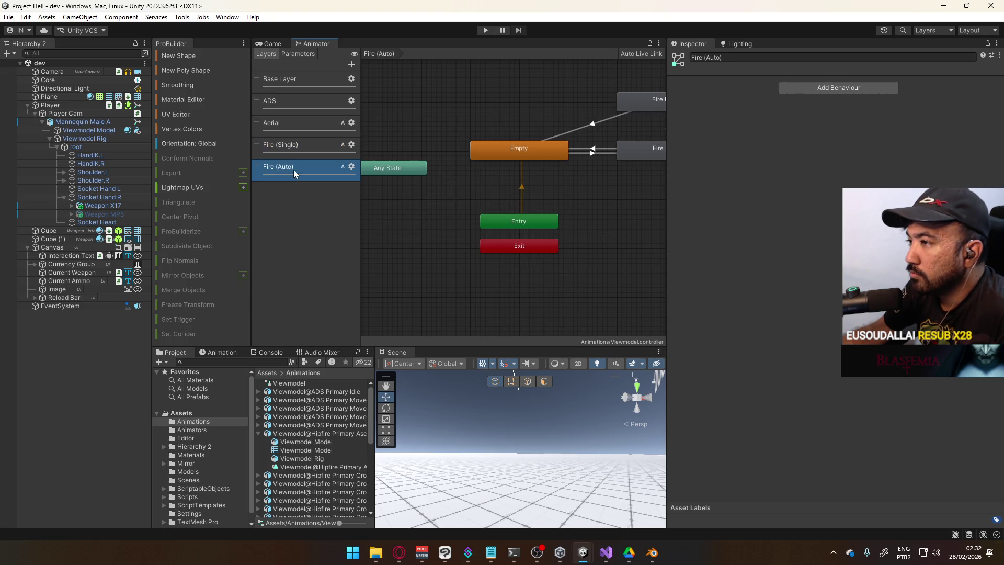
pyautogui.moveTo(577, 169)
pyautogui.mouseDown(button='middle')
pyautogui.moveTo(432, 230)
pyautogui.moveTo(530, 202)
pyautogui.moveTo(590, 217)
pyautogui.moveTo(500, 220)
pyautogui.mouseUp(button='middle')
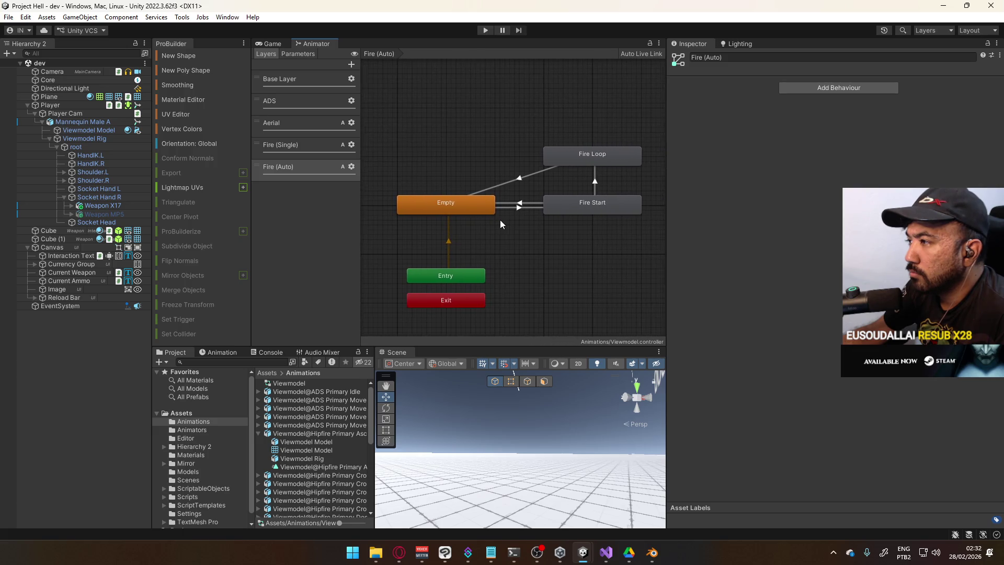
pyautogui.click(287, 151)
pyautogui.click(294, 130)
pyautogui.moveTo(461, 176)
pyautogui.mouseDown(button='middle')
pyautogui.moveTo(628, 130)
pyautogui.moveTo(657, 109)
pyautogui.moveTo(624, 134)
pyautogui.mouseUp(button='middle')
pyautogui.click(296, 101)
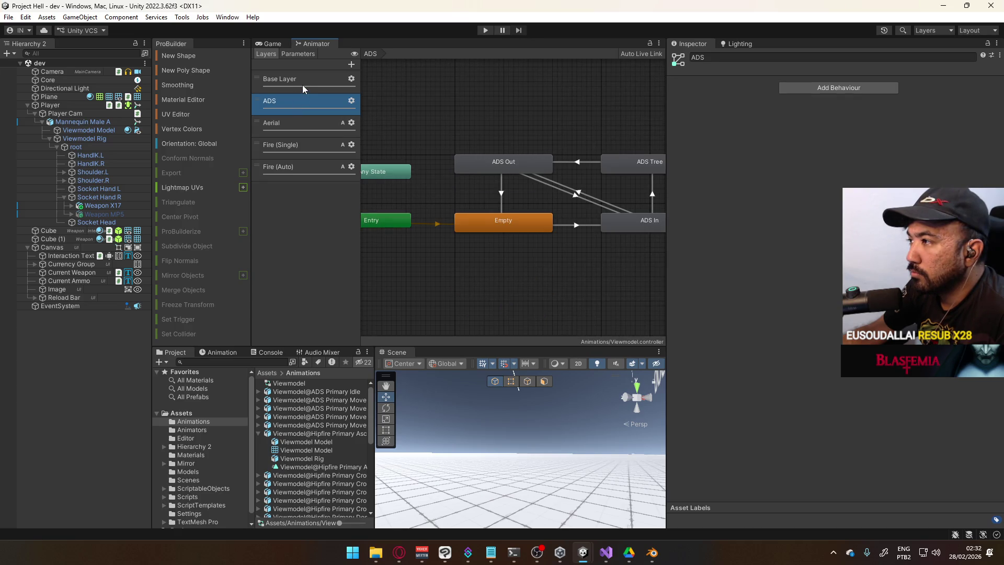
pyautogui.moveTo(602, 171)
pyautogui.mouseDown(button='middle')
pyautogui.moveTo(545, 172)
pyautogui.moveTo(462, 195)
pyautogui.moveTo(462, 183)
pyautogui.moveTo(506, 177)
pyautogui.moveTo(568, 180)
pyautogui.mouseUp(button='middle')
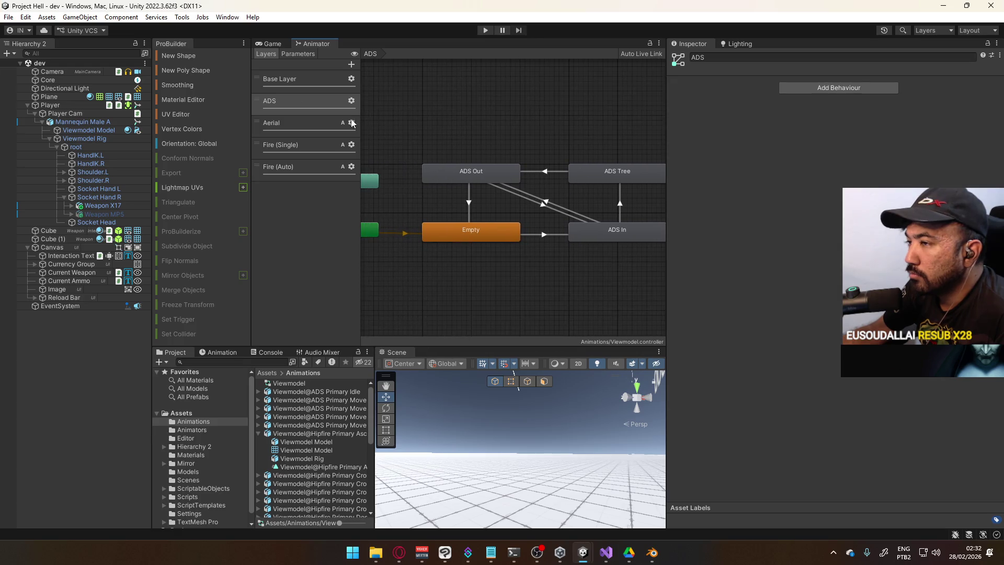
pyautogui.click(293, 124)
pyautogui.click(297, 144)
pyautogui.click(300, 165)
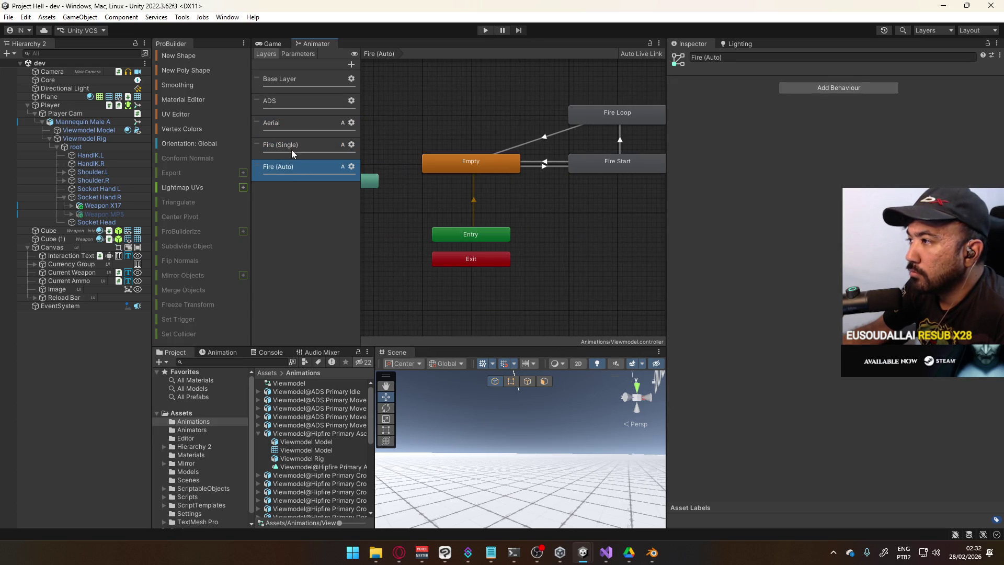
pyautogui.click(288, 144)
pyautogui.click(291, 101)
pyautogui.click(314, 79)
pyautogui.click(516, 107)
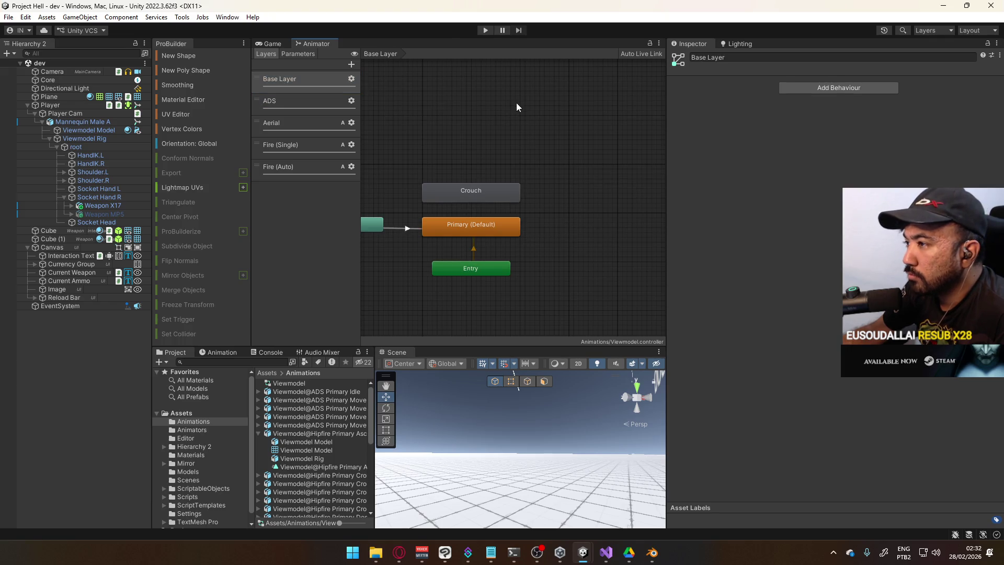
# Search the Animators folder for 'view' and select the Viewmodel controller.
pyautogui.click(202, 430)
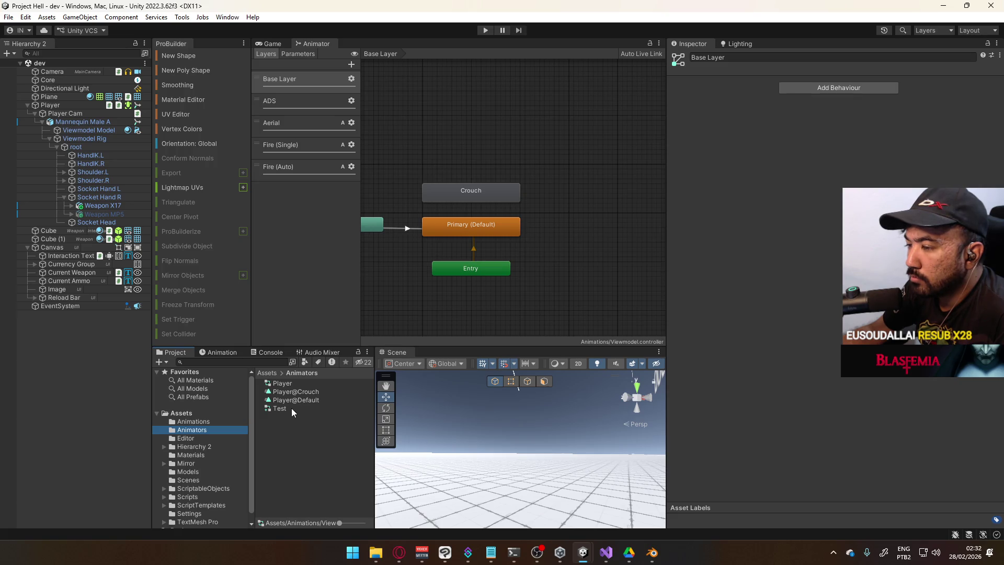
pyautogui.click(224, 361)
pyautogui.write('vi')
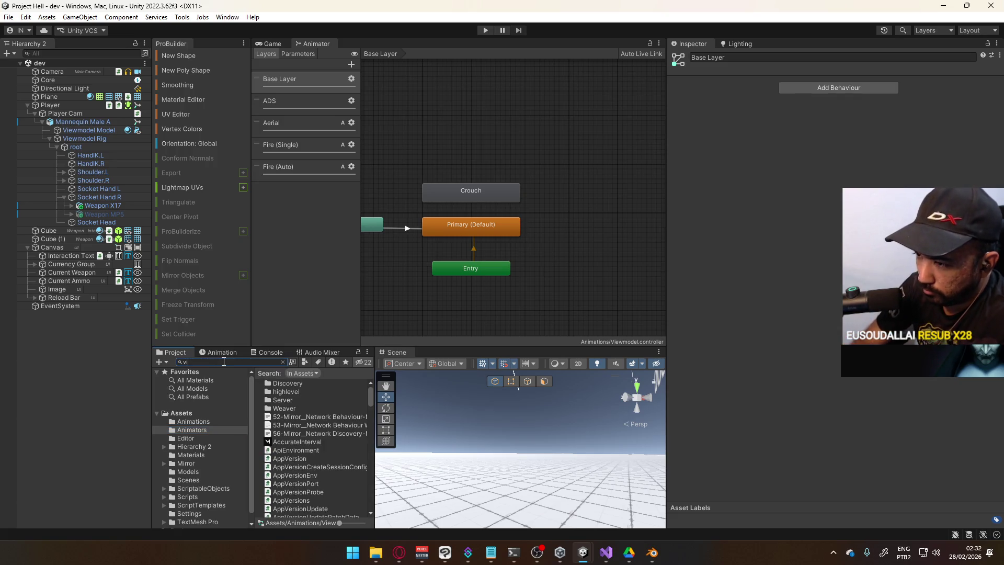
pyautogui.write('ew')
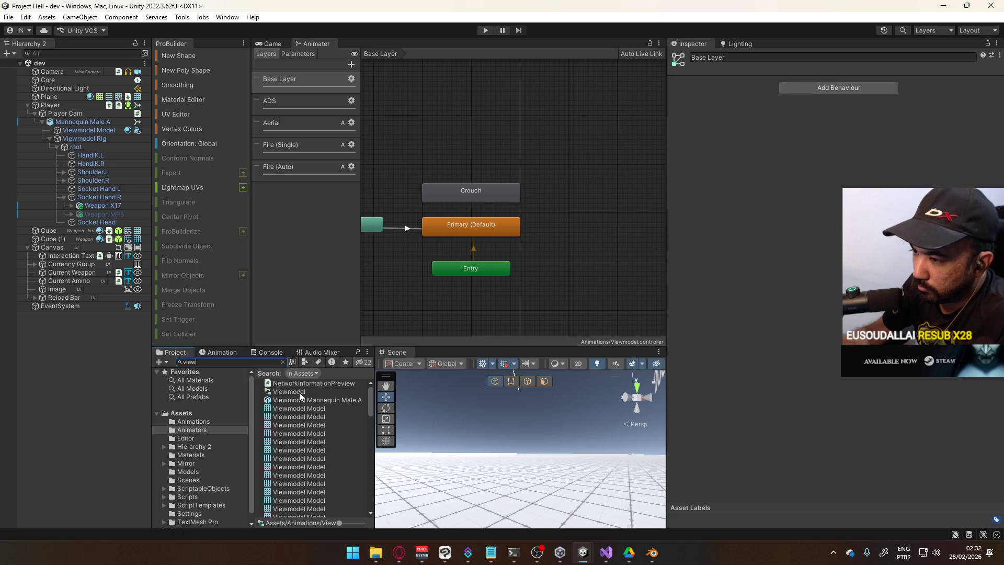
pyautogui.click(299, 393)
pyautogui.click(196, 429)
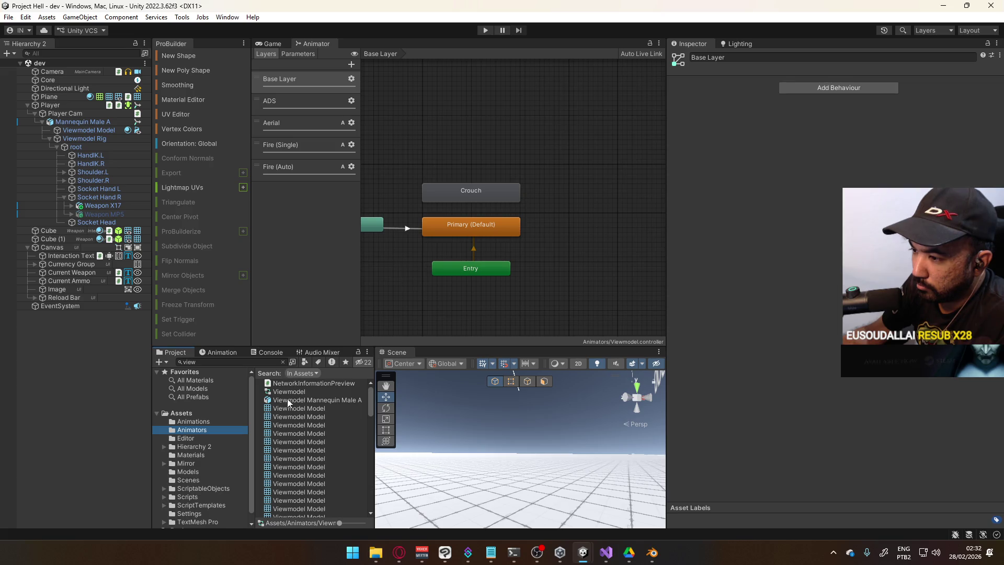
pyautogui.click(283, 362)
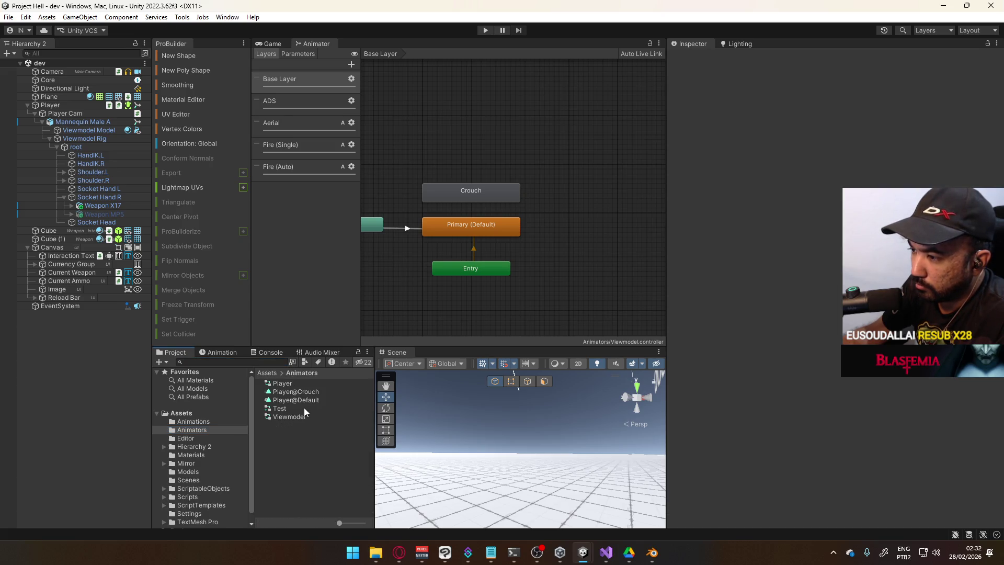
pyautogui.click(288, 418)
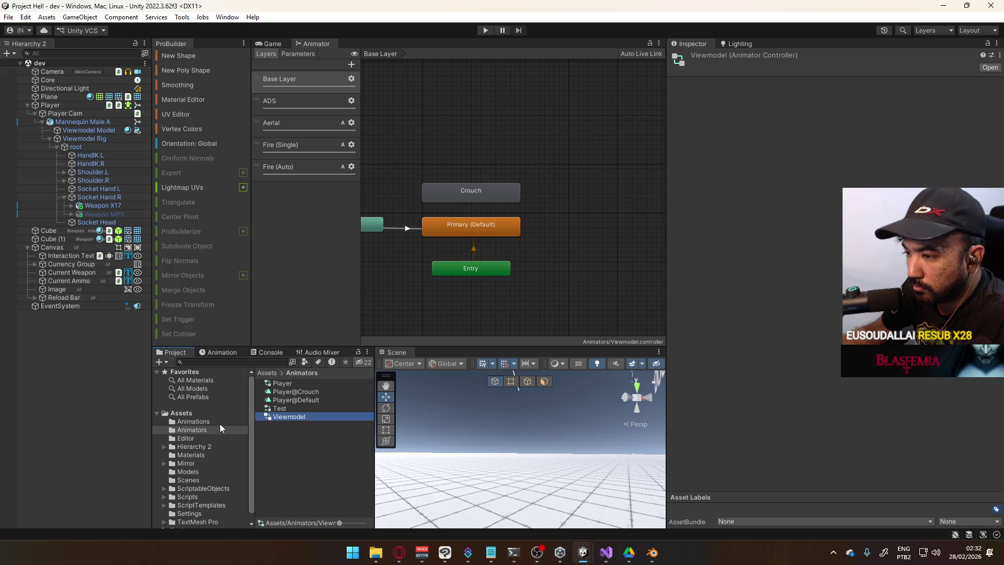
# Browse the Animations folder, then open the Test override controller in the Inspector.
pyautogui.click(194, 422)
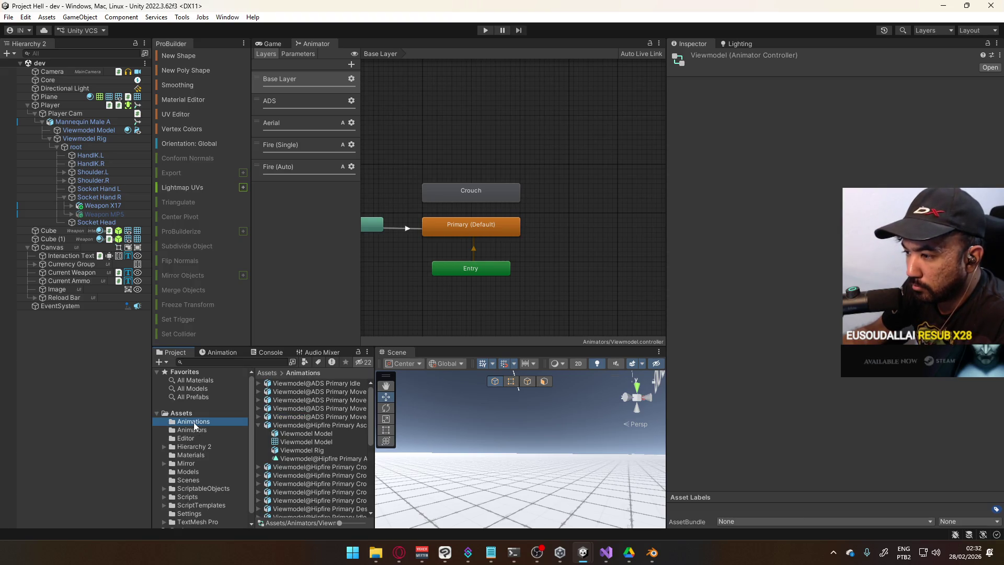
pyautogui.scroll(-5, 277, 432)
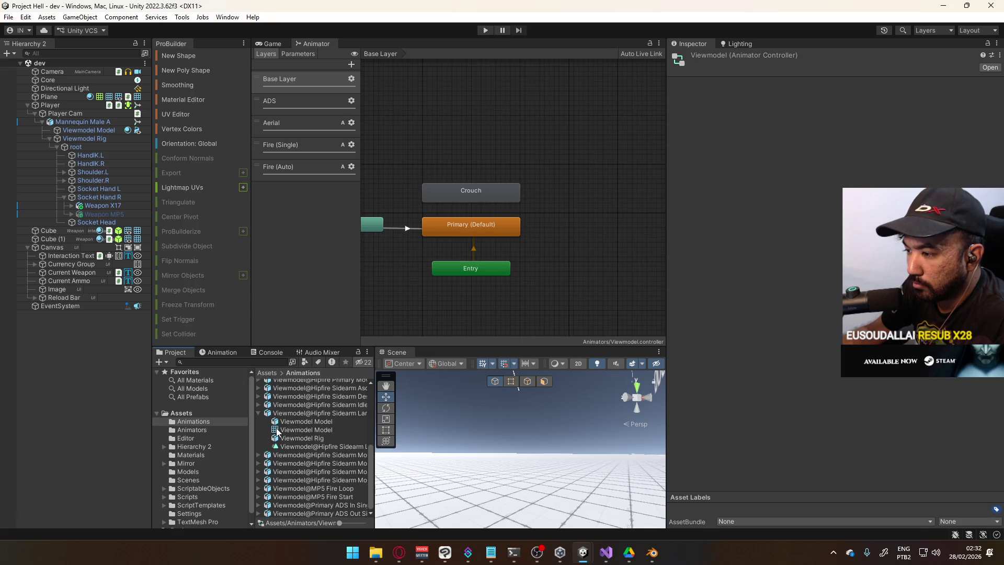
pyautogui.click(260, 414)
pyautogui.click(198, 431)
pyautogui.click(329, 417)
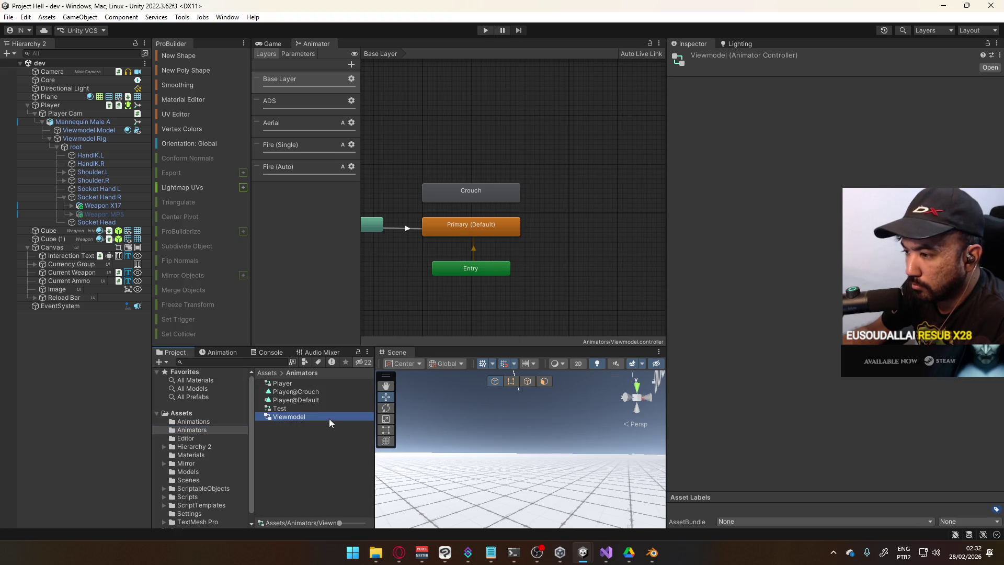
pyautogui.click(293, 410)
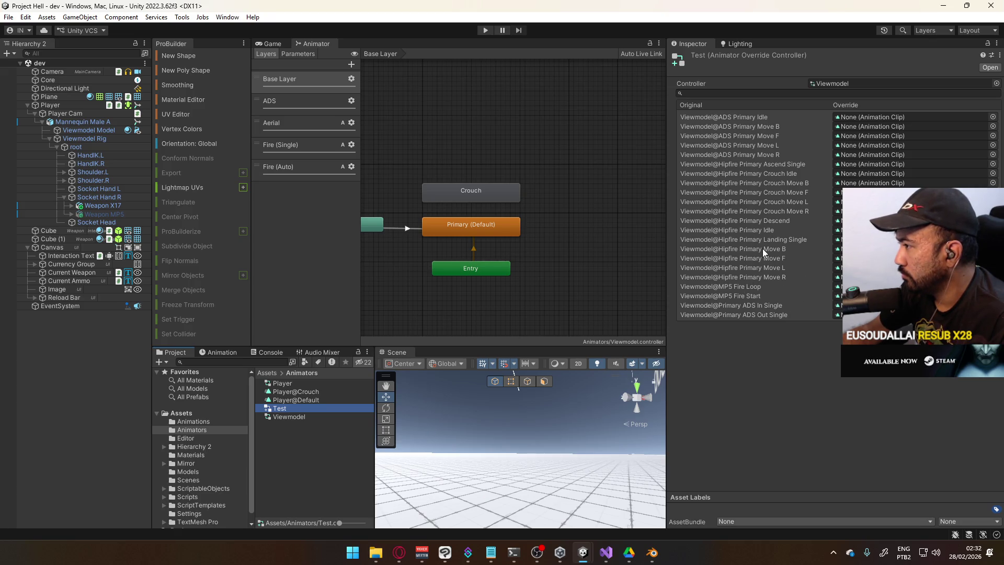
# Assign replacement clips to the Test controller's Move B and Move R override slots.
pyautogui.click(992, 231)
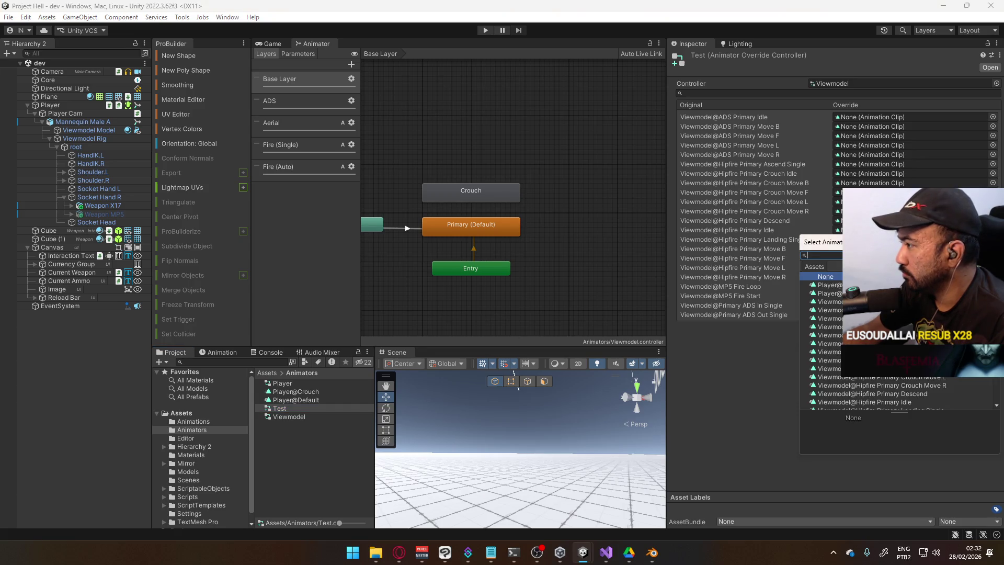
pyautogui.scroll(-5, 847, 339)
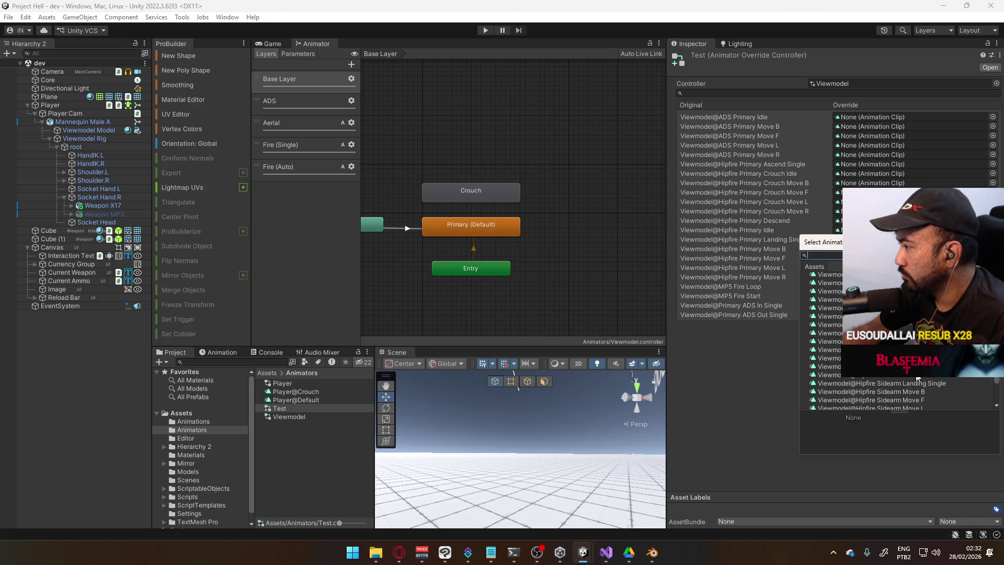
pyautogui.scroll(-3, 919, 380)
pyautogui.doubleClick(832, 368)
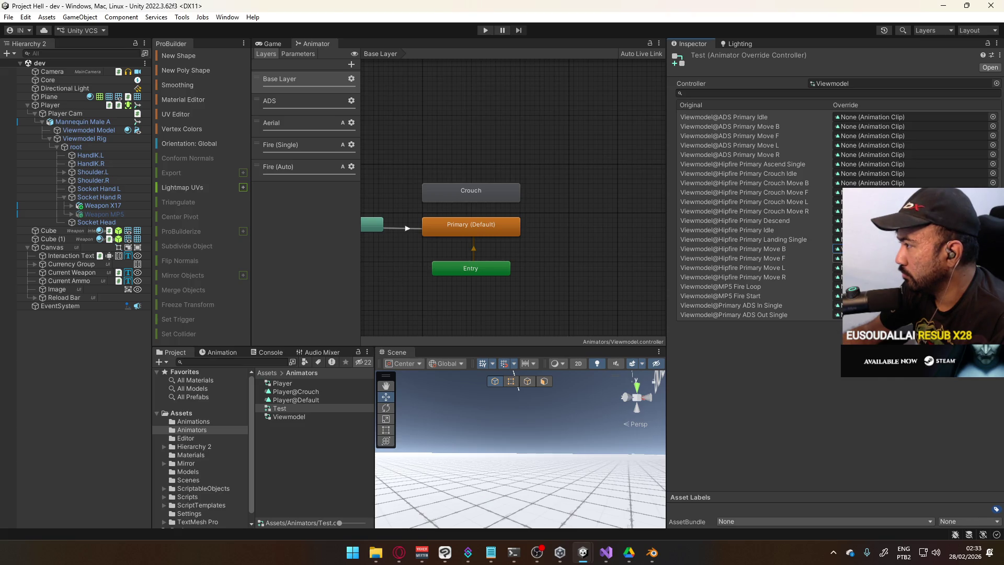
pyautogui.click(993, 249)
pyautogui.scroll(-10, 900, 340)
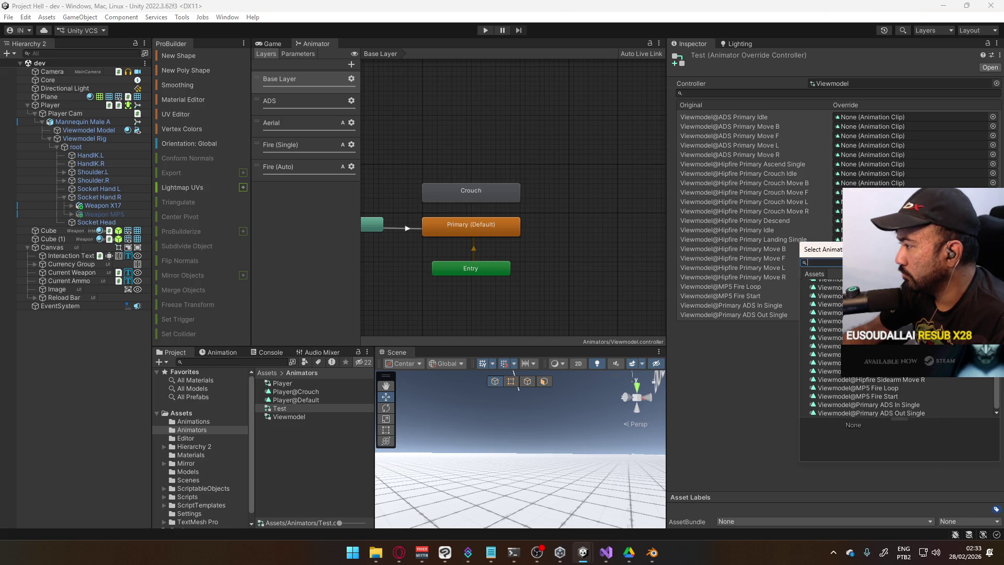
pyautogui.doubleClick(858, 363)
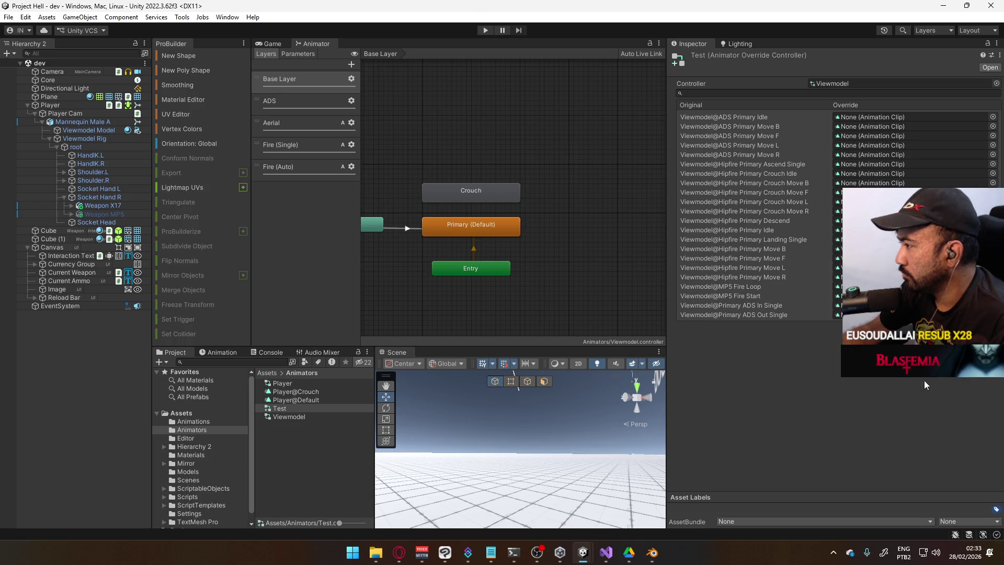
pyautogui.click(993, 277)
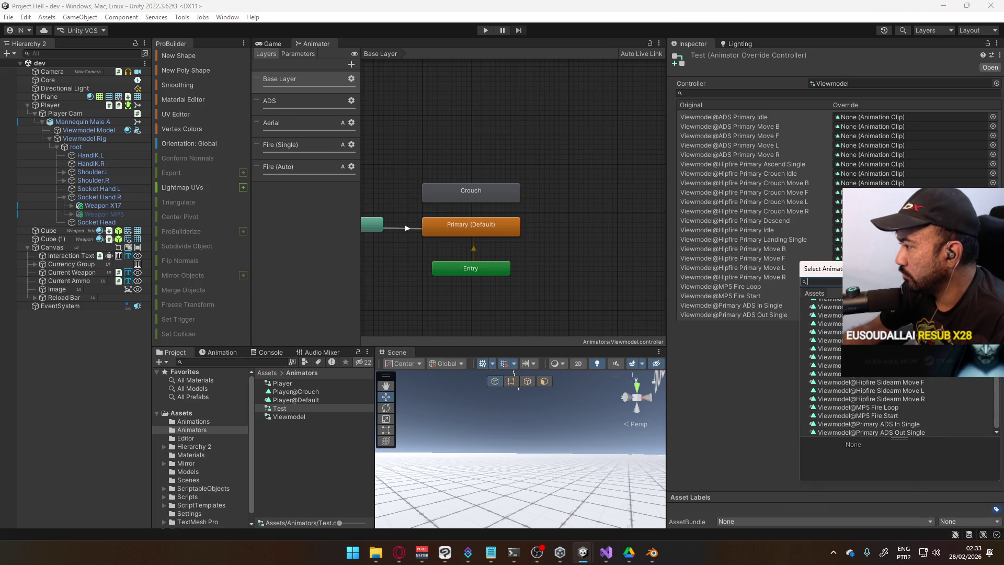
pyautogui.doubleClick(899, 399)
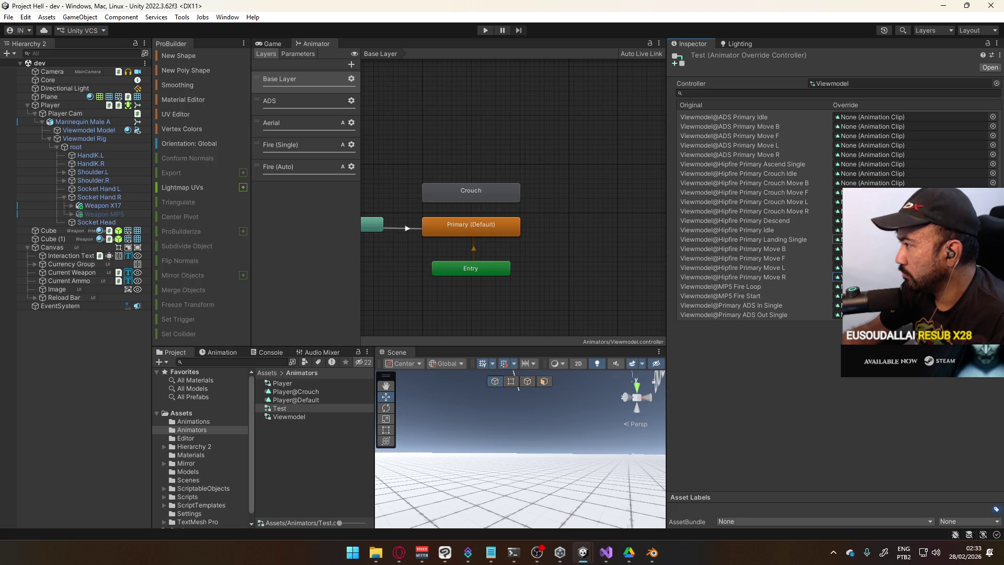
# Look through the Landing Single, Primary Descend and Primary Move L slots, then enter Play mode.
pyautogui.click(992, 267)
pyautogui.press('Return')
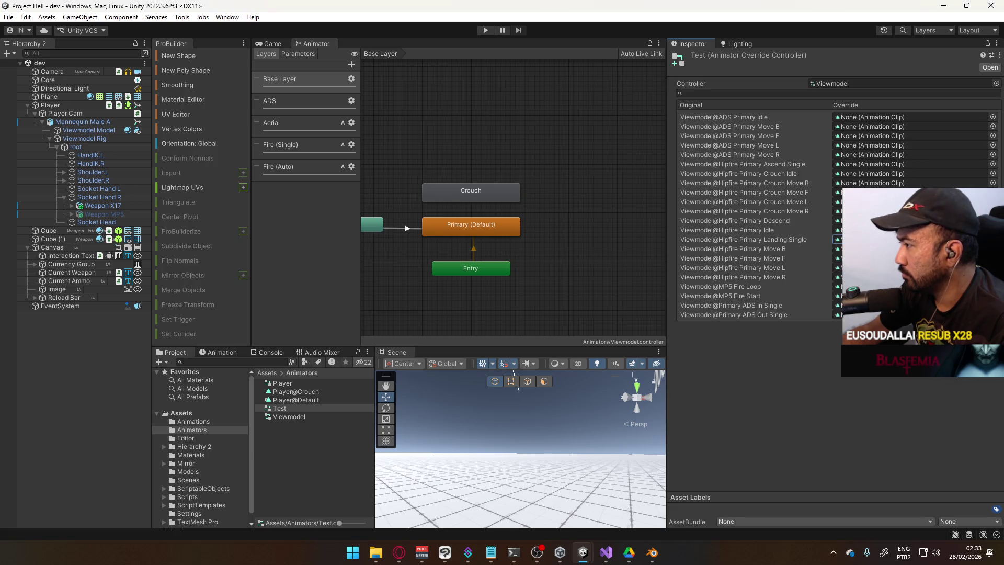
pyautogui.press('Return')
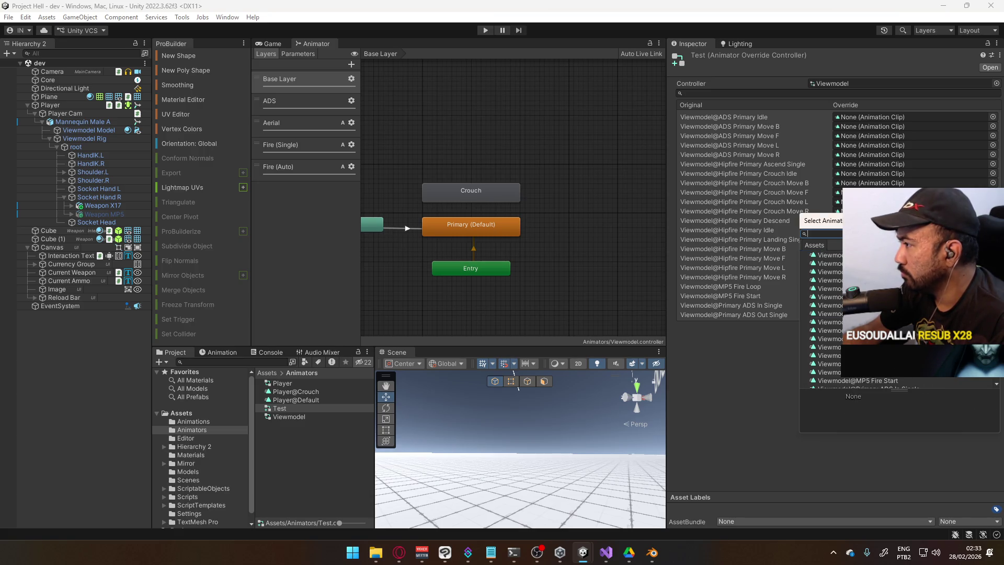
pyautogui.press('Return')
pyautogui.press('Up')
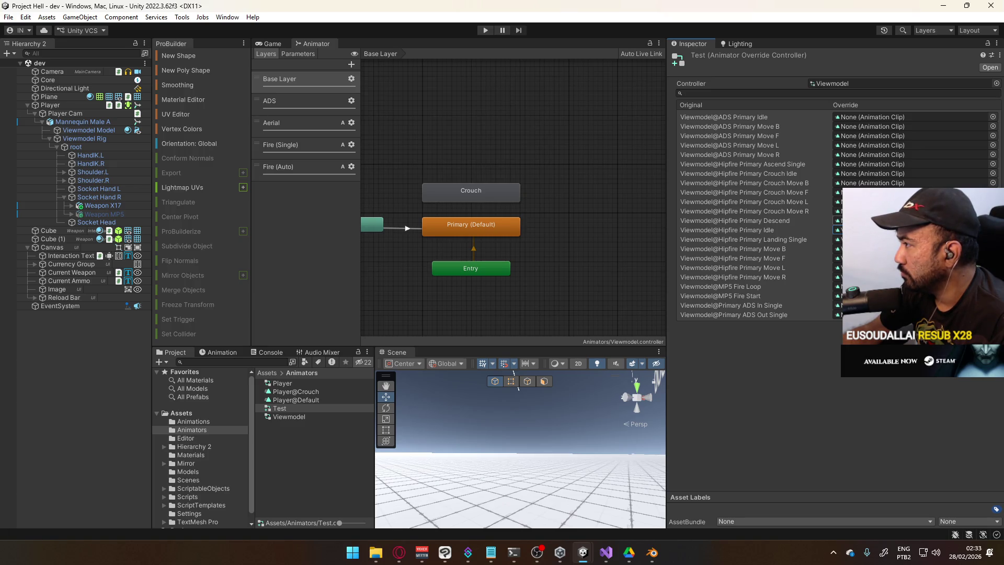
pyautogui.press('Return')
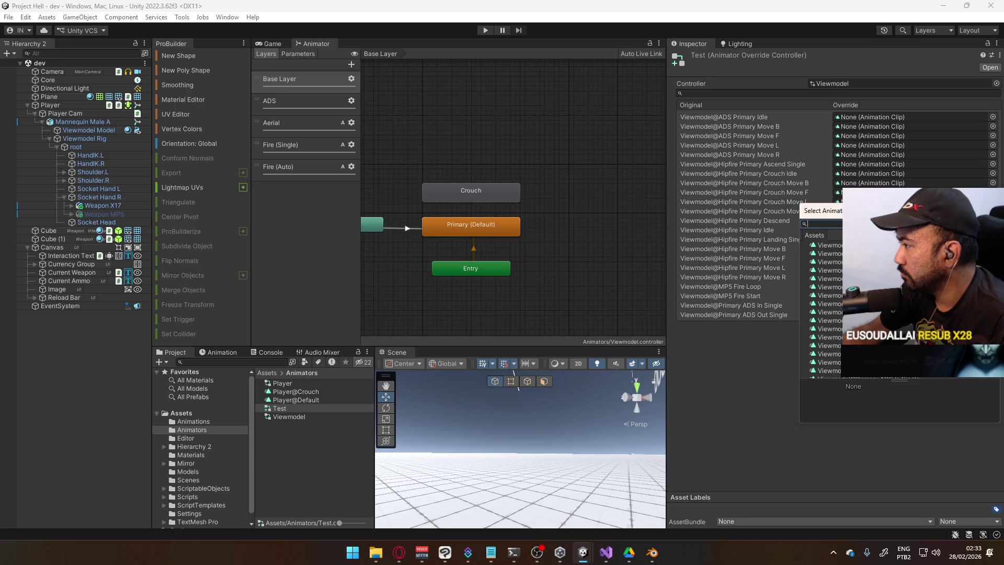
pyautogui.press('Return')
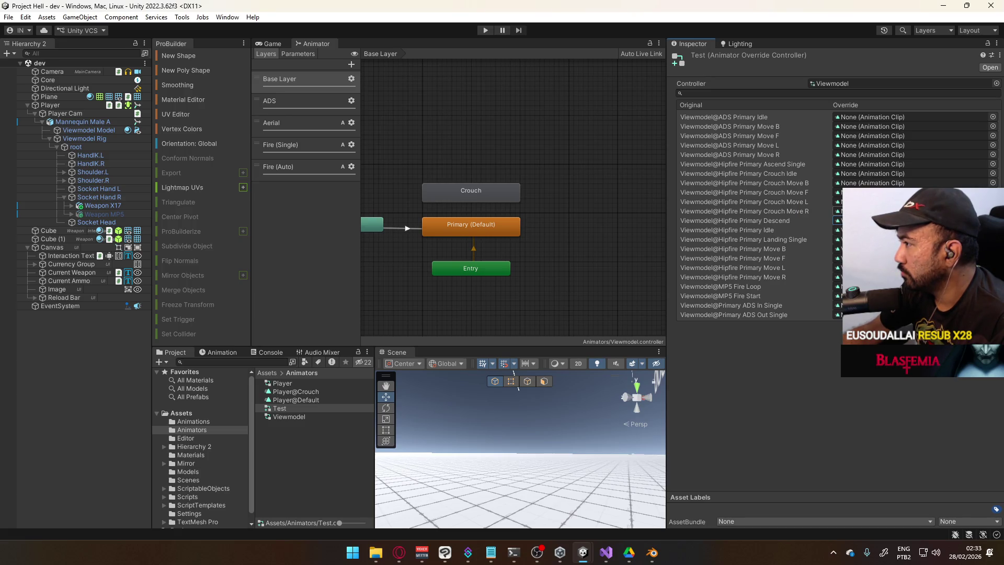
pyautogui.click(837, 267)
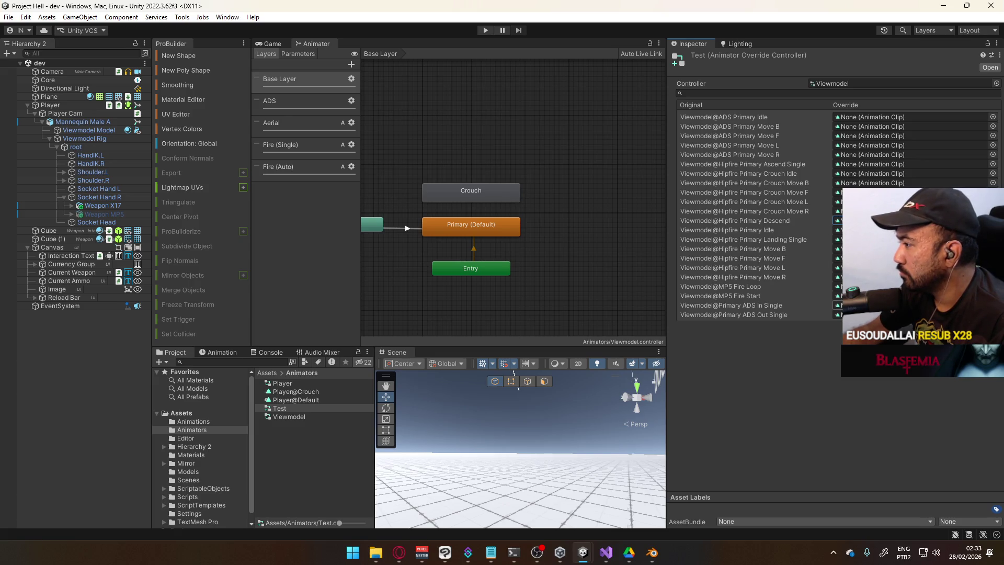
pyautogui.click(486, 30)
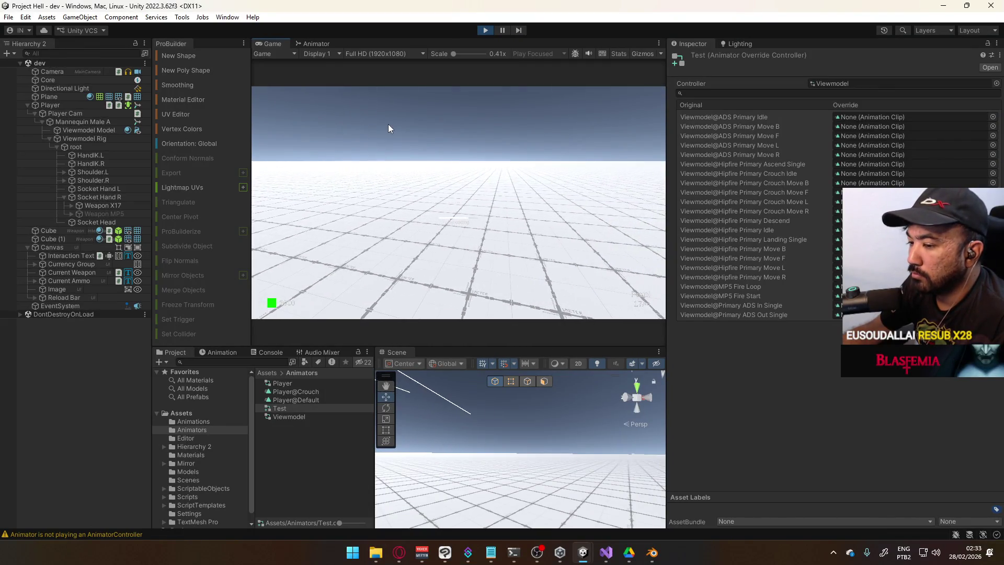
# Stop Play mode and select the 'Animator is not playing an AnimatorController' warning text in the Console.
pyautogui.press('super')
pyautogui.click(485, 29)
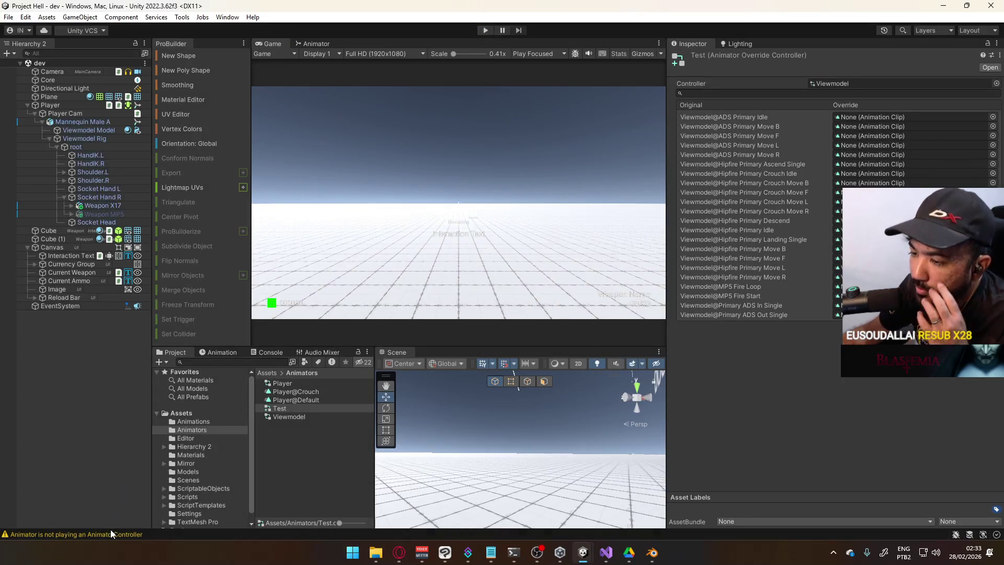
pyautogui.click(111, 532)
pyautogui.moveTo(372, 466); pyautogui.dragTo(369, 370)
pyautogui.scroll(-1, 334, 387)
pyautogui.click(314, 431)
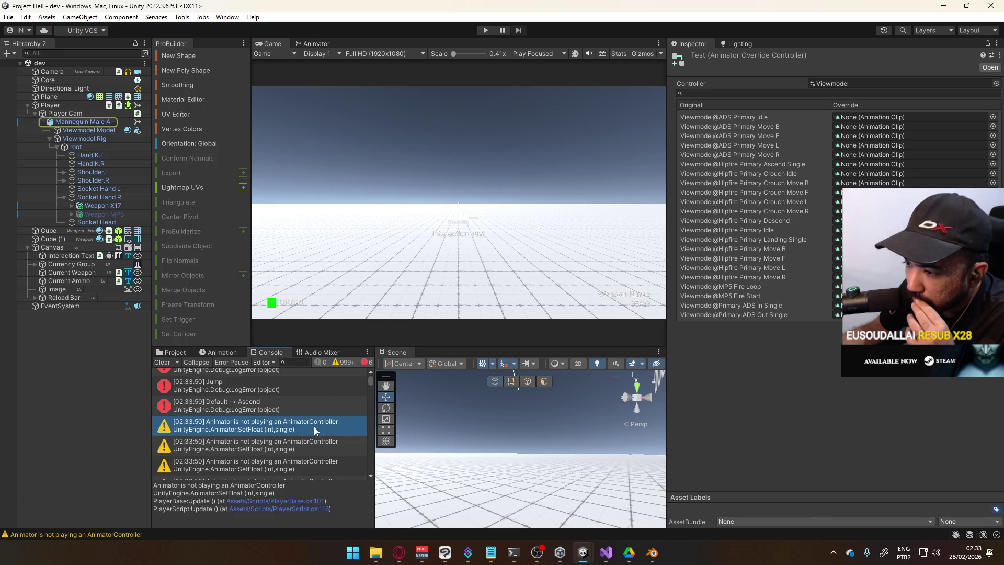
pyautogui.click(365, 363)
pyautogui.click(364, 363)
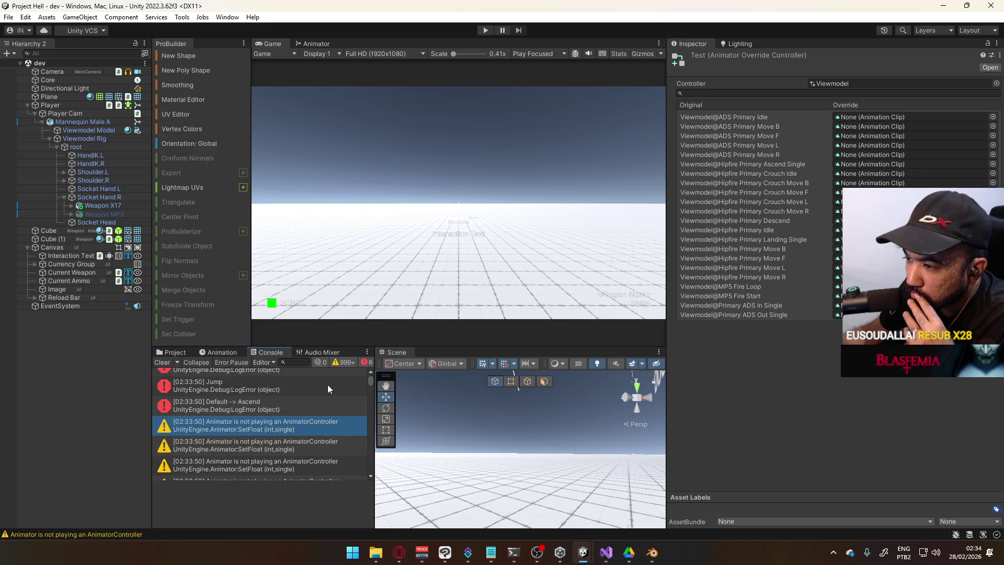
pyautogui.scroll(1, 334, 387)
pyautogui.moveTo(369, 384); pyautogui.dragTo(371, 467)
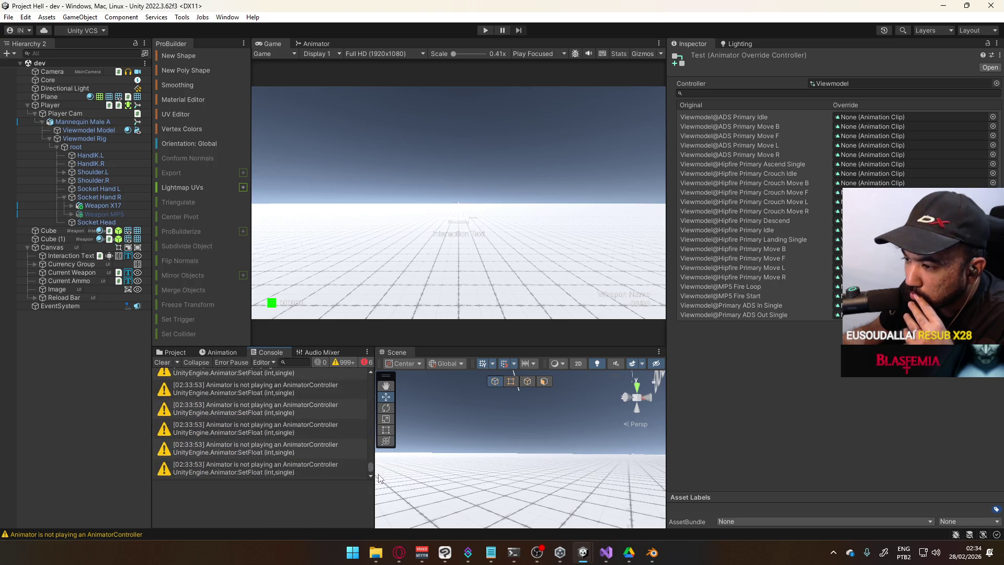
pyautogui.click(292, 448)
pyautogui.moveTo(251, 488); pyautogui.dragTo(148, 482)
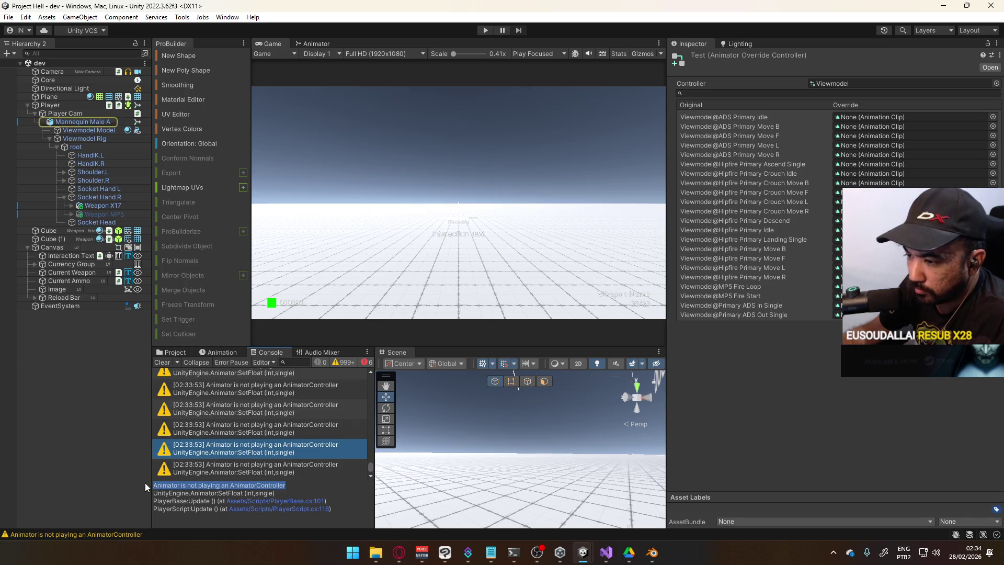
# Search Google for the copied warning in a new Opera tab.
pyautogui.click(399, 552)
pyautogui.click(244, 13)
pyautogui.write('Animator is not playing an AnimatorController')
pyautogui.press('Return')
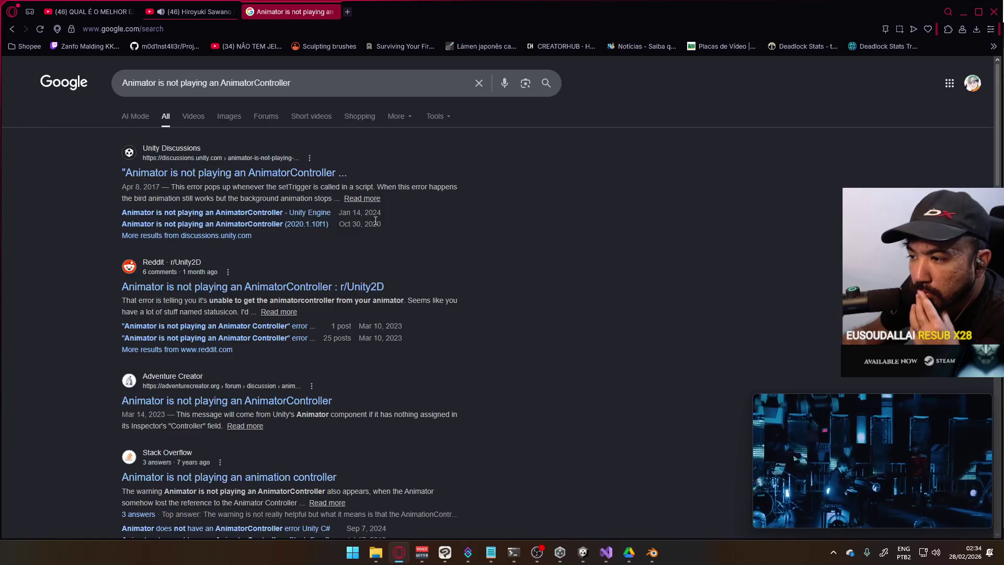
# Scroll the Google results for the Animator warning, then switch back to the Unity editor.
pyautogui.scroll(-2, 376, 223)
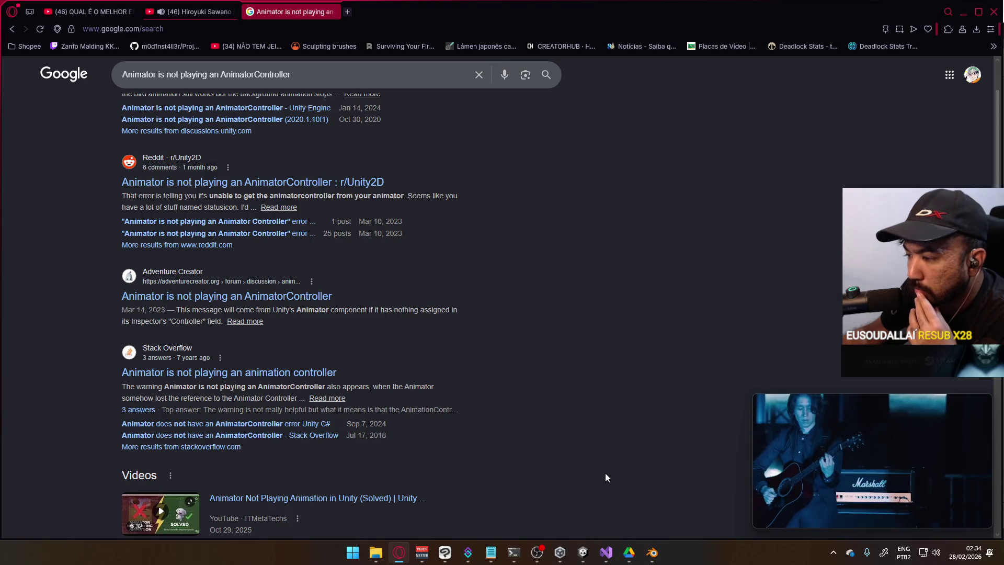
pyautogui.moveTo(583, 552)
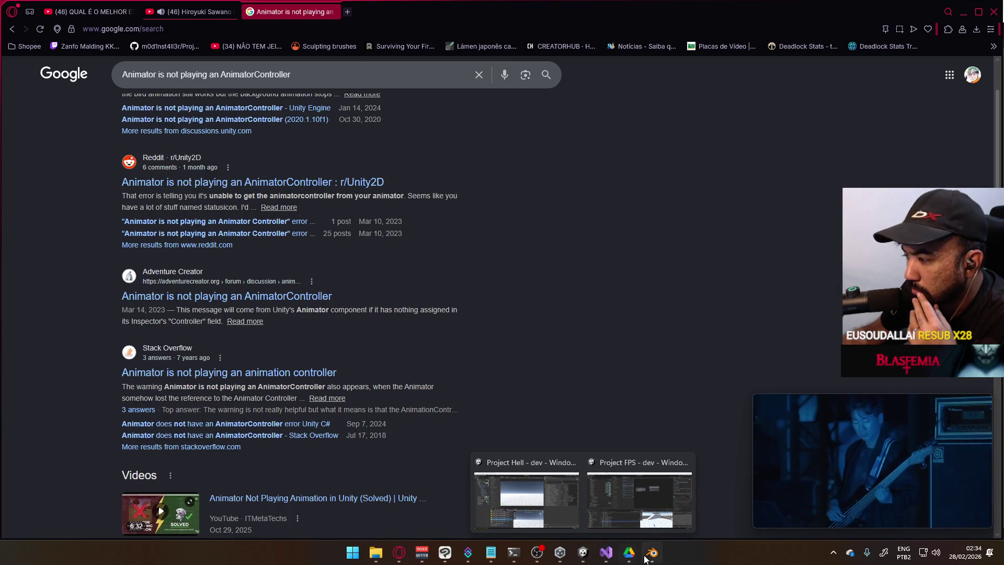
pyautogui.click(652, 552)
pyautogui.moveTo(583, 552)
pyautogui.click(525, 499)
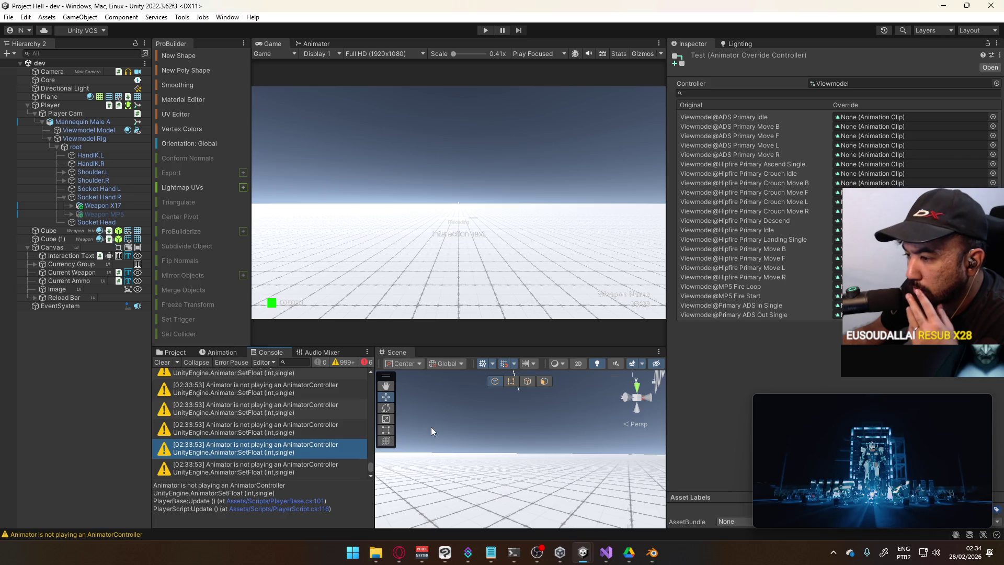
# Select Player and check which controllers the Player Script's Test slot accepts, leaving it None.
pyautogui.click(167, 352)
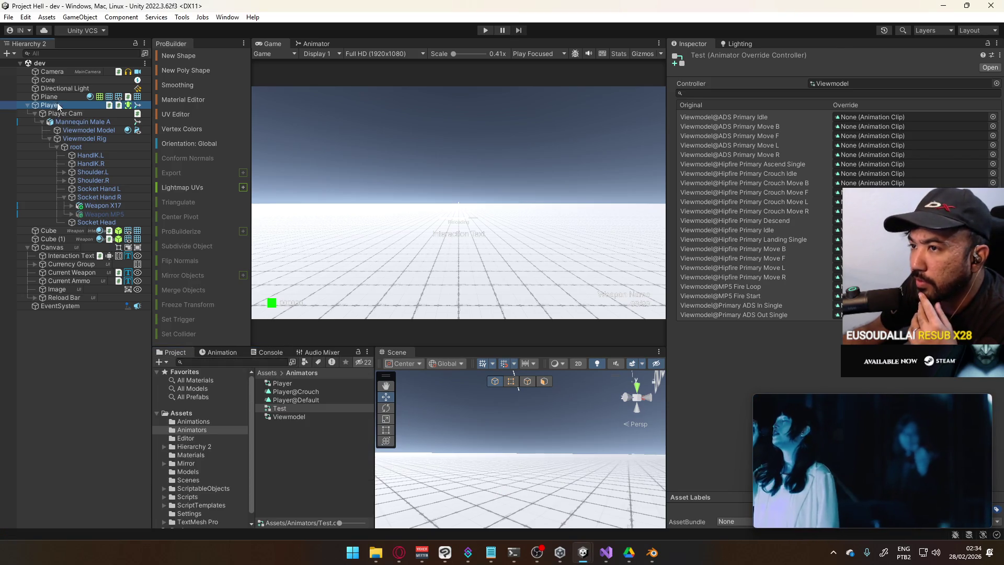
pyautogui.click(57, 104)
pyautogui.scroll(-1, 974, 401)
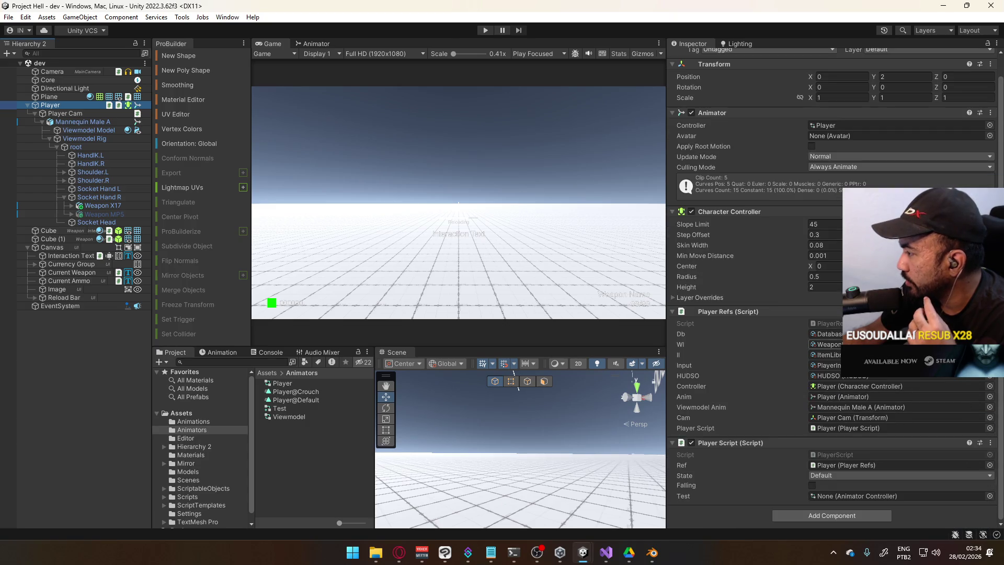
pyautogui.click(989, 496)
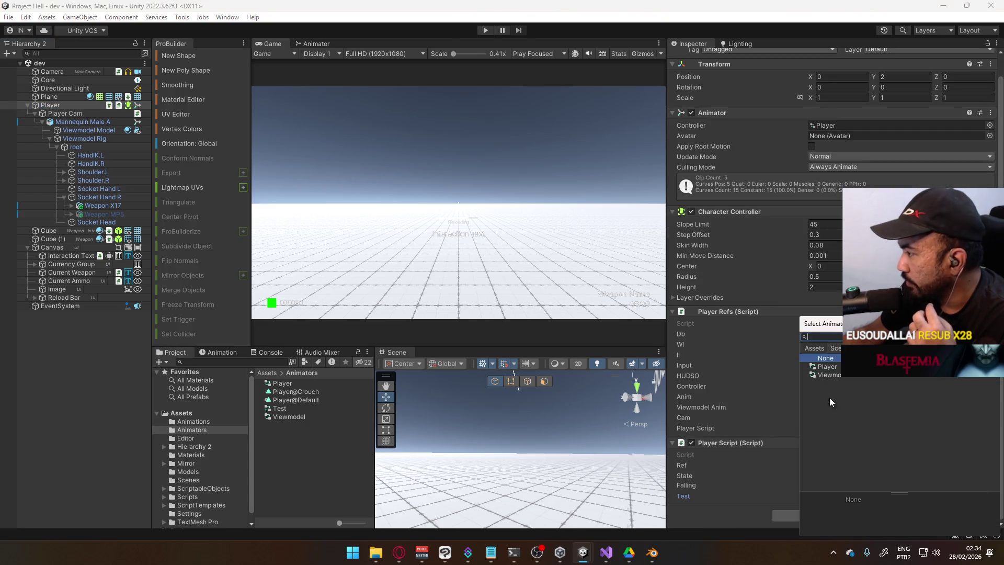
pyautogui.press('Escape')
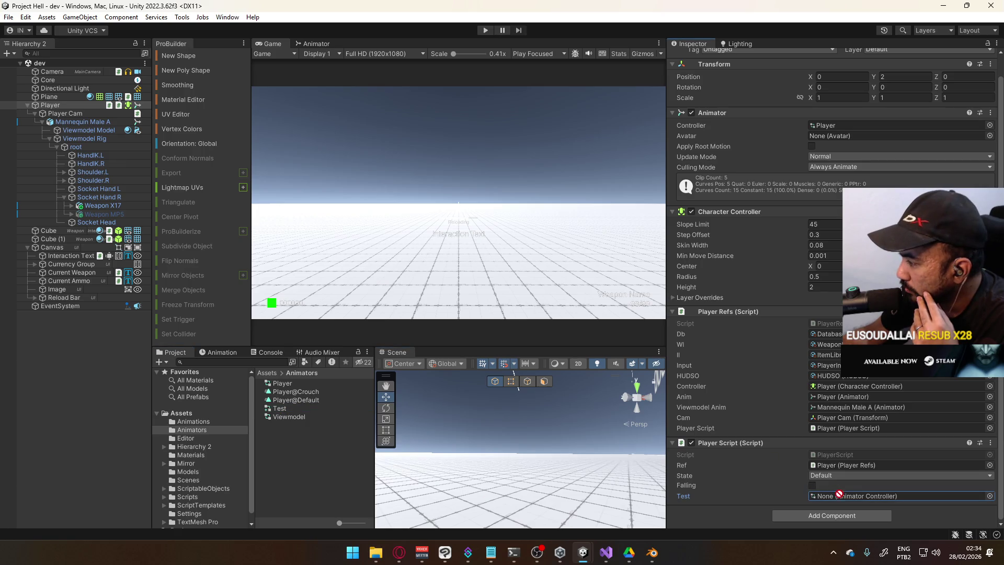
# Open PlayerScript.cs in Visual Studio at the _test field declaration.
pyautogui.click(652, 553)
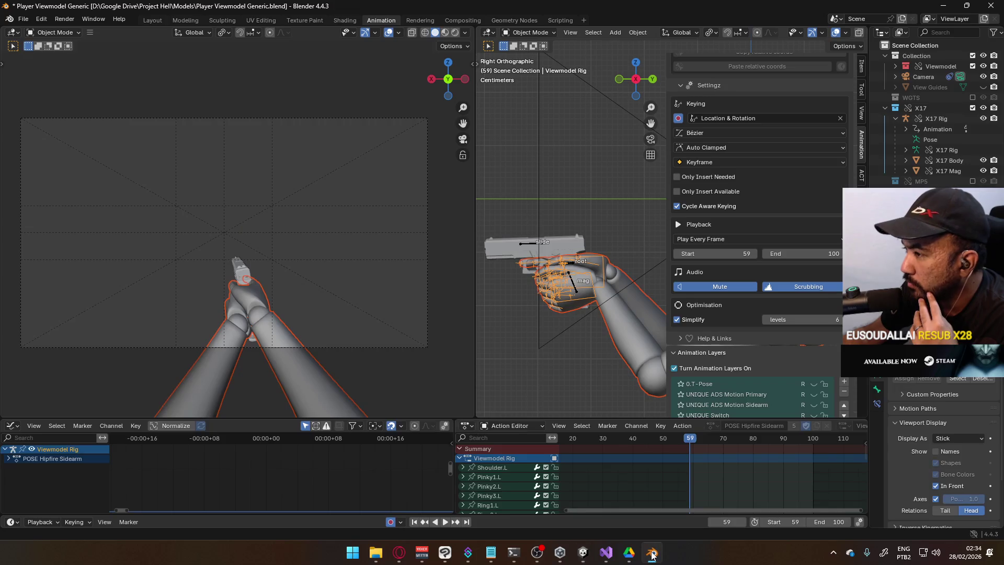
pyautogui.click(653, 553)
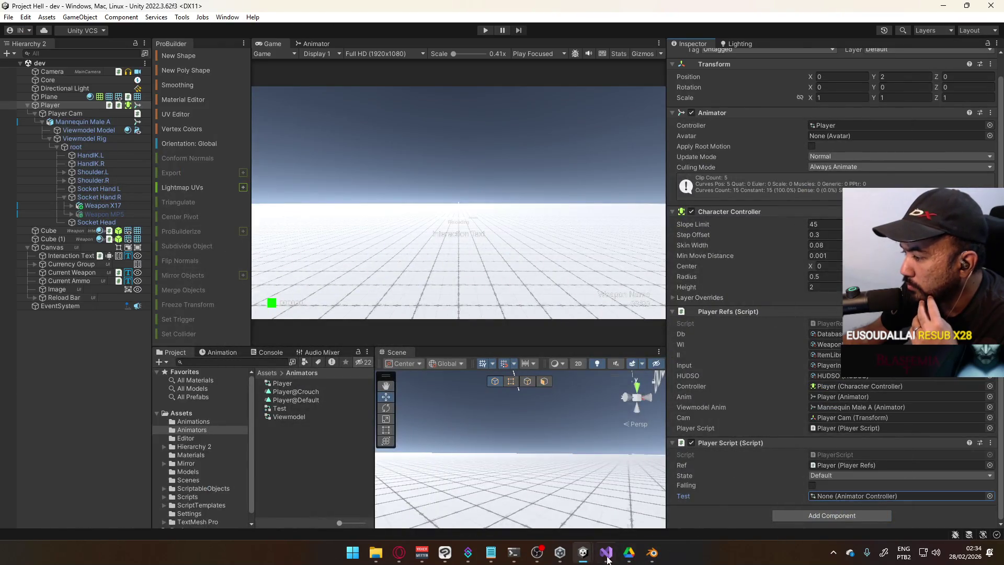
pyautogui.click(608, 556)
pyautogui.click(474, 420)
# Change the _test field's type on line 96 to AnimatorOverrideController and save PlayerScript.cs.
pyautogui.doubleClick(475, 420)
pyautogui.write('Amo')
pyautogui.press('BackSpace')
pyautogui.press('BackSpace')
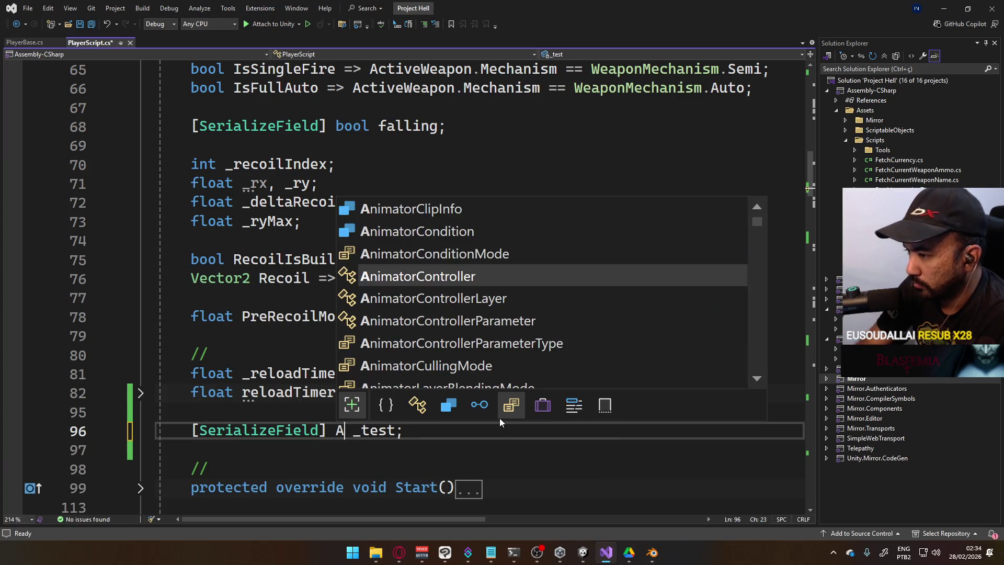
pyautogui.write('nimatorov')
pyautogui.press('Tab')
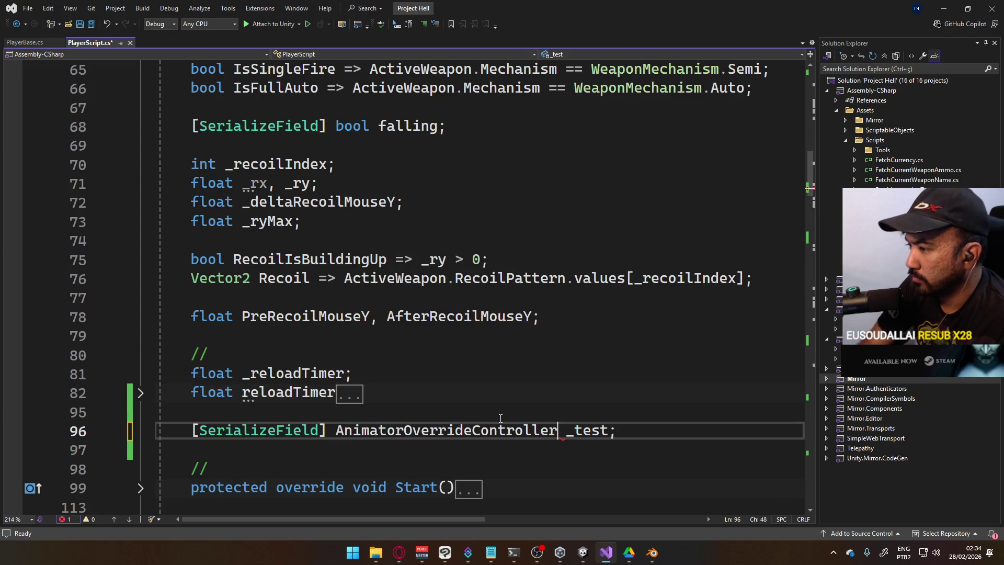
pyautogui.hotkey('ctrl', 's')
pyautogui.hotkey('alt', 'Tab')
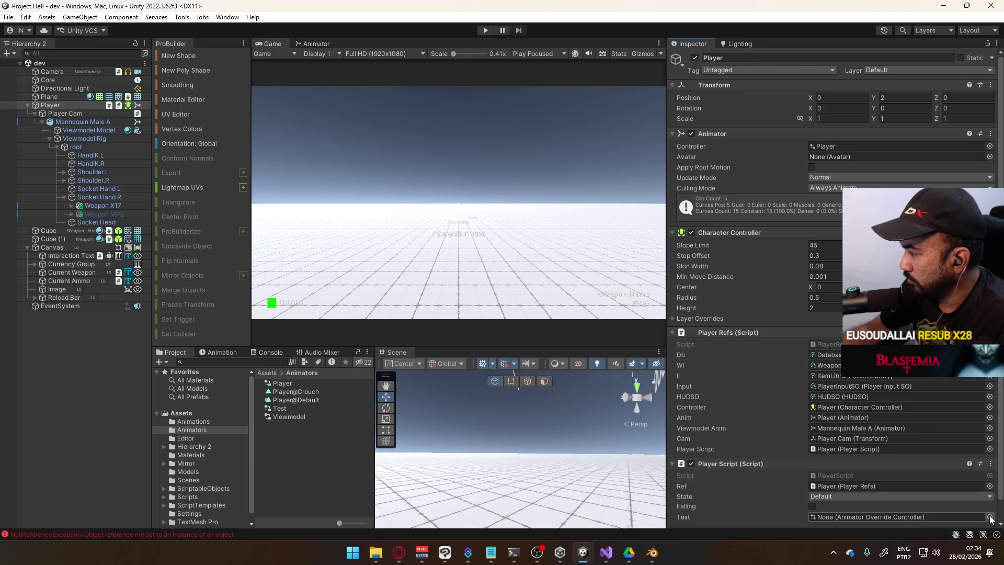
# Assign the Test override controller to the Player Script's Test slot and save the scene.
pyautogui.click(988, 517)
pyautogui.doubleClick(821, 361)
pyautogui.scroll(-1, 871, 385)
pyautogui.hotkey('ctrl', 's')
# Play-test moving and jumping, checking the live Animator graph, then stop Play mode.
pyautogui.click(485, 30)
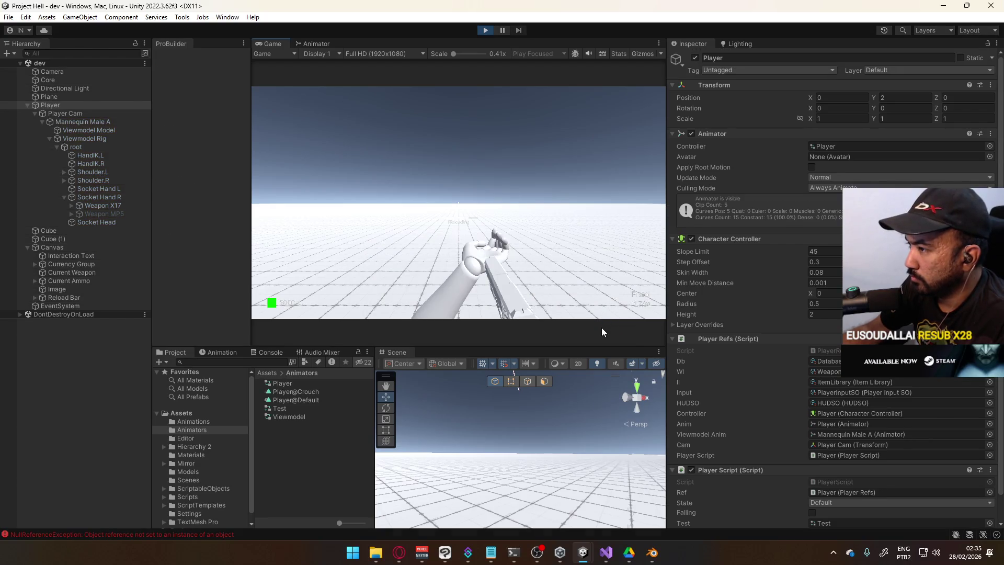
pyautogui.press('d')
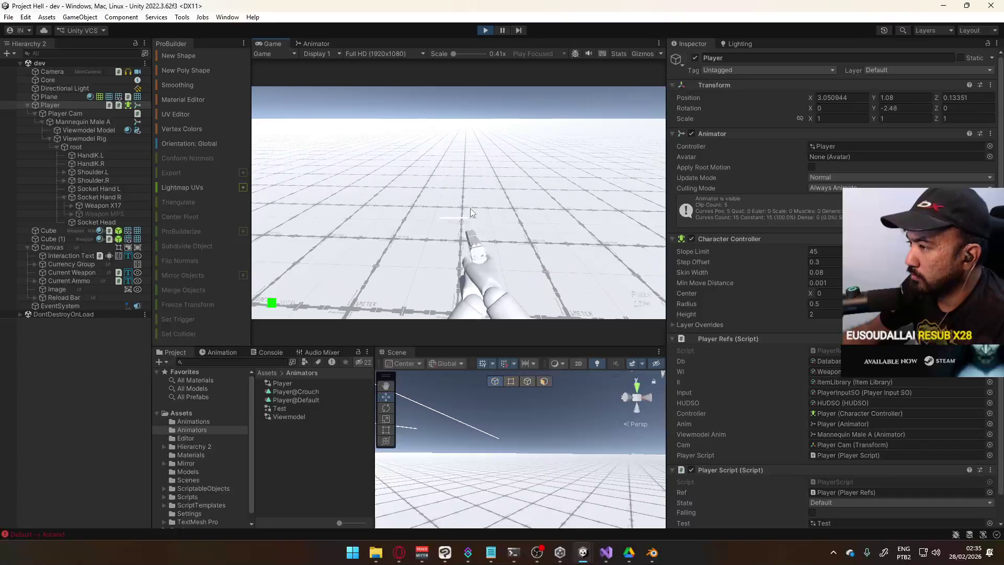
pyautogui.press('a')
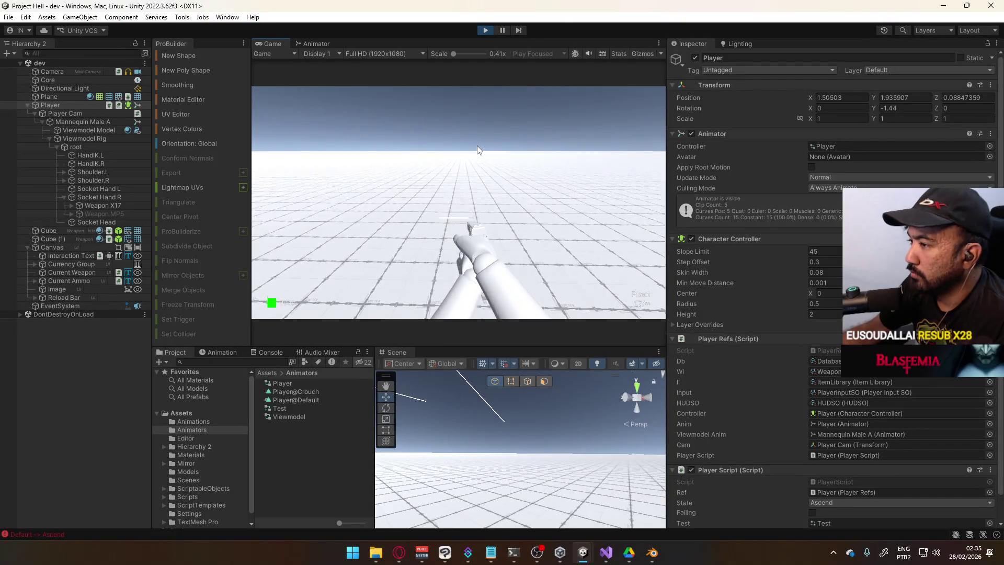
pyautogui.click(317, 44)
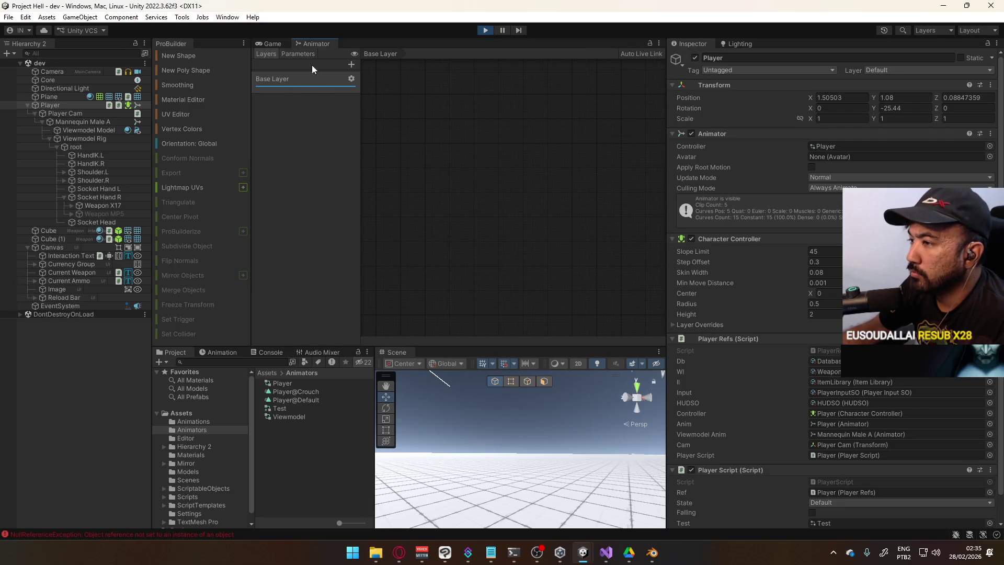
pyautogui.click(268, 45)
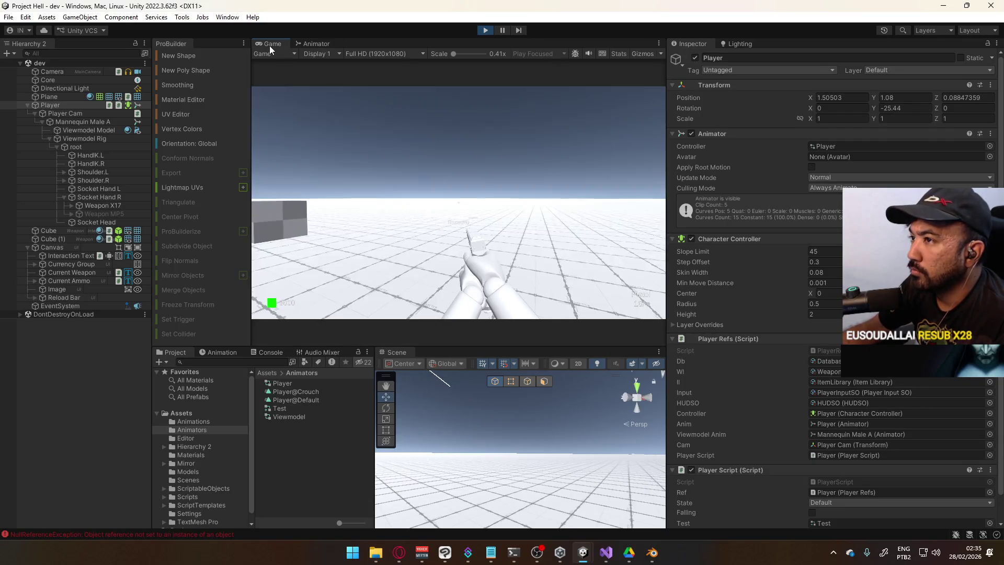
pyautogui.click(484, 29)
# Clear the NullReferenceException errors from the Console and close the Animator panel.
pyautogui.click(208, 533)
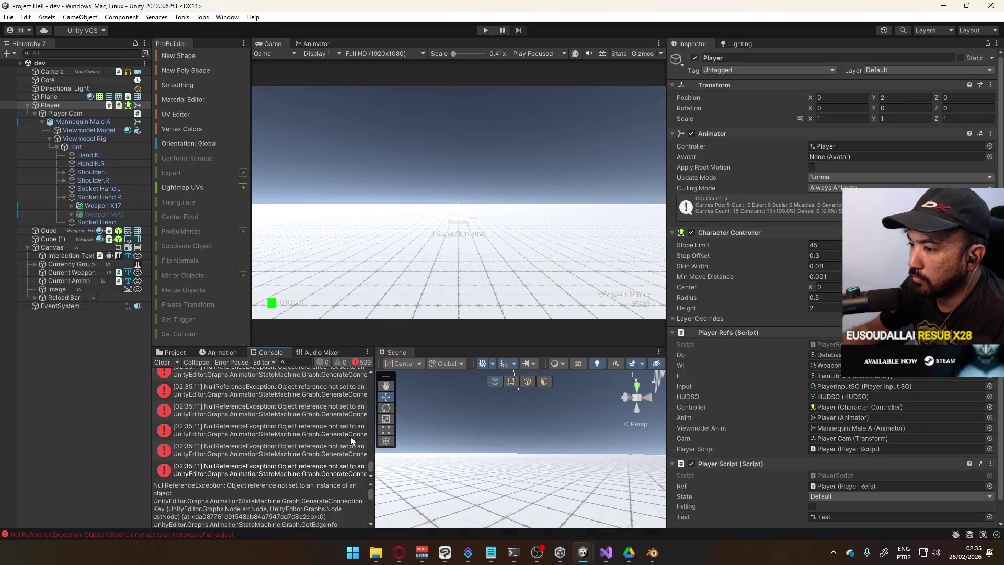
pyautogui.scroll(15, 370, 474)
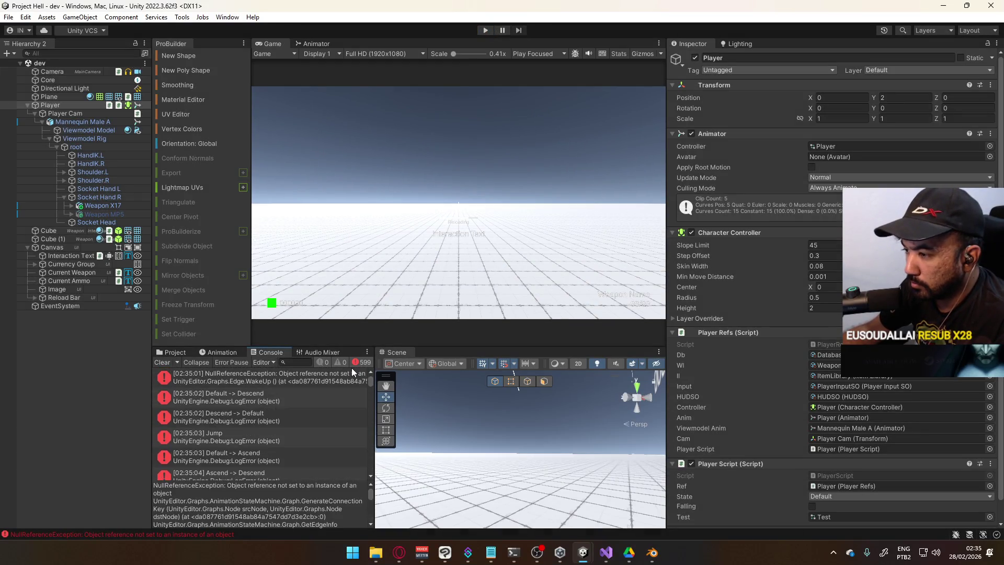
pyautogui.scroll(-5, 321, 397)
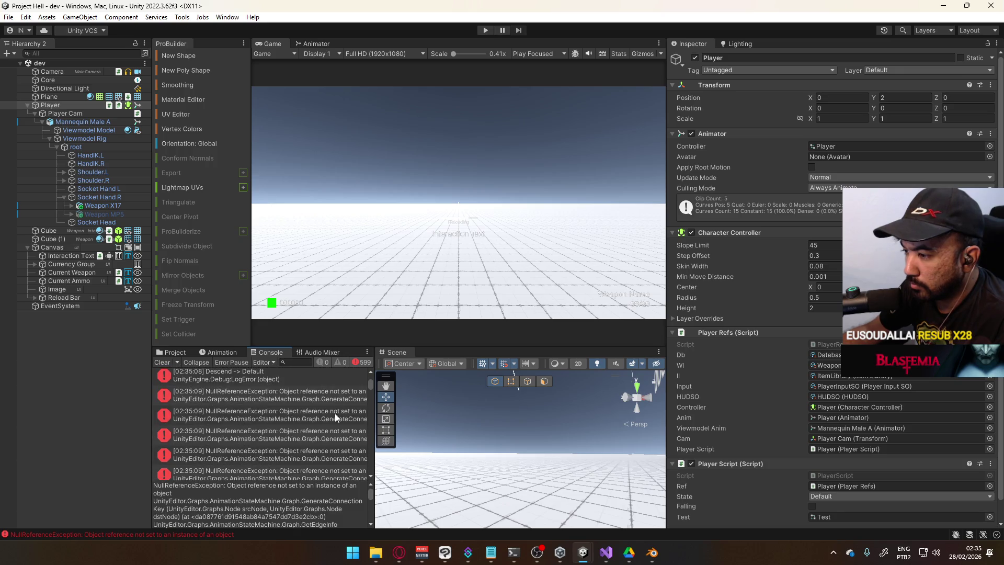
pyautogui.click(319, 396)
pyautogui.click(162, 363)
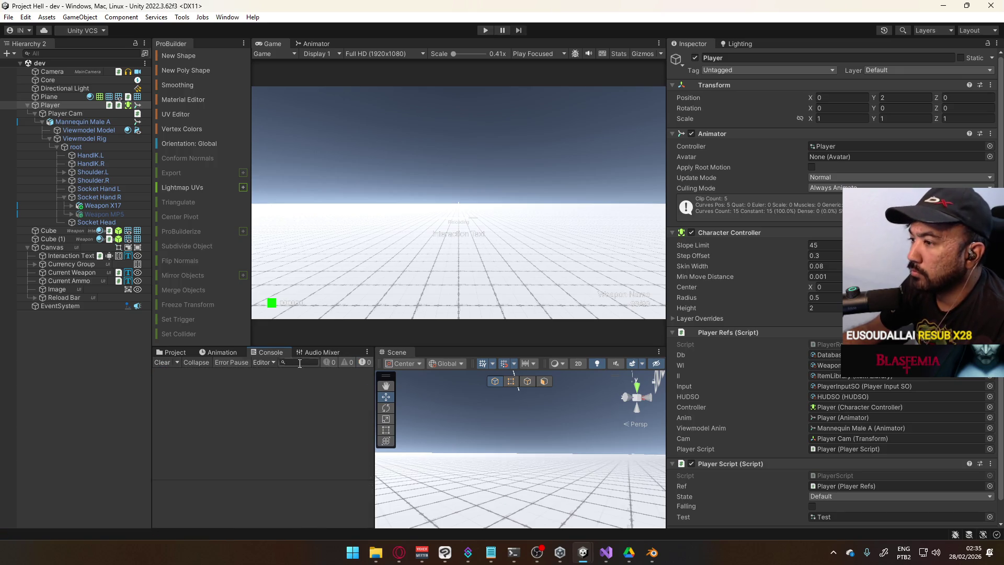
pyautogui.click(320, 44)
pyautogui.rightClick(321, 44)
pyautogui.click(326, 79)
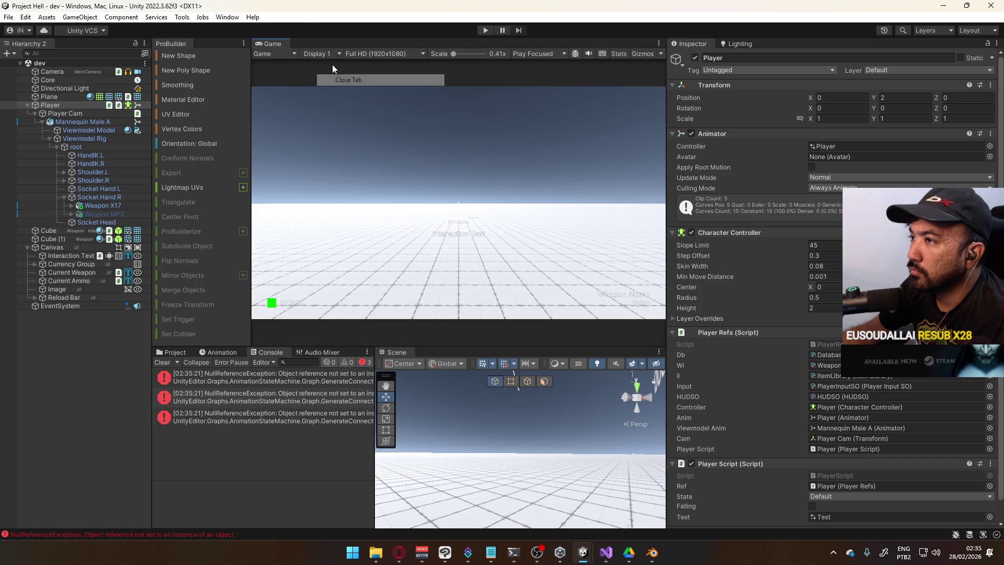
pyautogui.click(161, 362)
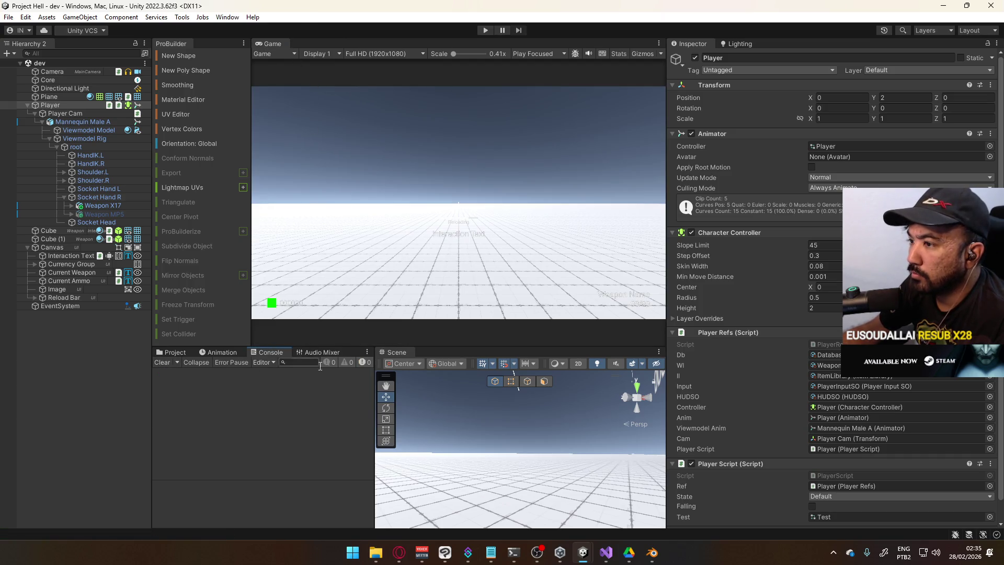
pyautogui.click(217, 352)
pyautogui.click(174, 352)
pyautogui.click(218, 352)
pyautogui.click(273, 354)
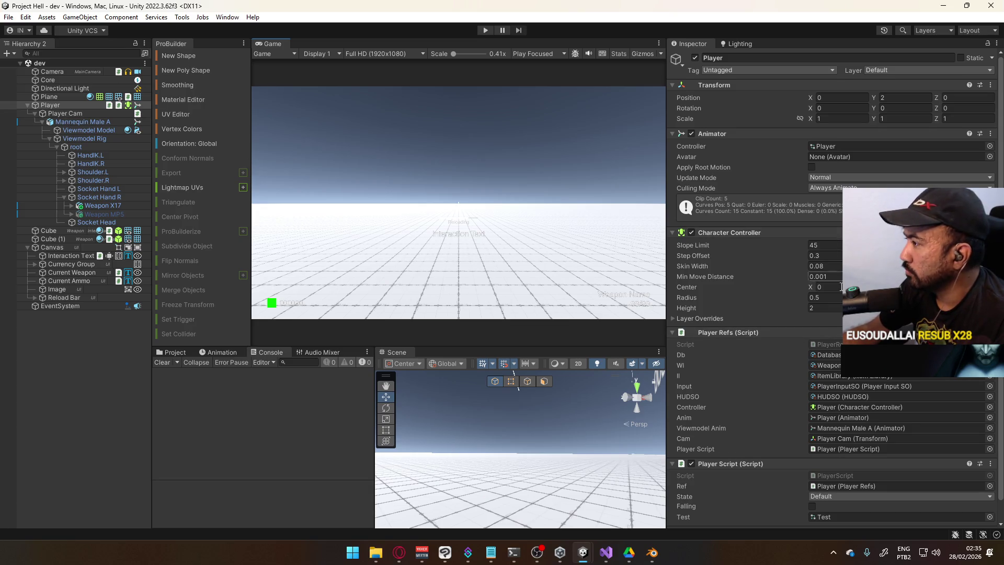
# Select Mannequin Male A and open its Viewmodel animator controller graph.
pyautogui.scroll(-1, 764, 322)
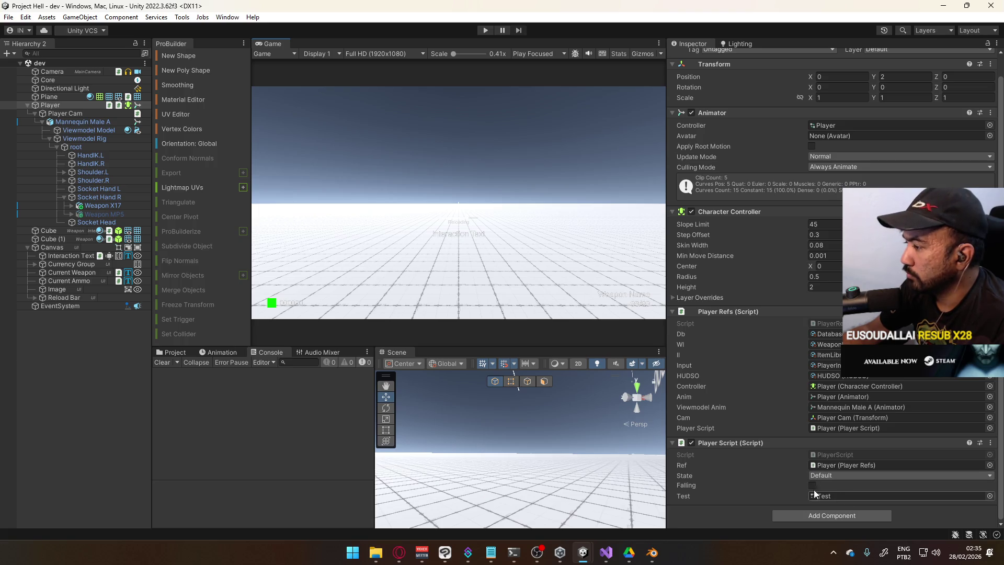
pyautogui.scroll(1, 828, 142)
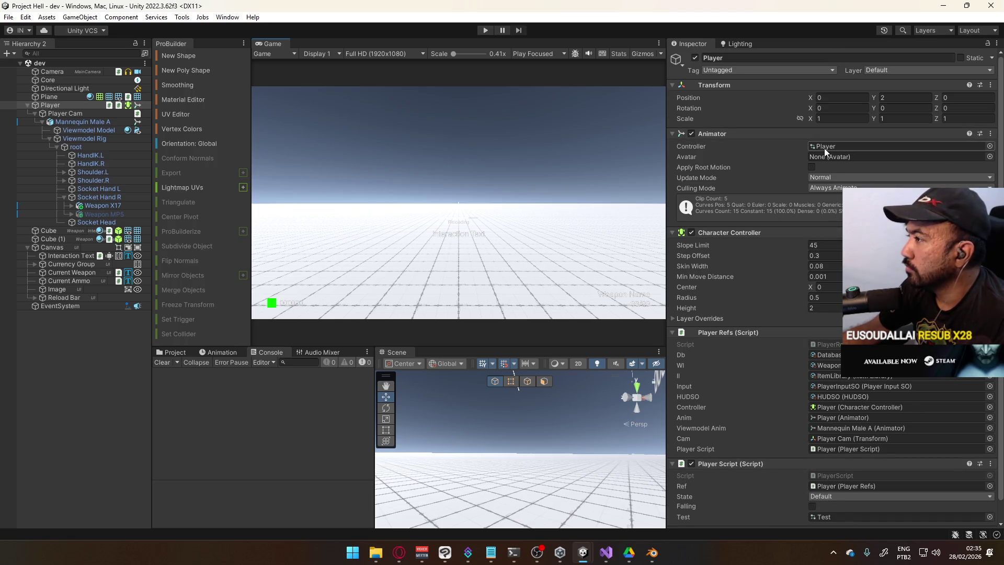
pyautogui.click(91, 123)
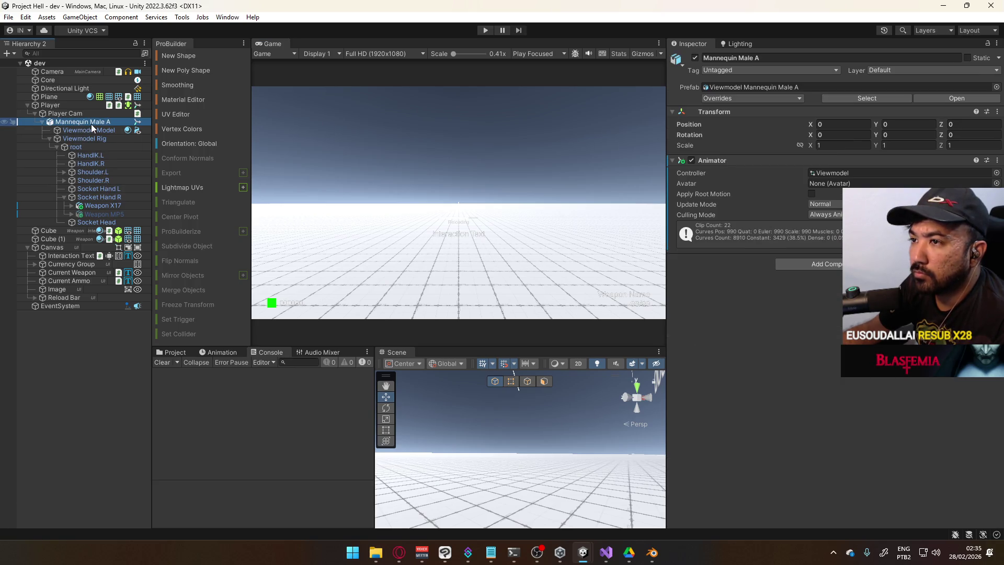
pyautogui.doubleClick(843, 175)
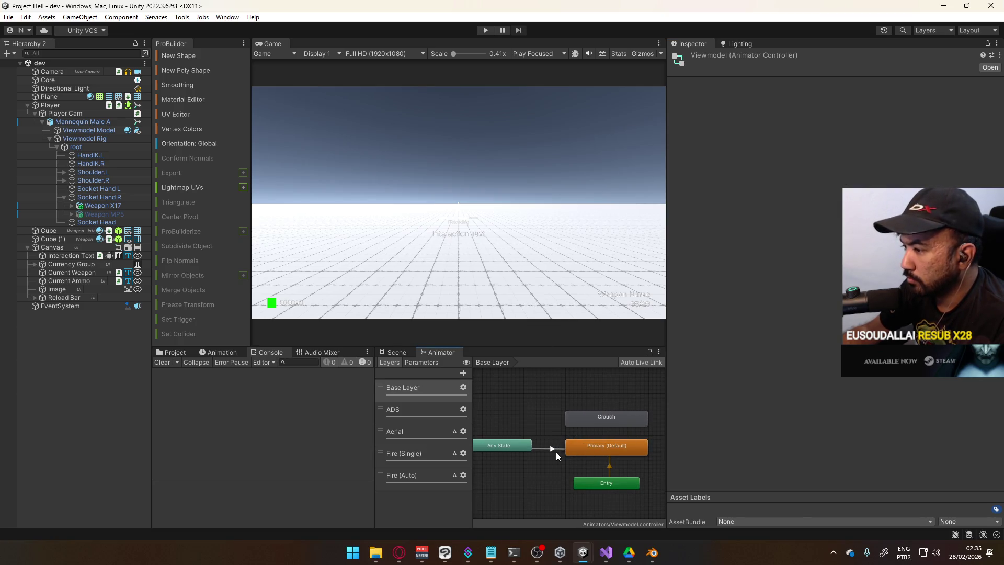
# Review the ADS and Aerial layers and Any State jump transitions, then return to PlayerScript.cs.
pyautogui.click(422, 413)
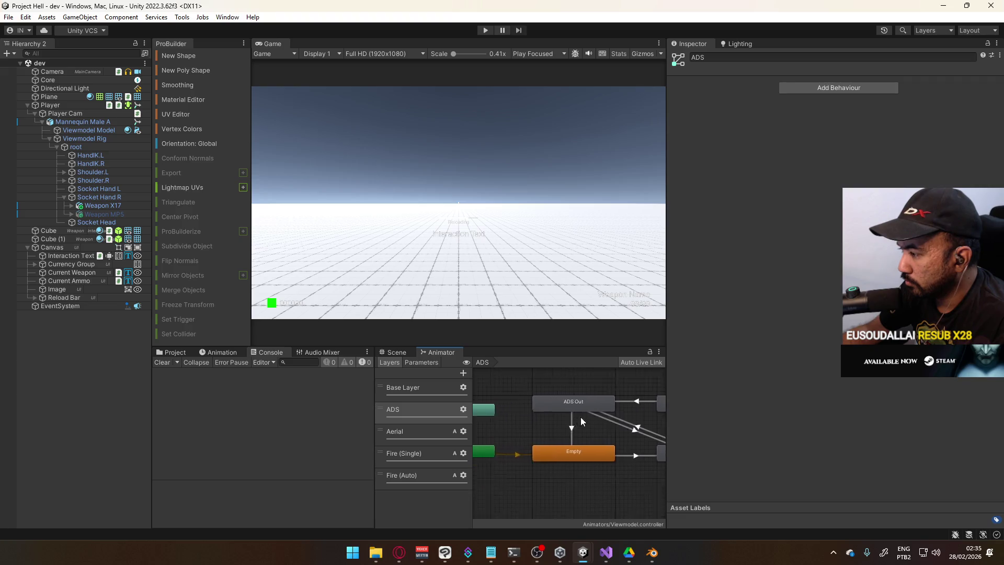
pyautogui.click(418, 432)
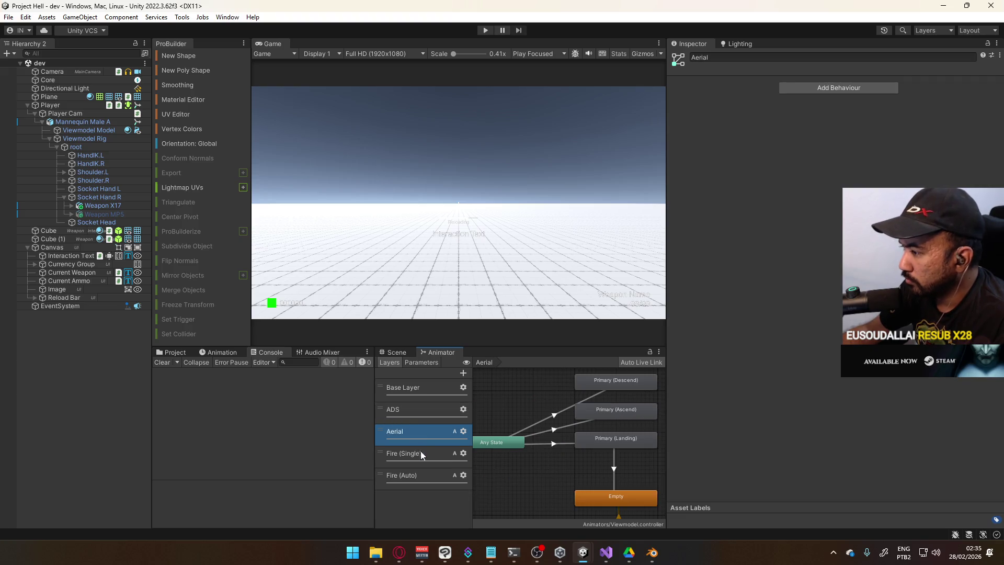
pyautogui.click(510, 444)
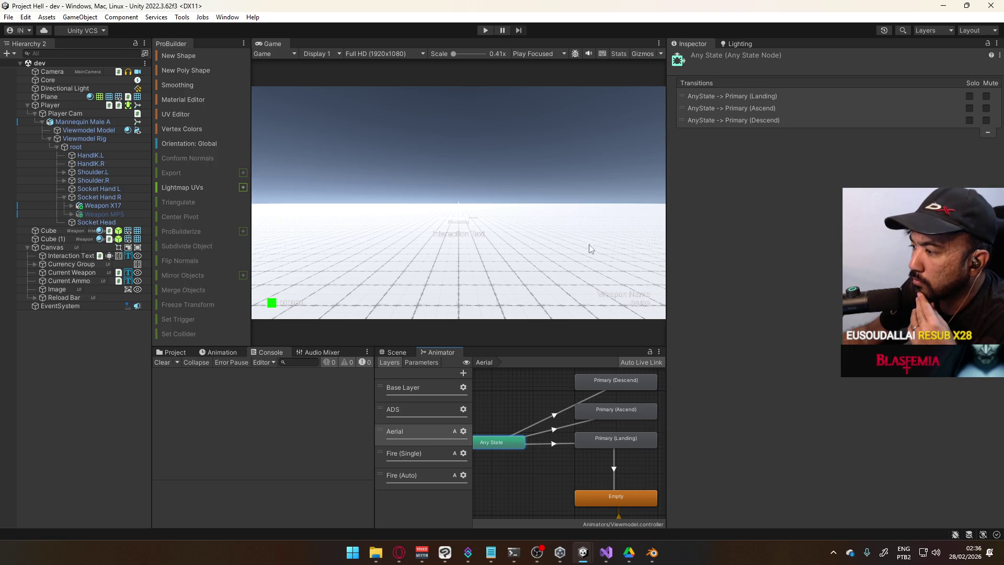
pyautogui.click(606, 552)
pyautogui.click(298, 417)
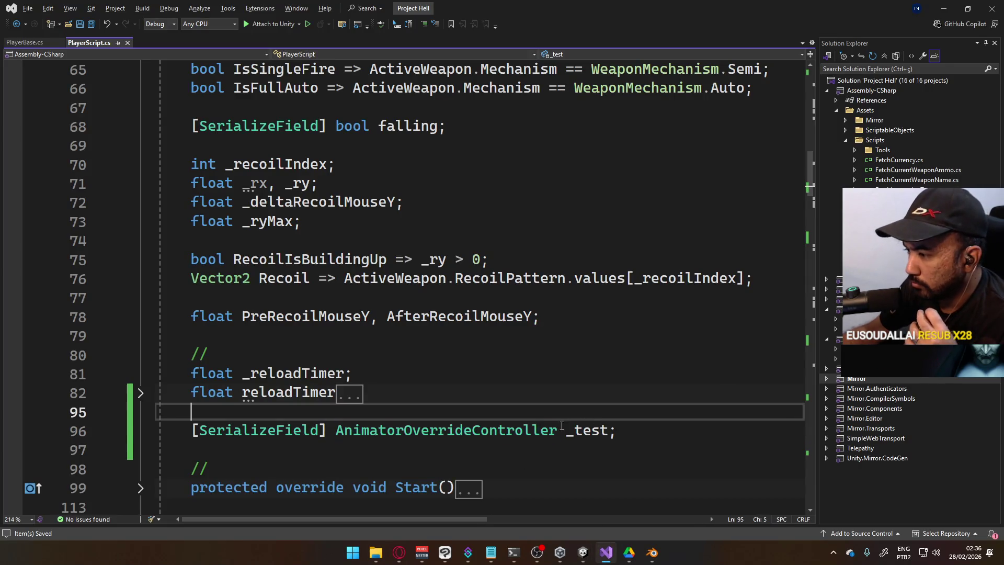
# Comment out OnJump's lines 413–414 that assign _test as the controller, and save.
pyautogui.scroll(-20, 420, 414)
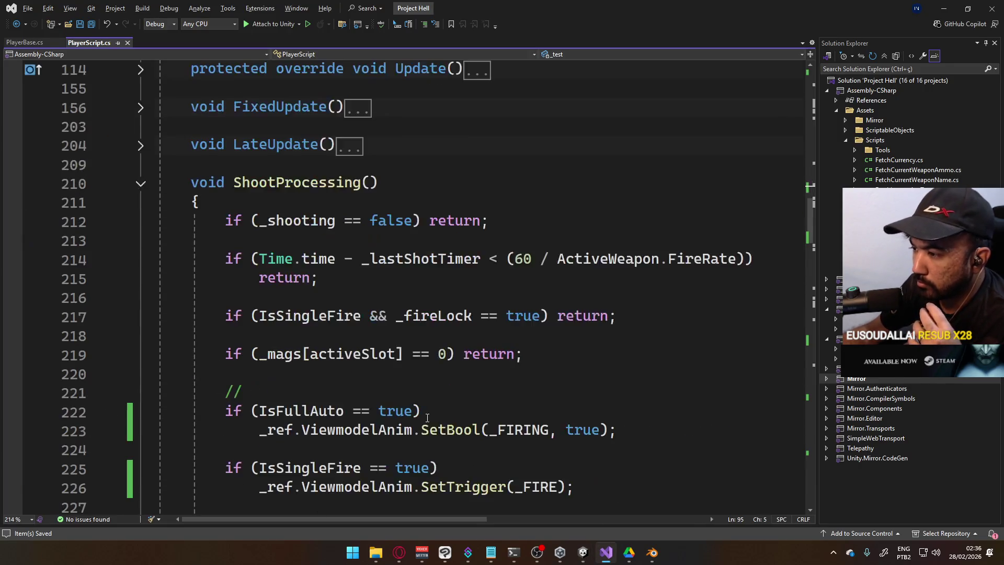
pyautogui.scroll(-18, 420, 415)
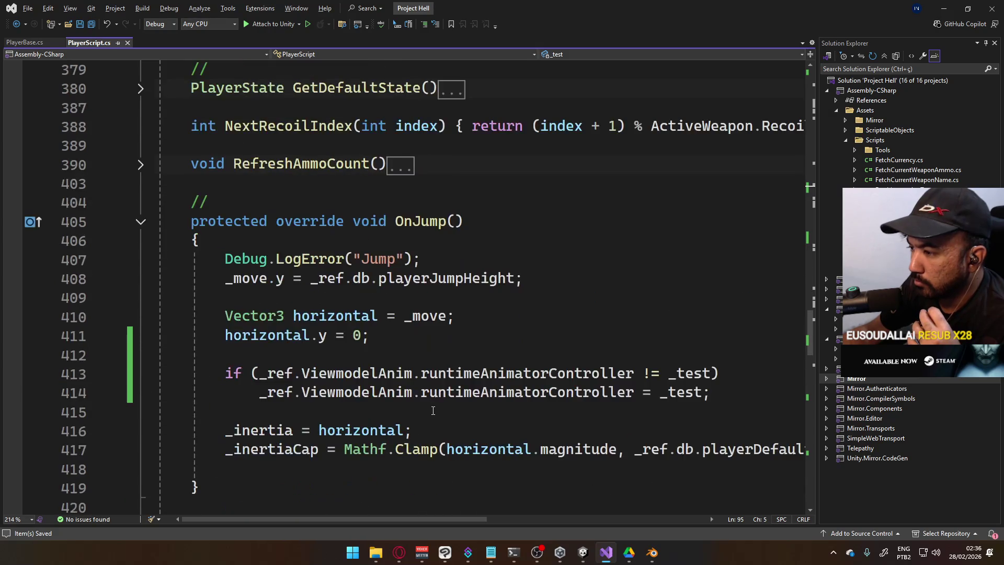
pyautogui.click(226, 373)
pyautogui.press('Up')
pyautogui.press('Down')
pyautogui.hotkey('ctrl', 'k')
pyautogui.hotkey('ctrl', 'c')
pyautogui.press('Down')
pyautogui.hotkey('ctrl', 'k')
pyautogui.hotkey('ctrl', 'c')
pyautogui.hotkey('ctrl', 's')
pyautogui.hotkey('alt', 'Tab')
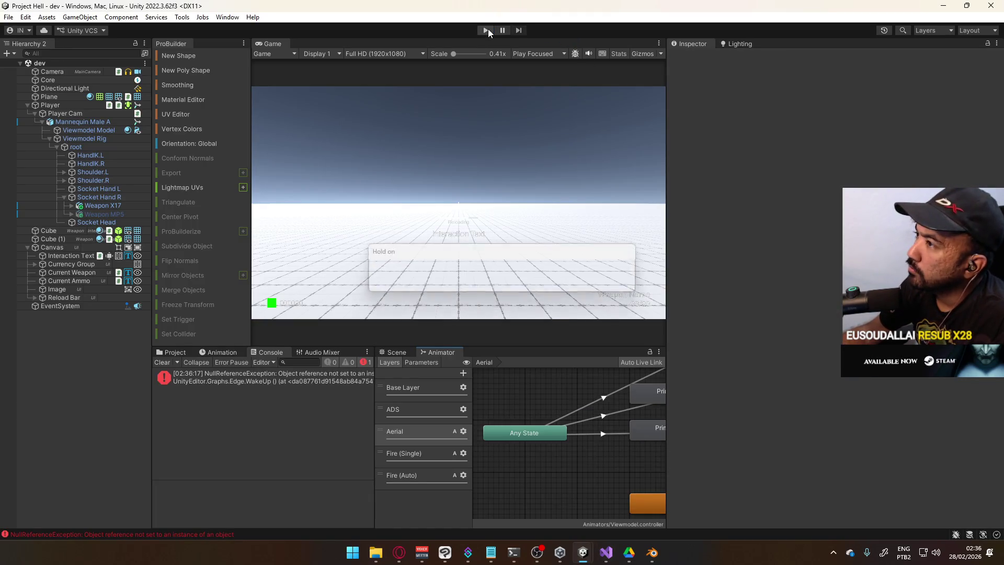
# Enter Play mode, close the Animator panel, and test a jump.
pyautogui.click(486, 30)
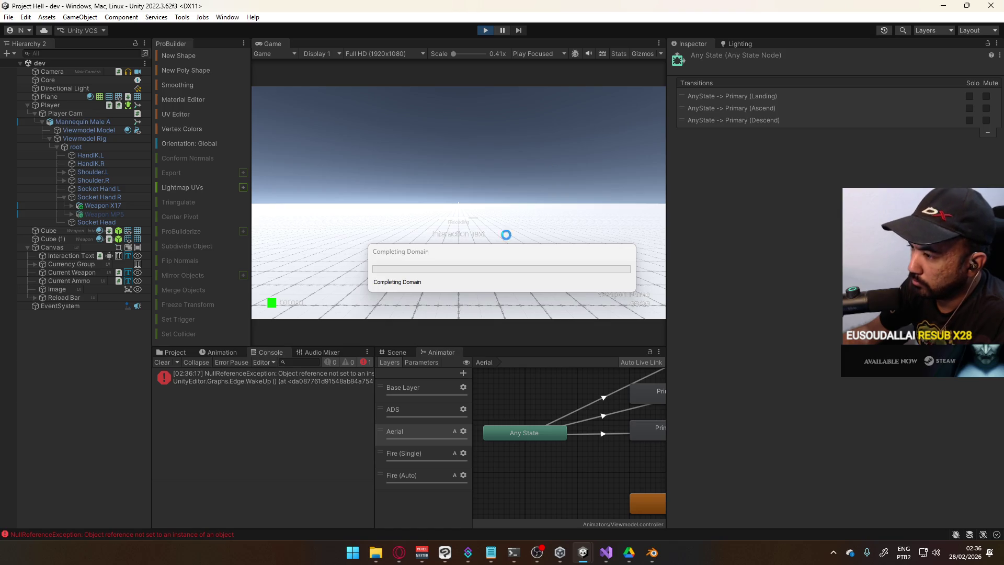
pyautogui.rightClick(437, 355)
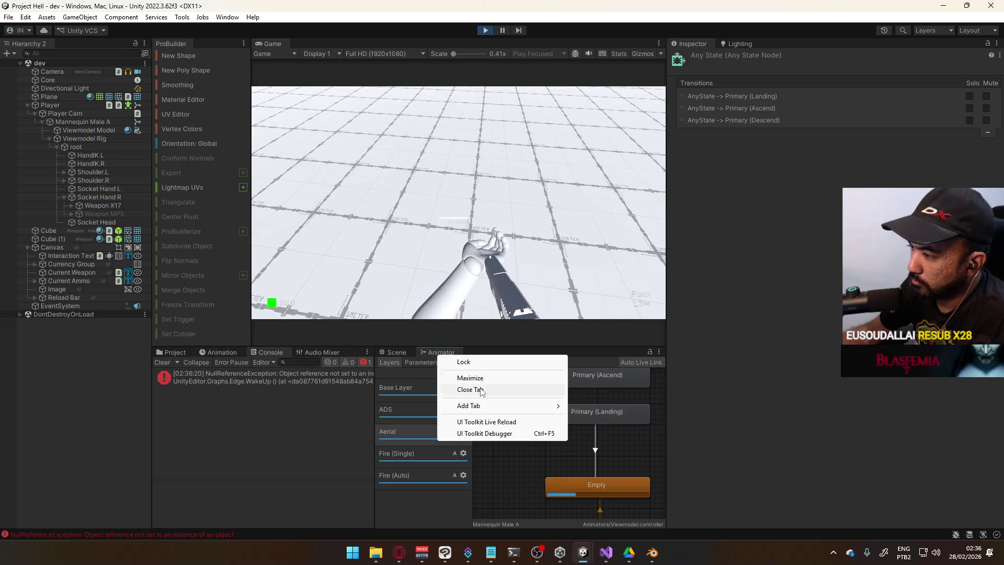
pyautogui.click(479, 389)
pyautogui.press('space')
pyautogui.press('space')
pyautogui.press('space')
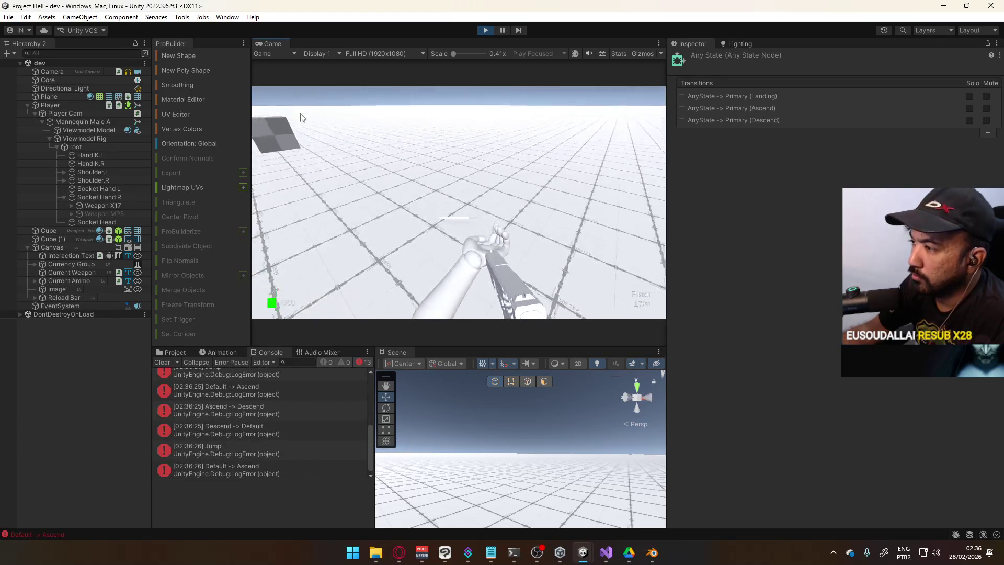
# Toggle Weapon MP5 on while jumping repeatedly, switch it off, and stop the game.
pyautogui.click(108, 213)
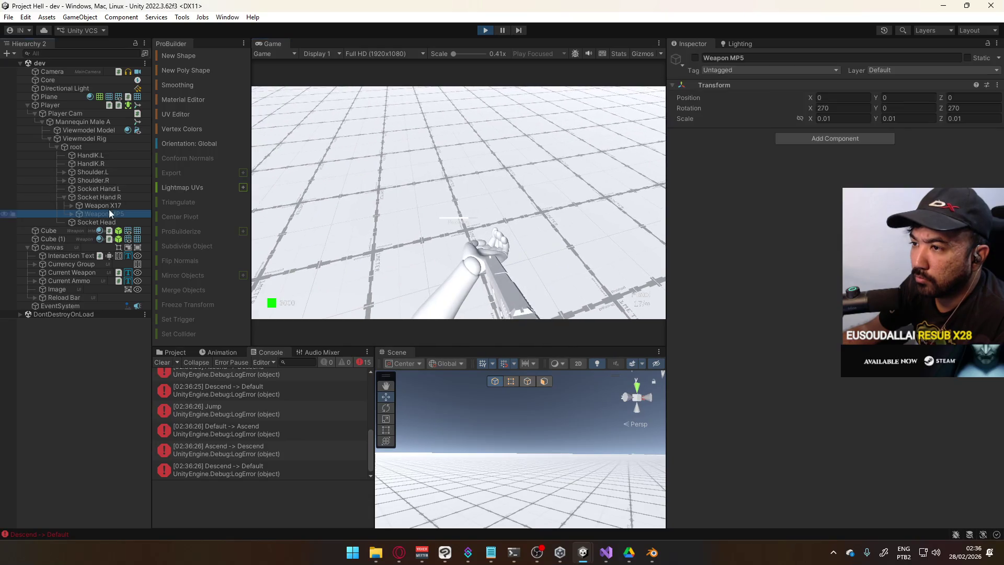
pyautogui.click(695, 58)
pyautogui.click(550, 161)
pyautogui.press('space')
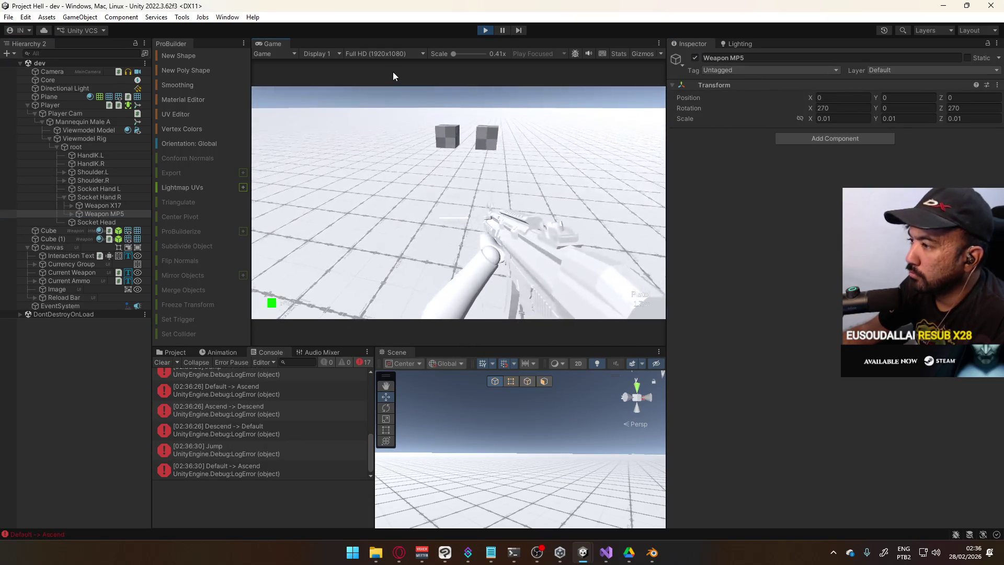
pyautogui.press('space')
pyautogui.press('space')
pyautogui.press('space')
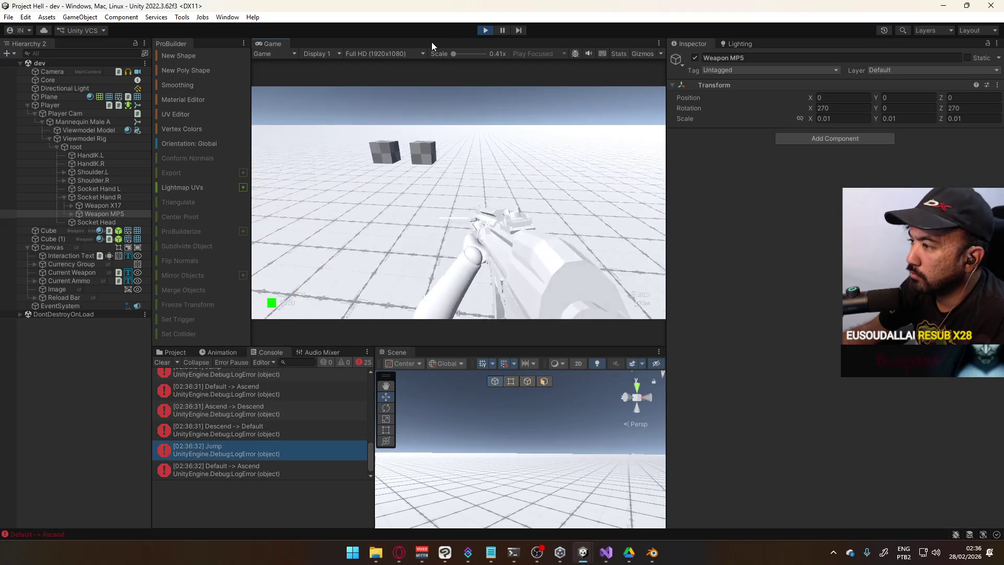
pyautogui.press('space')
pyautogui.press('space')
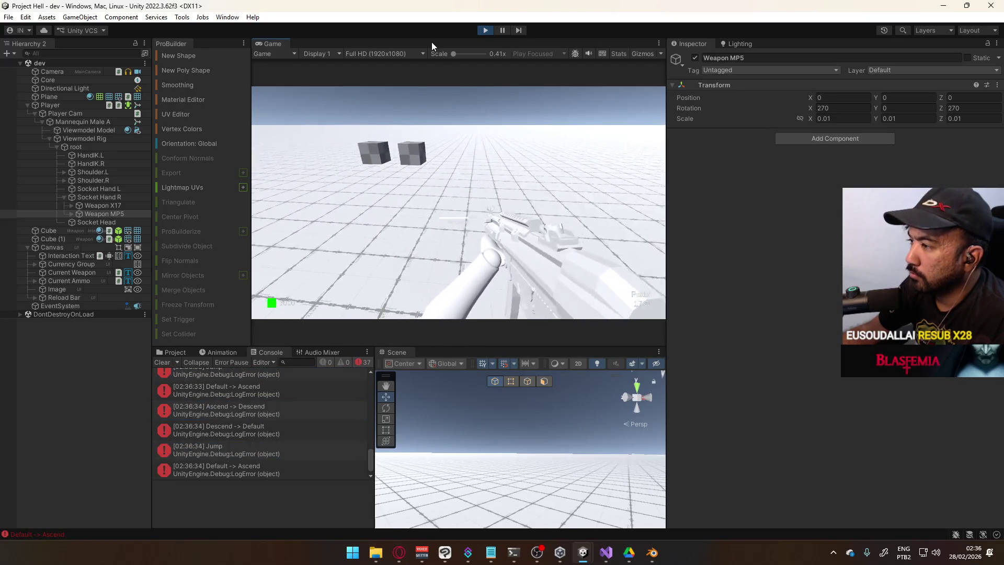
pyautogui.press('space')
pyautogui.press('space')
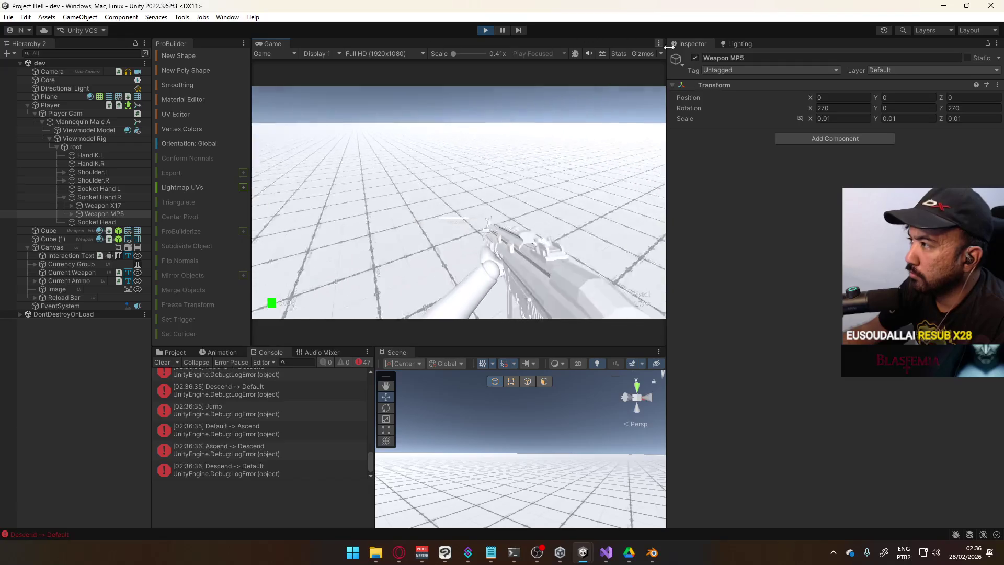
pyautogui.click(695, 58)
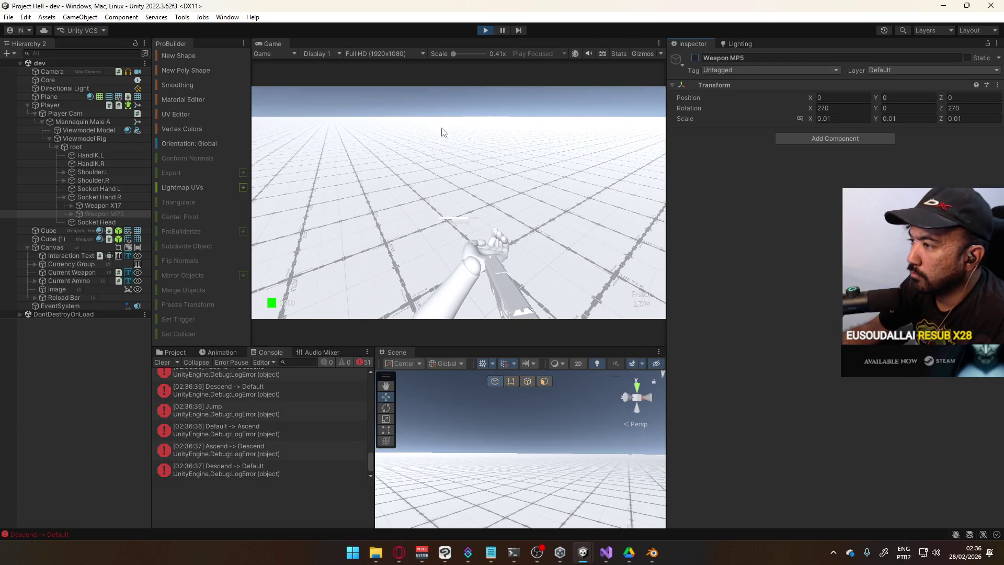
pyautogui.click(488, 31)
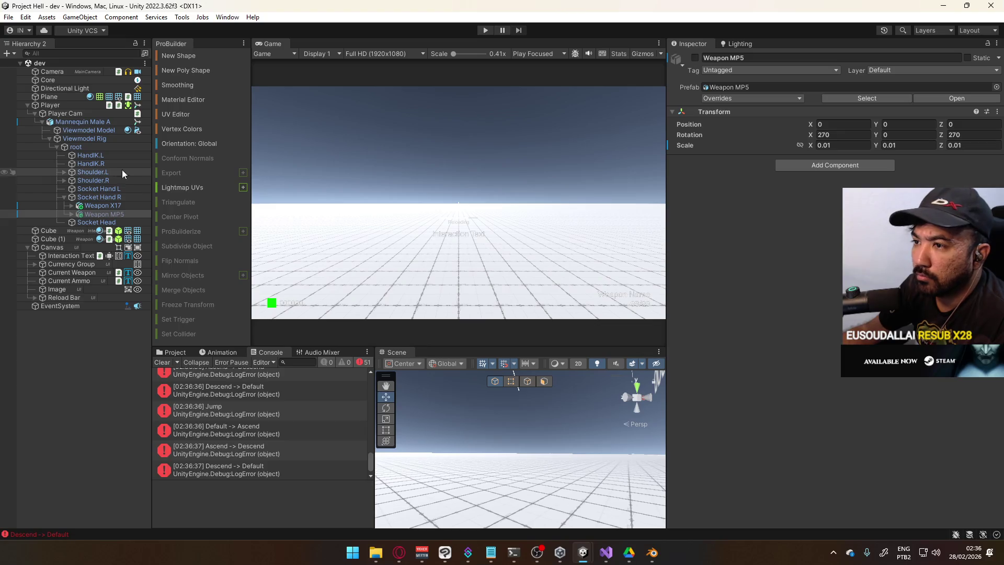
# Select Mannequin Male A and inspect the Test override controller in Animators, whose Viewmodel clips are all None.
pyautogui.click(70, 122)
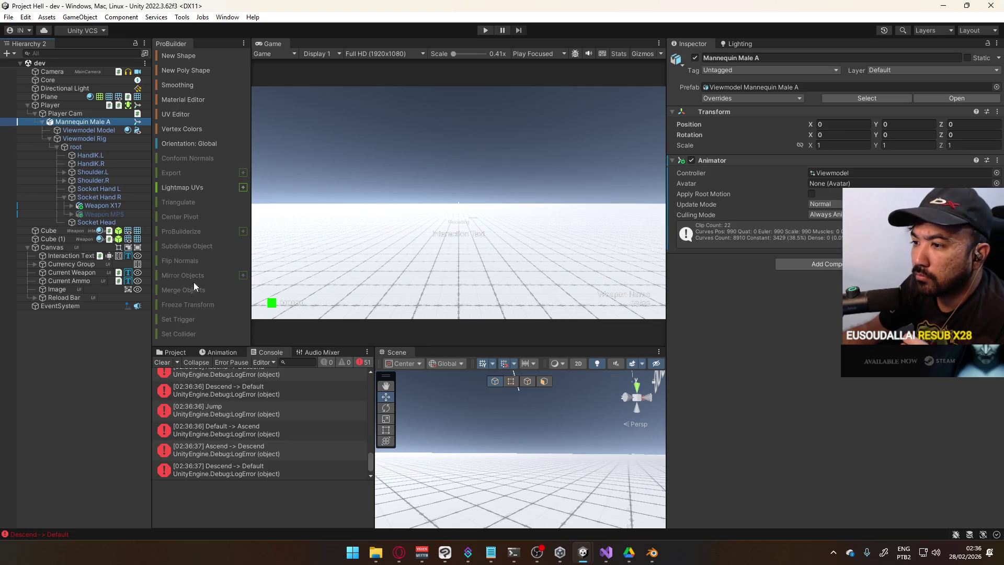
pyautogui.click(173, 352)
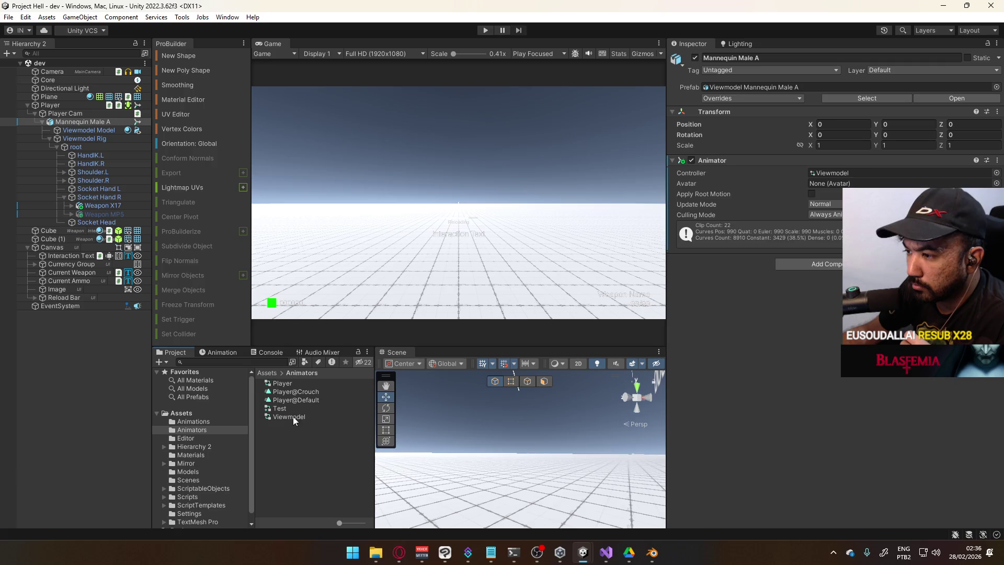
pyautogui.click(359, 409)
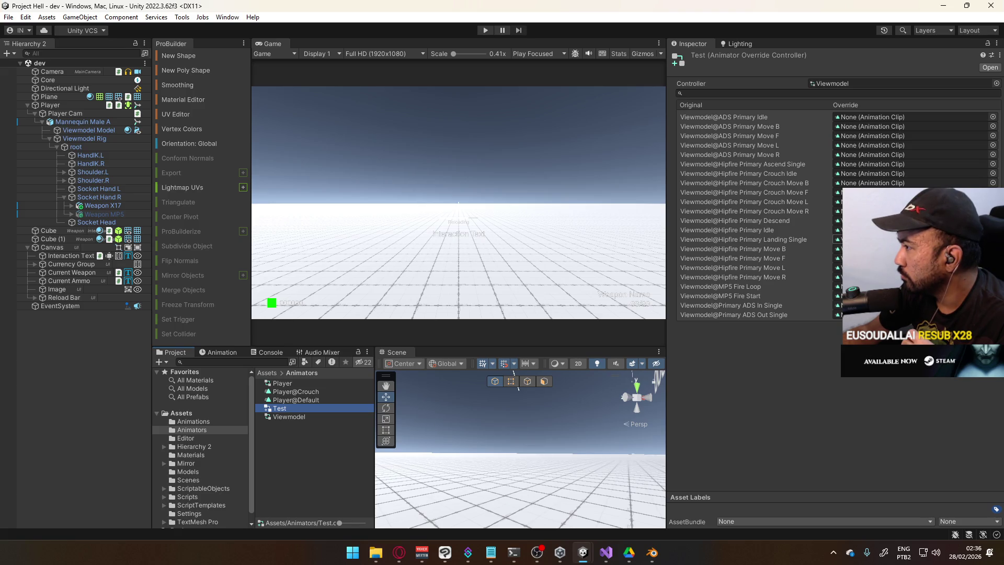
pyautogui.hotkey('alt', 'Tab')
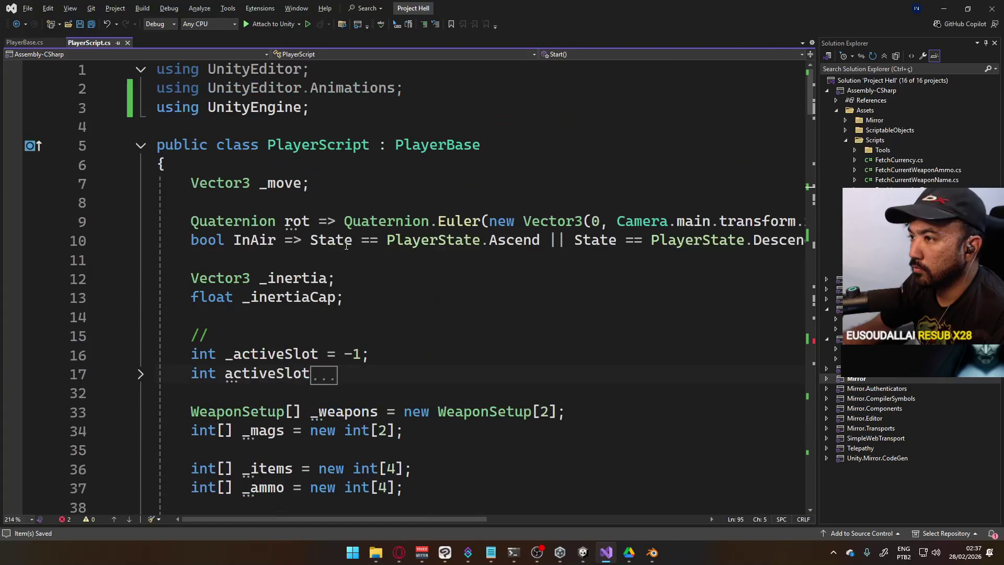
# Review the code in PlayerScript.cs.
pyautogui.scroll(-2, 392, 284)
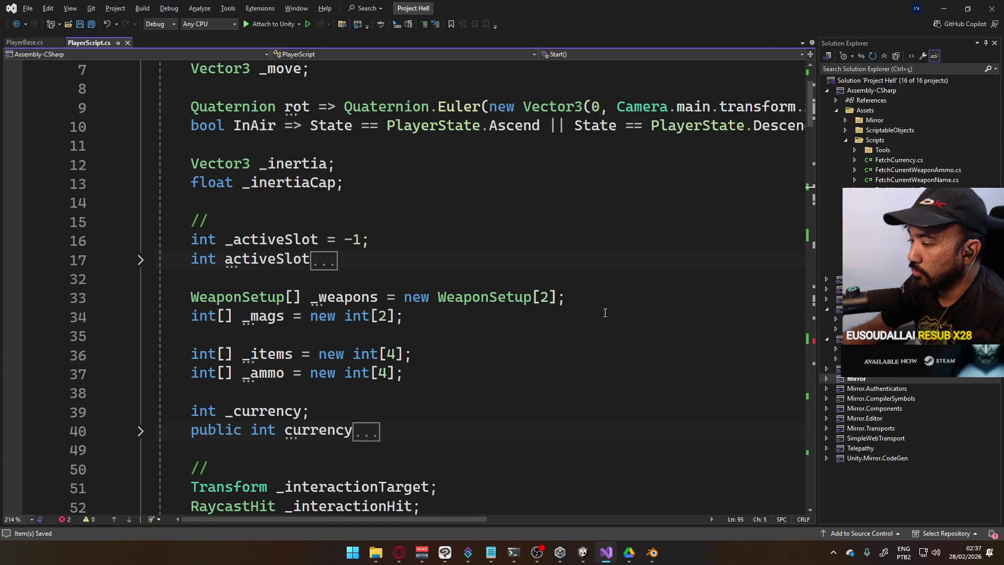
pyautogui.scroll(-12, 605, 313)
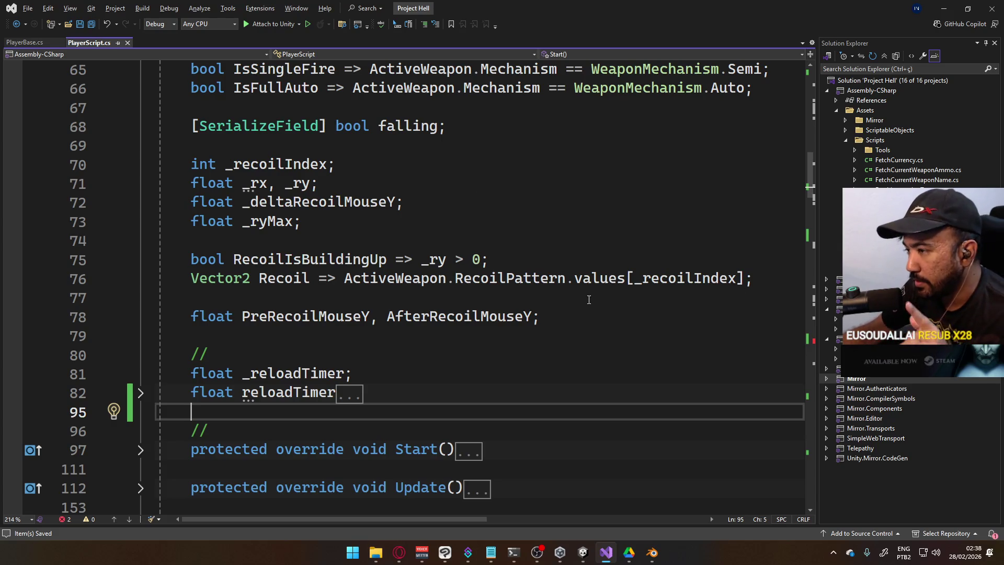
pyautogui.scroll(10, 482, 236)
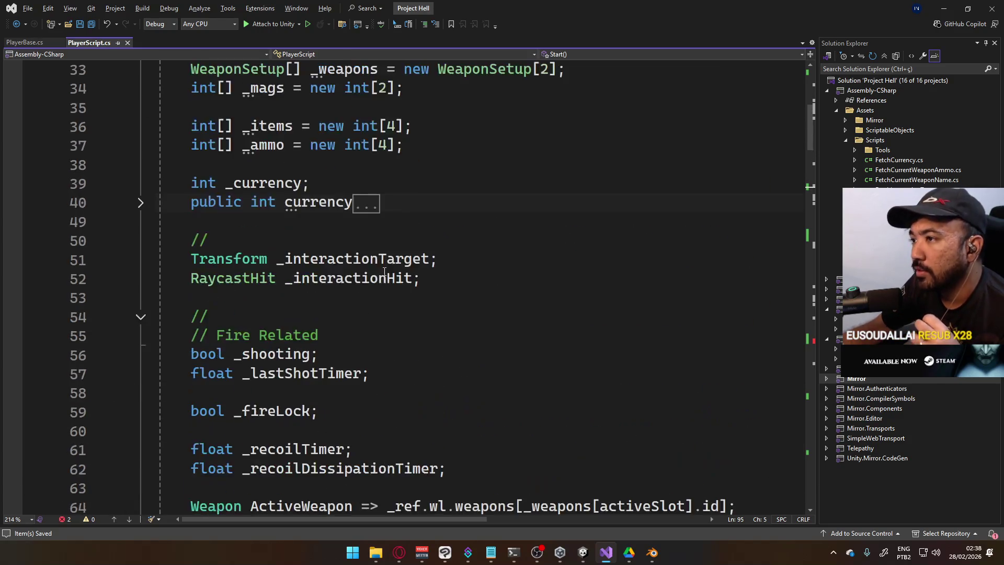
pyautogui.scroll(4, 427, 279)
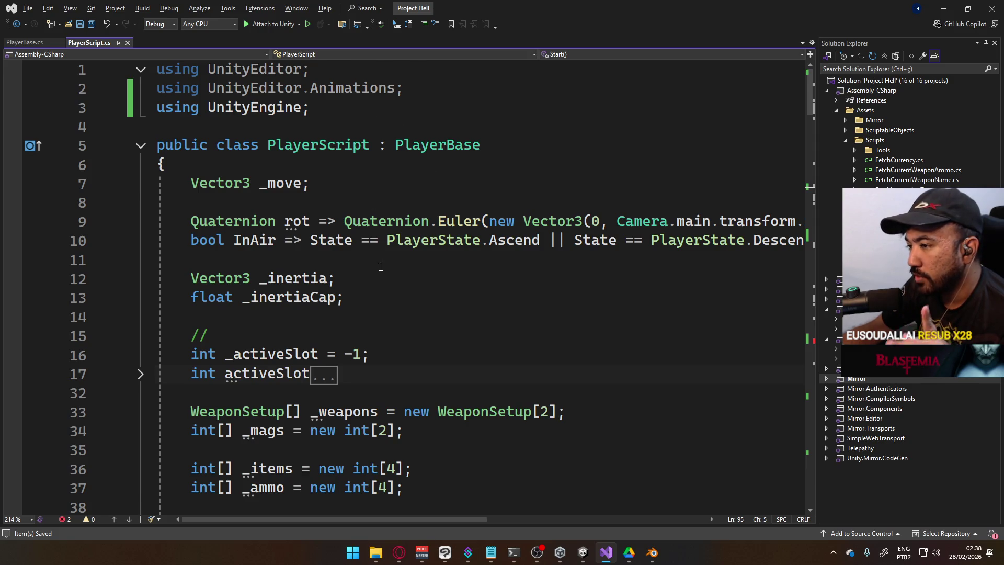
pyautogui.scroll(-7, 381, 267)
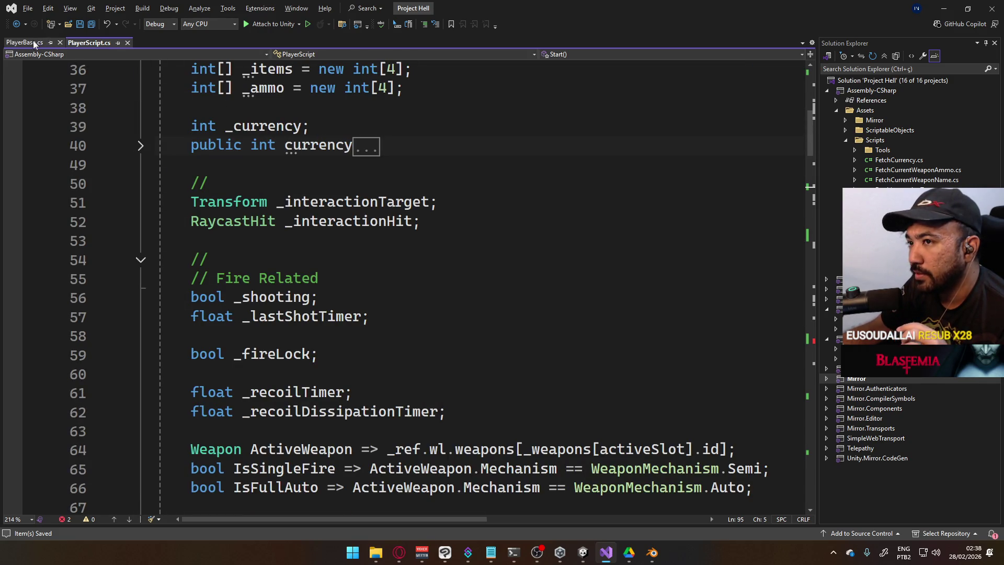
# Switch to PlayerBase.cs and look through its code.
pyautogui.click(25, 42)
pyautogui.scroll(2, 471, 258)
pyautogui.scroll(-3, 470, 258)
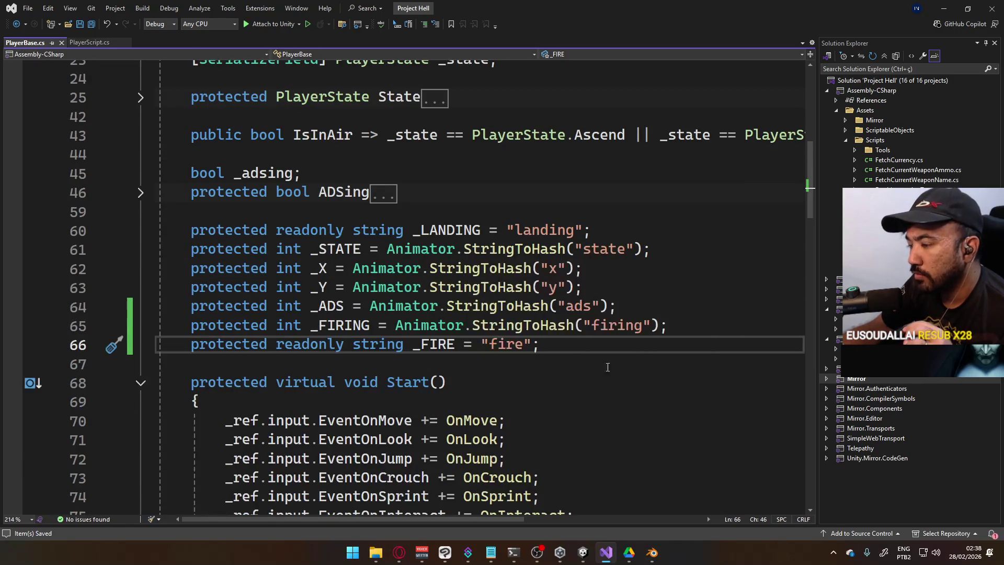
pyautogui.scroll(-4, 439, 372)
pyautogui.scroll(6, 397, 323)
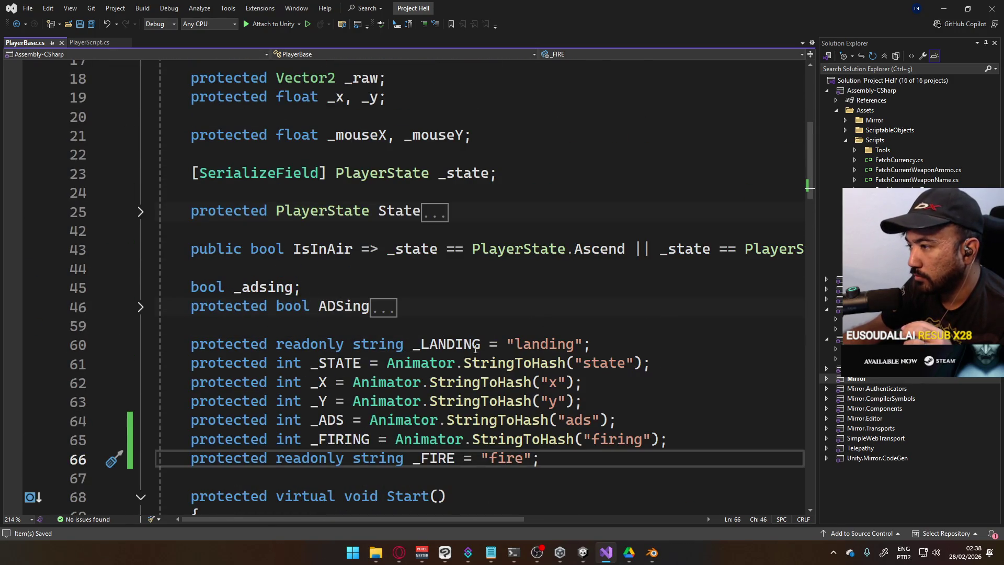
pyautogui.scroll(3, 331, 185)
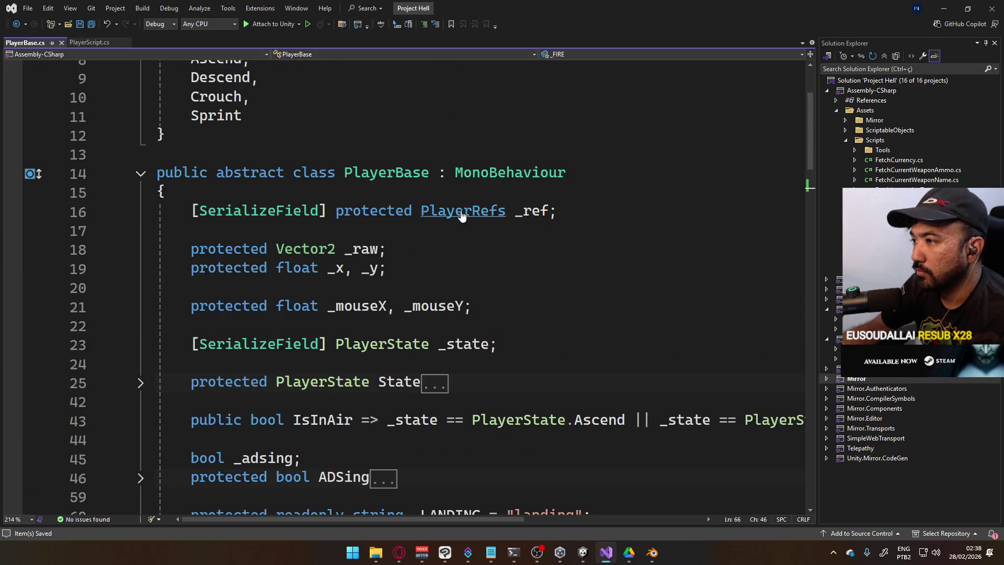
# Go to the PlayerRefs class definition to see its serialized references.
pyautogui.keyDown('ctrl'); pyautogui.click(426, 217); pyautogui.keyUp('ctrl')
pyautogui.scroll(-8, 426, 224)
pyautogui.scroll(2, 629, 393)
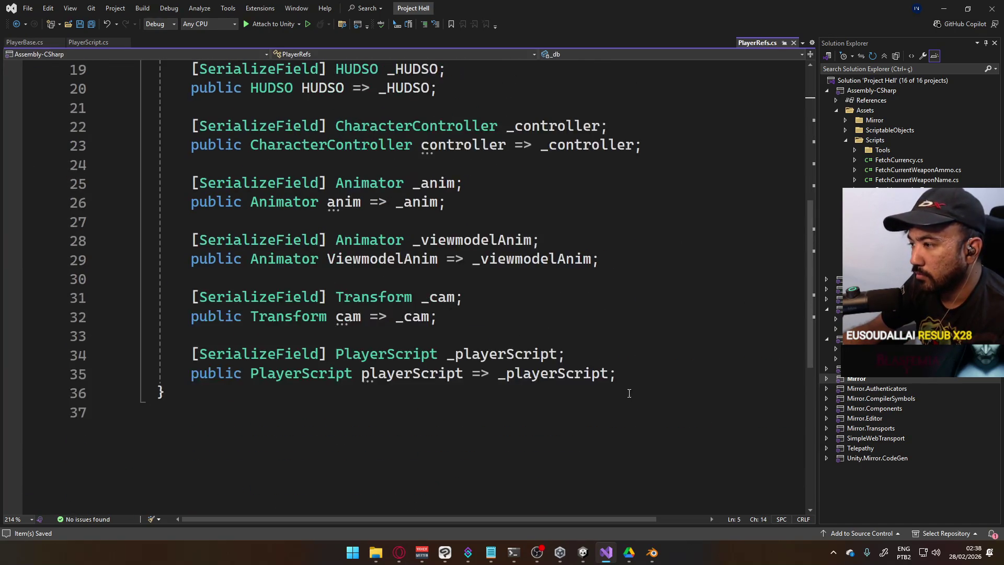
# Add a serialized AnimatorOverrideController _sidearmOverride field below the playerScript property.
pyautogui.scroll(5, 514, 310)
pyautogui.scroll(-6, 340, 212)
pyautogui.click(677, 322)
pyautogui.press('Return')
pyautogui.press('Return')
pyautogui.write('[Ser')
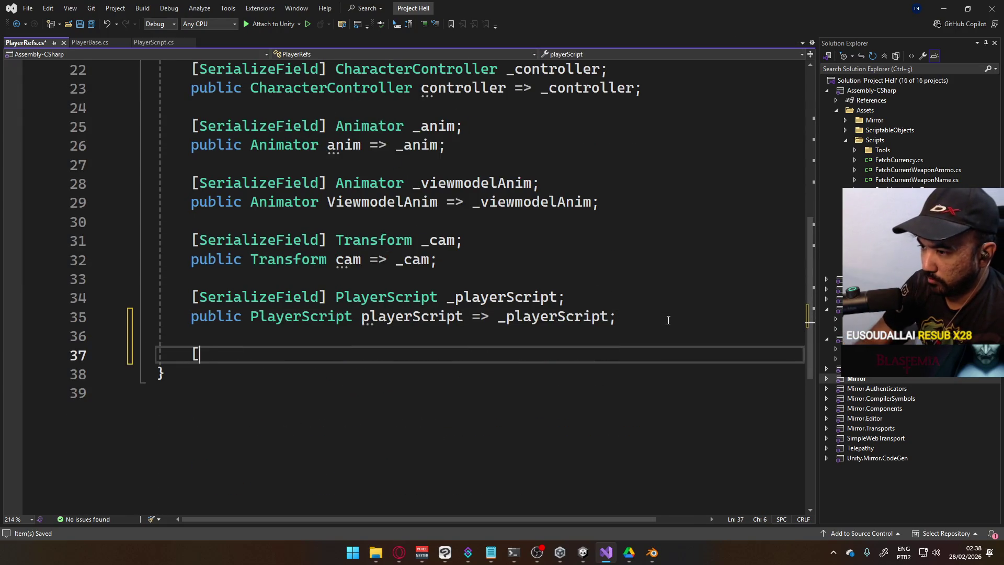
pyautogui.press('Tab')
pyautogui.write(']')
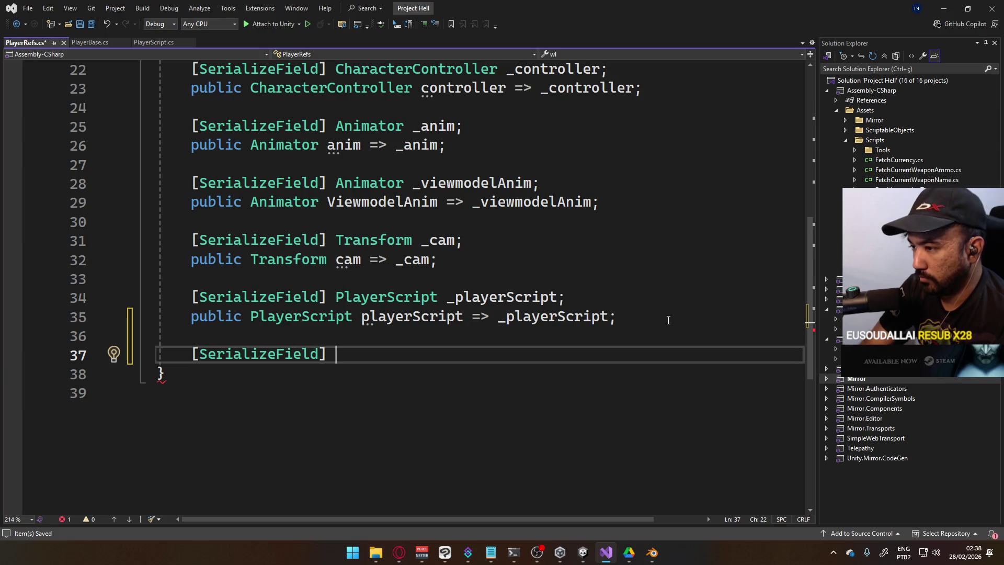
pyautogui.write(' Overr')
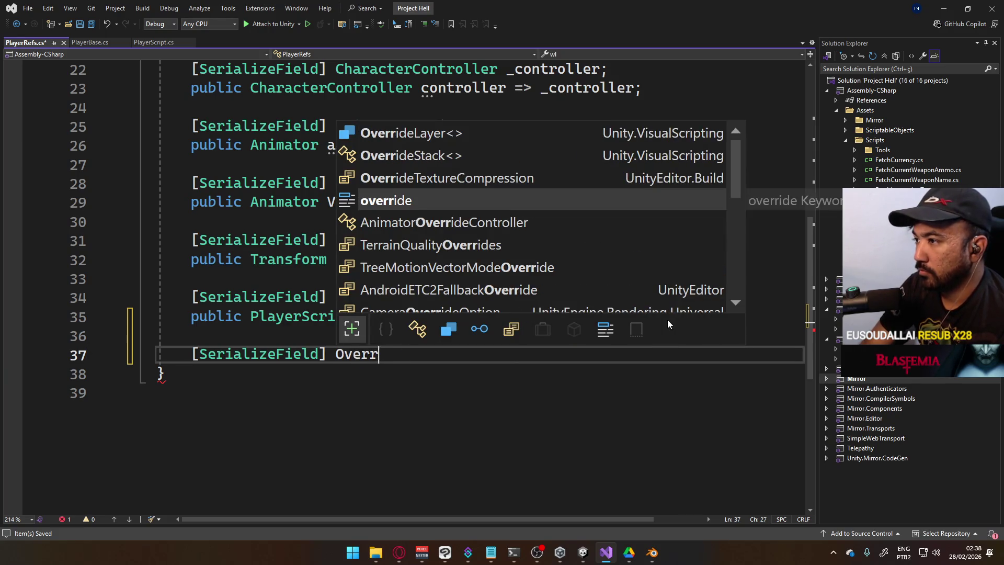
pyautogui.press('Down')
pyautogui.press('Tab')
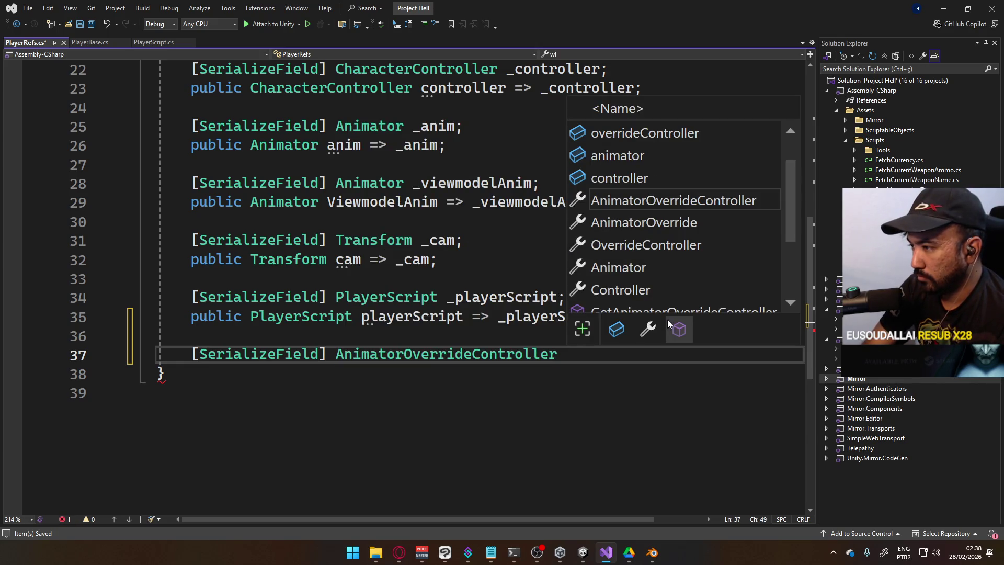
pyautogui.write('_s')
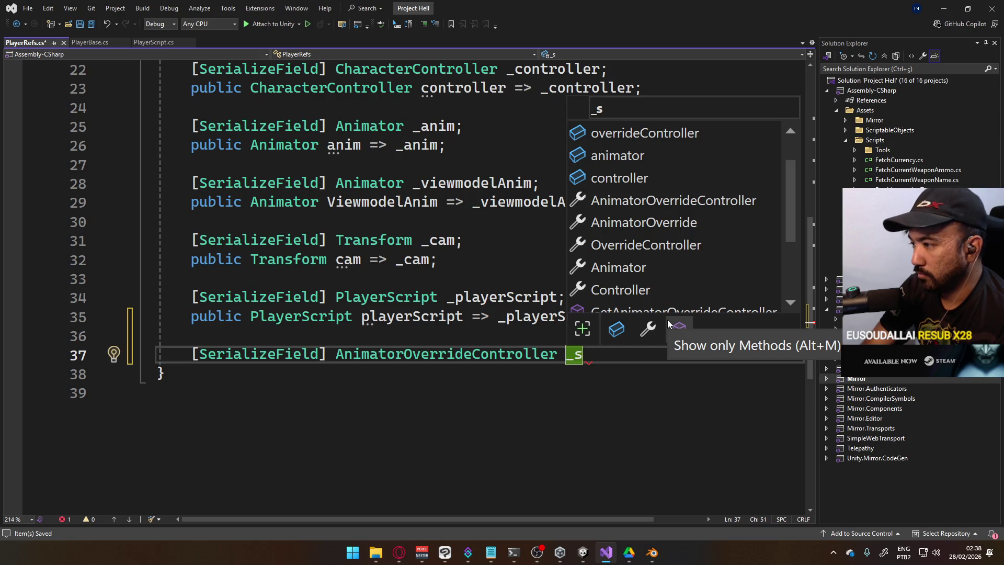
pyautogui.write('idearmContr')
pyautogui.press('BackSpace')
pyautogui.press('BackSpace')
pyautogui.press('BackSpace')
pyautogui.write('verride;')
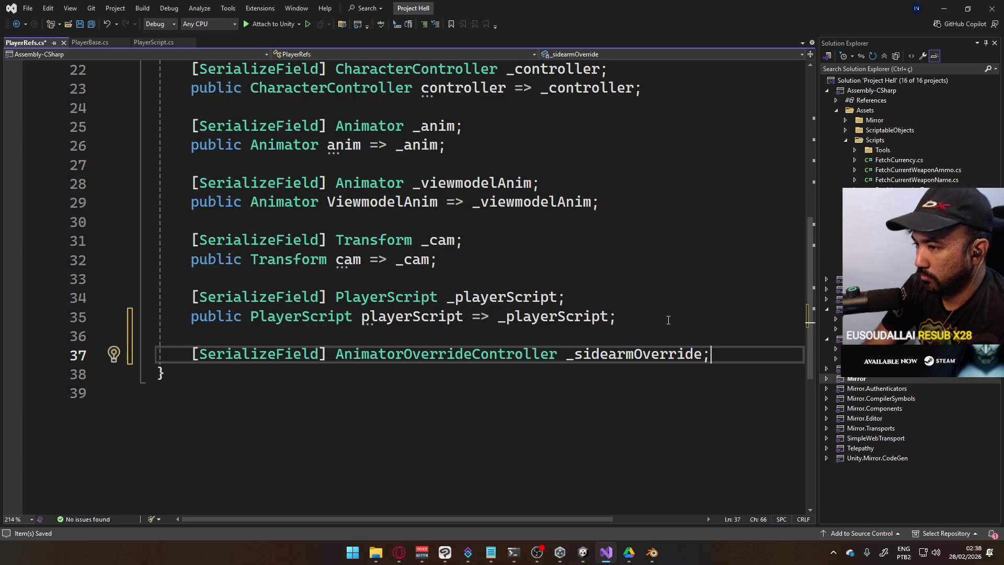
# Add a public SidearmOverride property that returns _sidearmOverride.
pyautogui.press('Return')
pyautogui.write('public ')
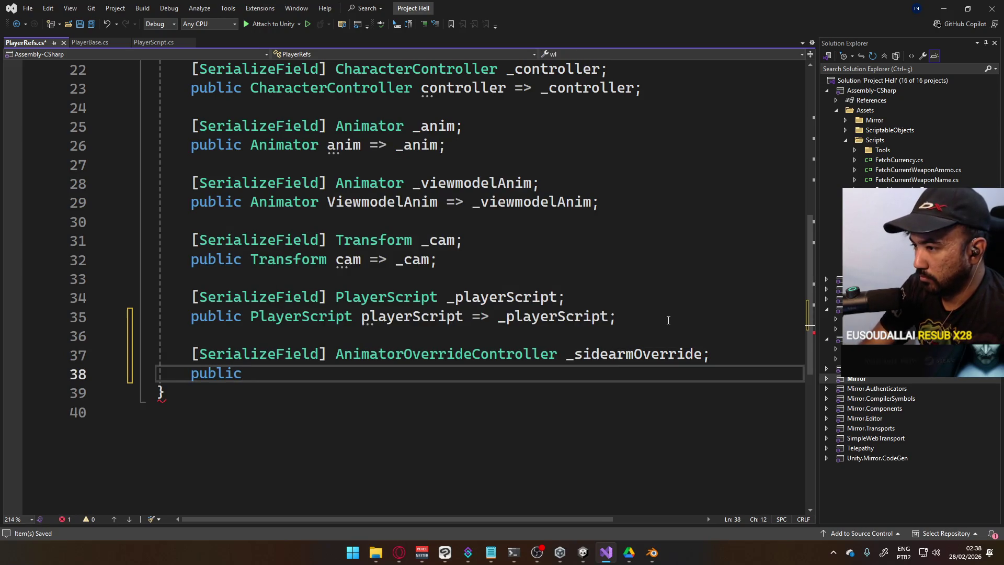
pyautogui.write('Animator')
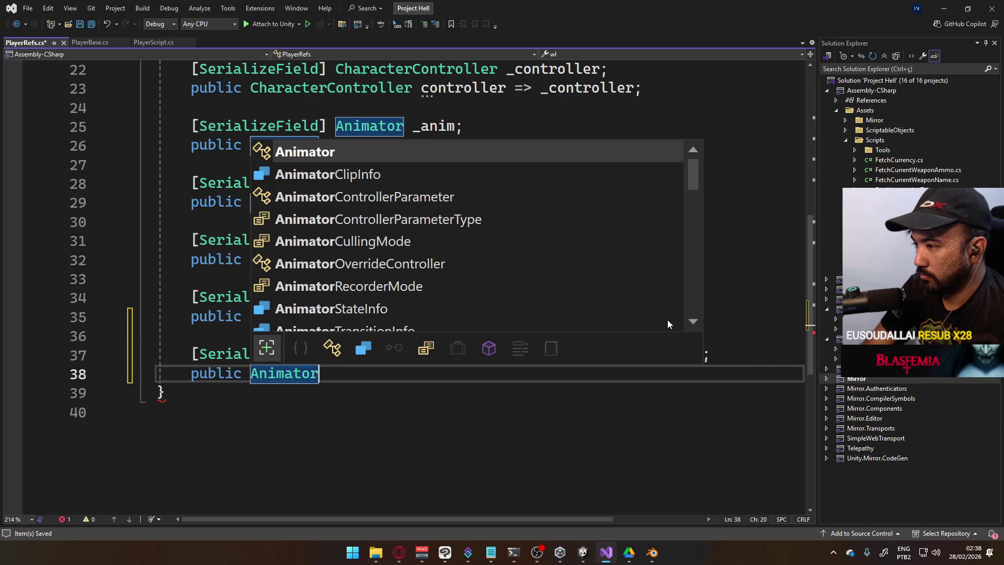
pyautogui.press('Escape')
pyautogui.write('Override')
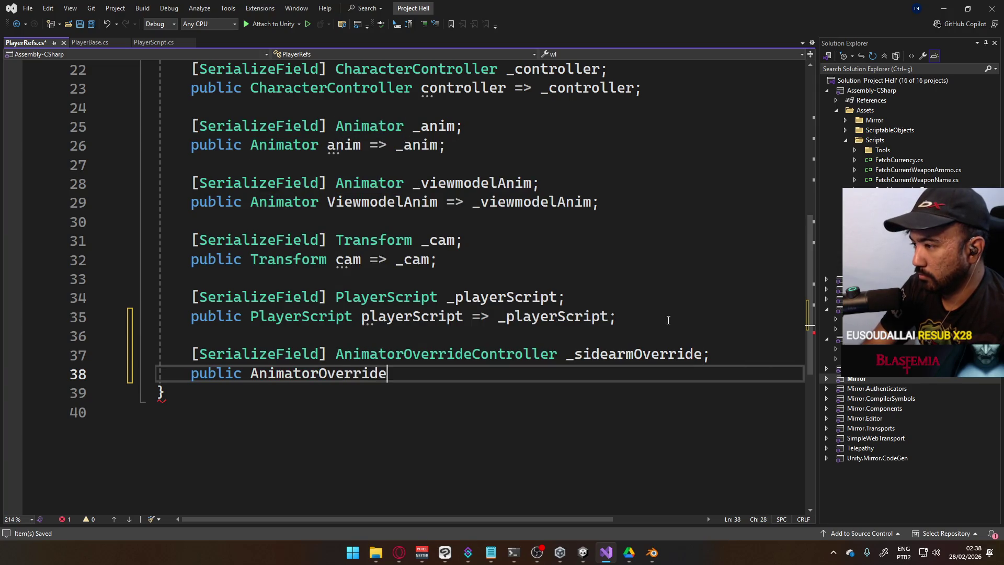
pyautogui.write('Controler SidearmOver')
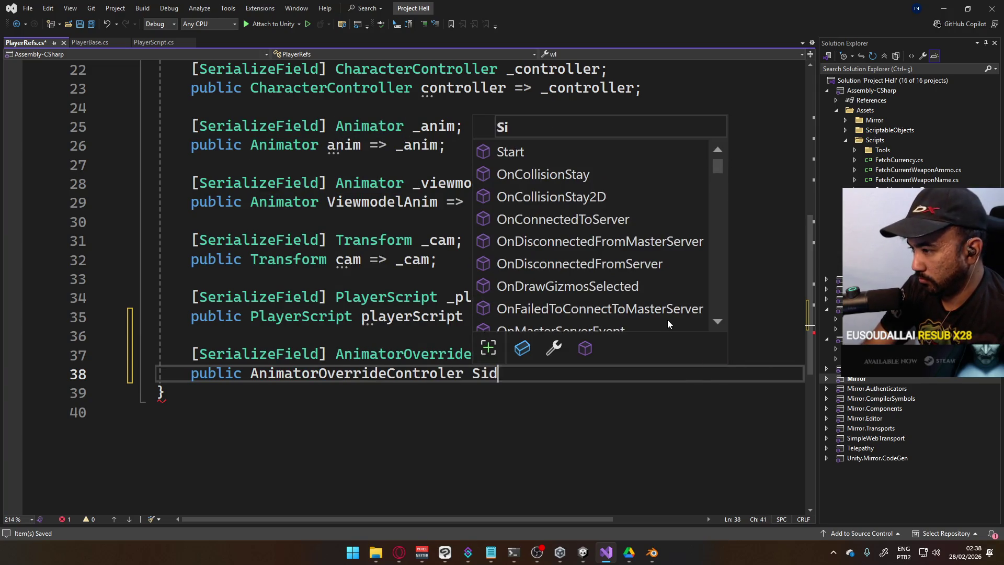
pyautogui.write('ride => _si')
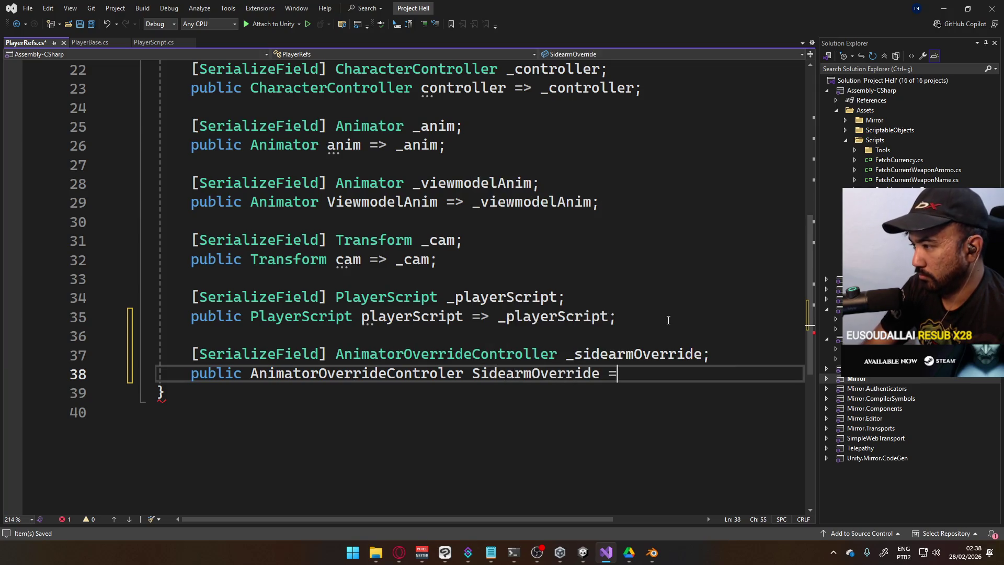
pyautogui.press('Tab')
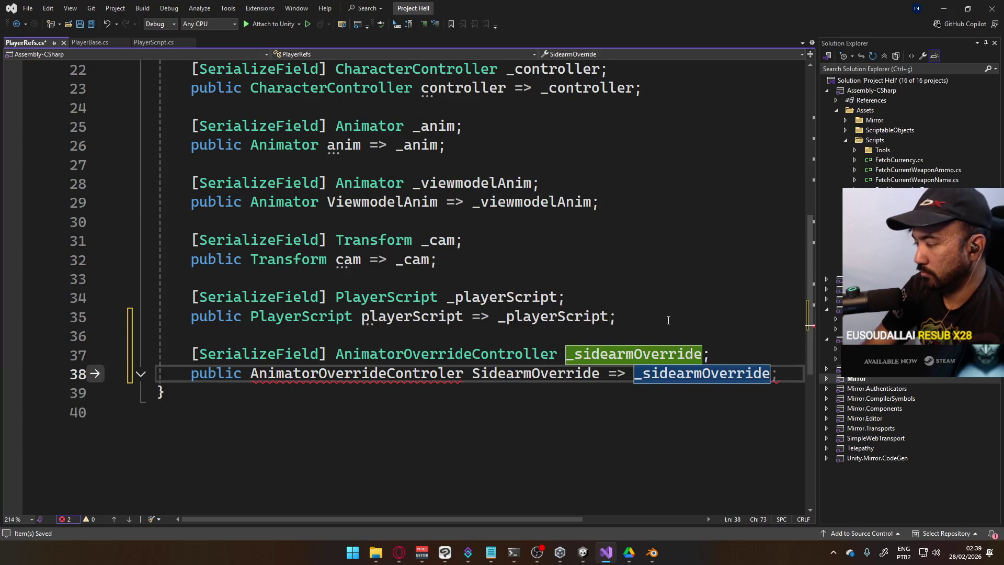
pyautogui.write(';')
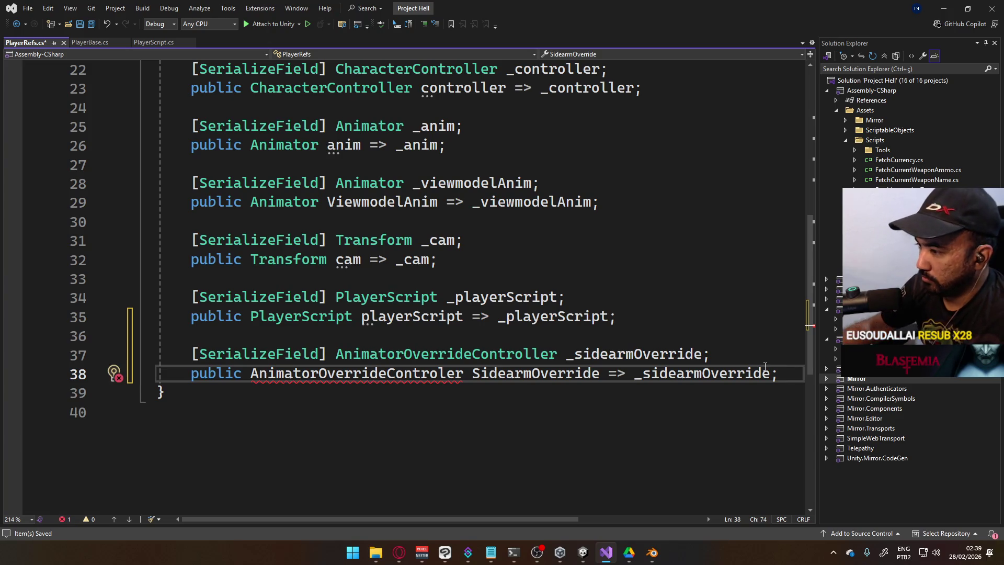
# Fix 'Controler' to 'Controller' on line 38 and start a [SerializeField] AnimatorController declaration below.
pyautogui.click(450, 372)
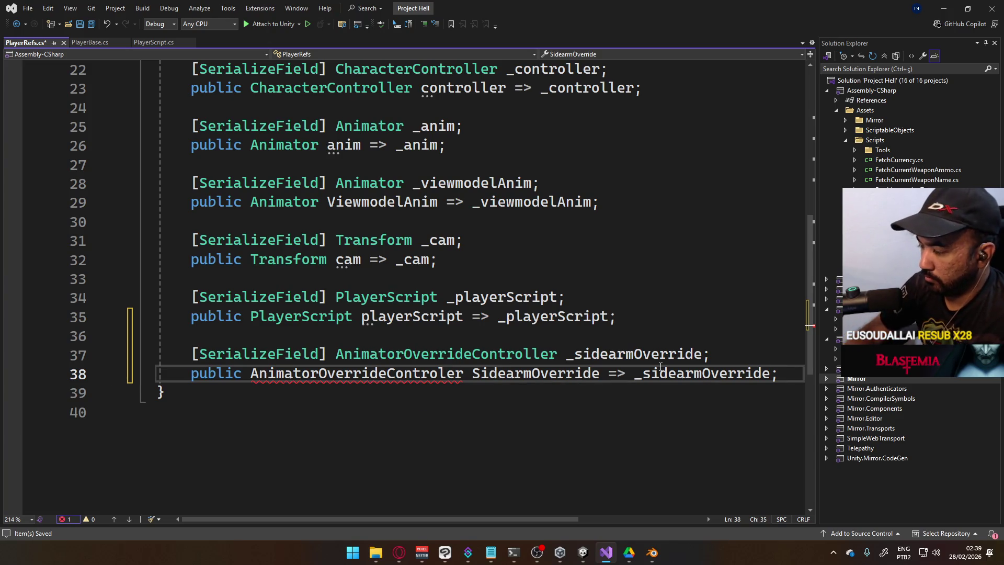
pyautogui.write('l')
pyautogui.press('End')
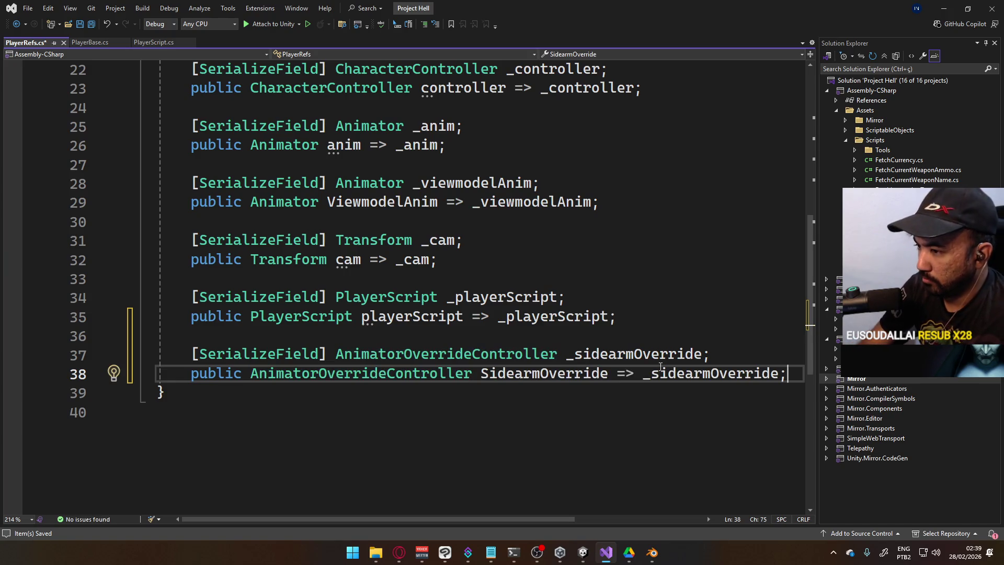
pyautogui.press('Return')
pyautogui.press('Return')
pyautogui.write('[S')
pyautogui.press('Tab')
pyautogui.write('] ')
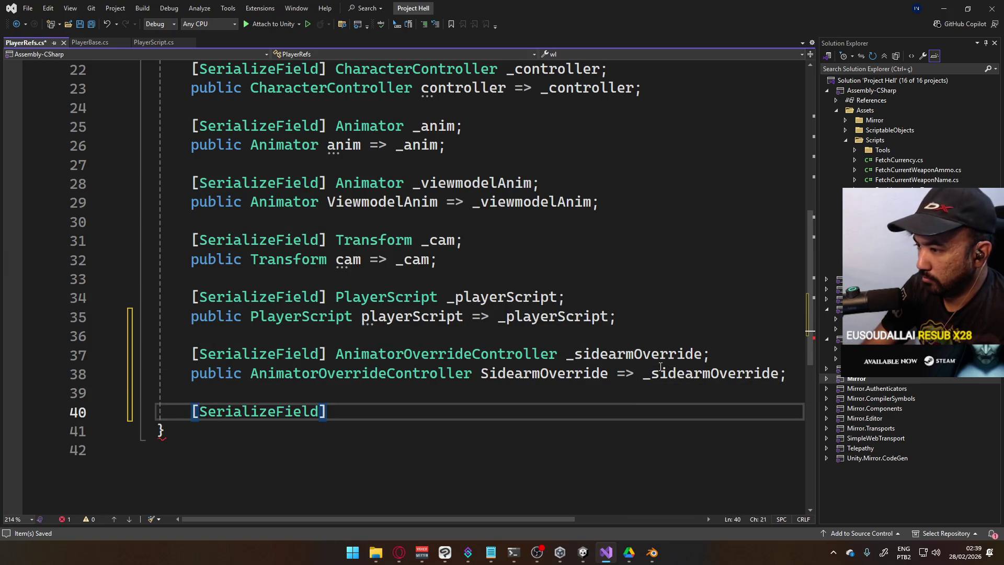
pyautogui.write('Animator')
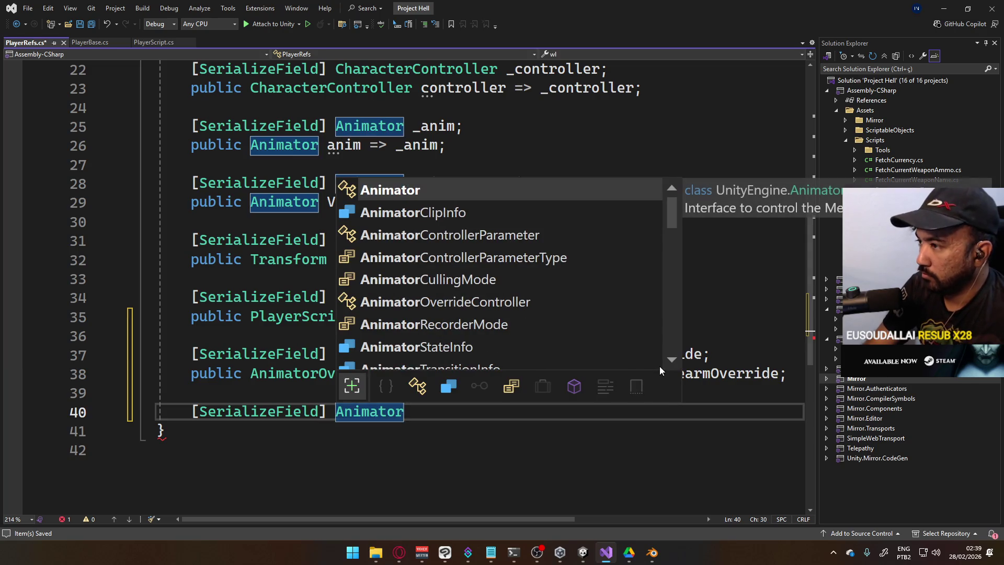
pyautogui.write('Controller')
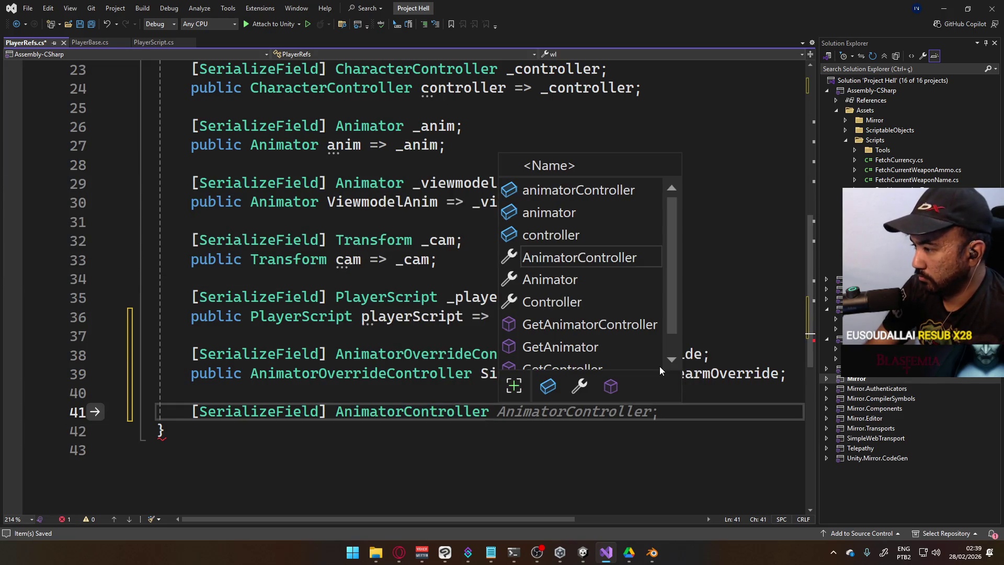
# Name the new serialized AnimatorController field _DefaultViewmodelAnimController.
pyautogui.write('_')
pyautogui.press('BackSpace')
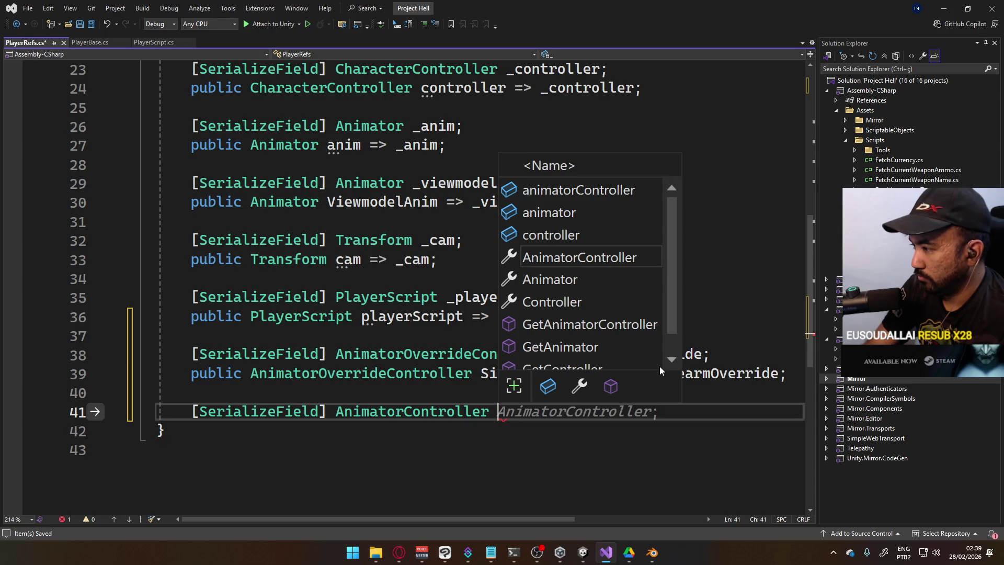
pyautogui.press('Escape')
pyautogui.write('_primary')
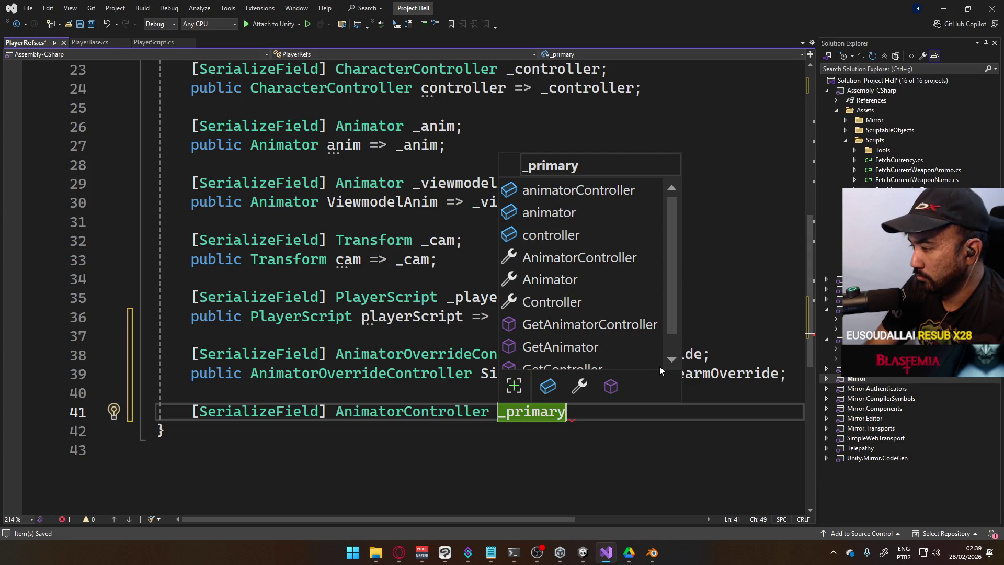
pyautogui.write('(')
pyautogui.press('BackSpace')
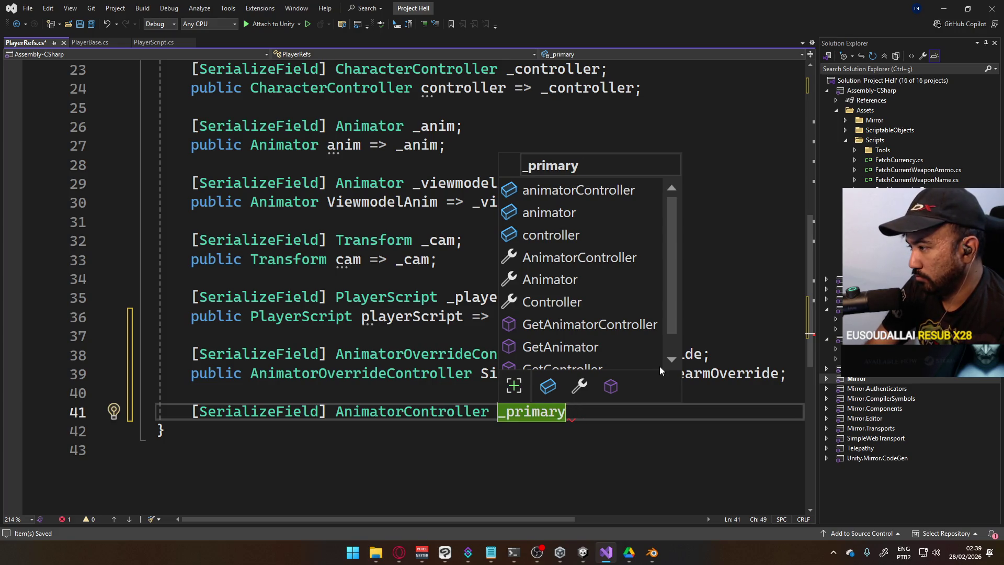
pyautogui.press('BackSpace')
pyautogui.press('BackSpace')
pyautogui.press('BackSpace')
pyautogui.press('BackSpace')
pyautogui.press('BackSpace')
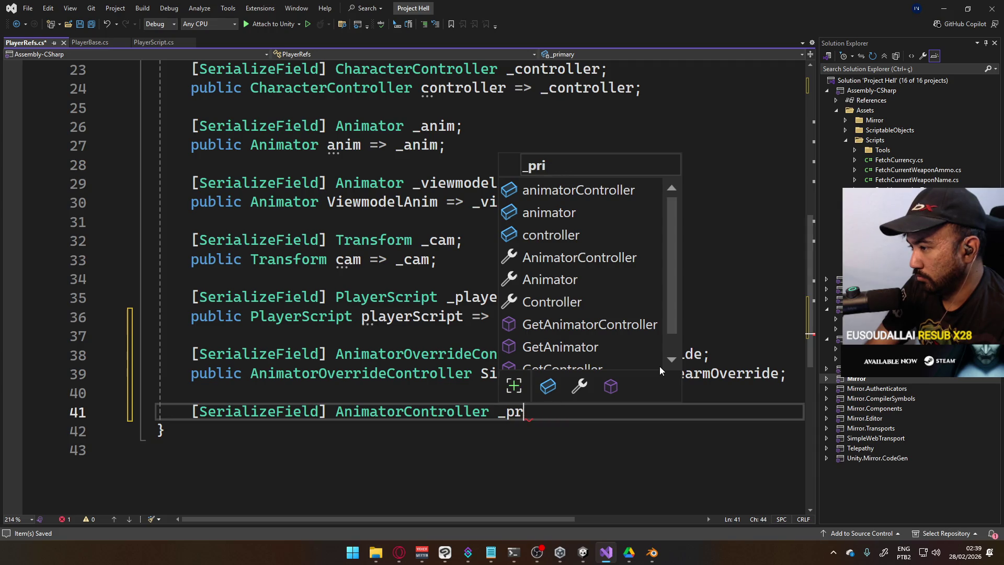
pyautogui.write('D')
pyautogui.press('BackSpace')
pyautogui.write('Viewmodel')
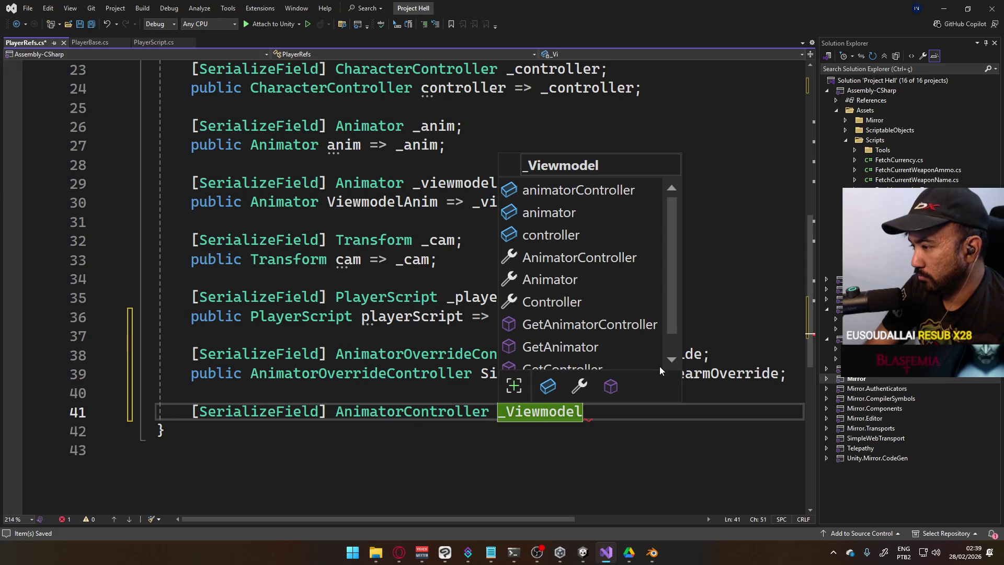
pyautogui.press('BackSpace')
pyautogui.press('BackSpace')
pyautogui.press('BackSpace')
pyautogui.press('BackSpace')
pyautogui.write('DefaultViewmodelAnimator')
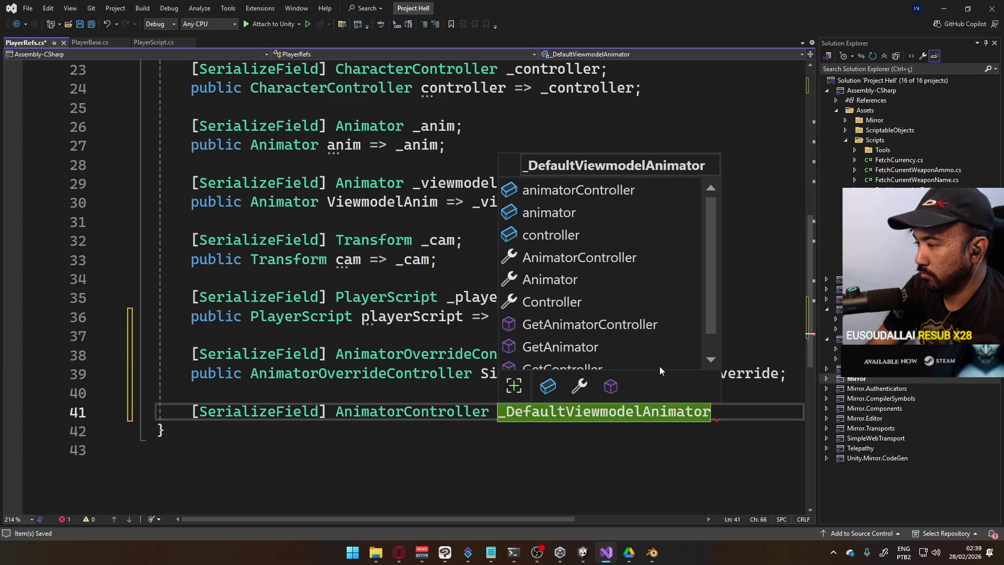
pyautogui.write(';')
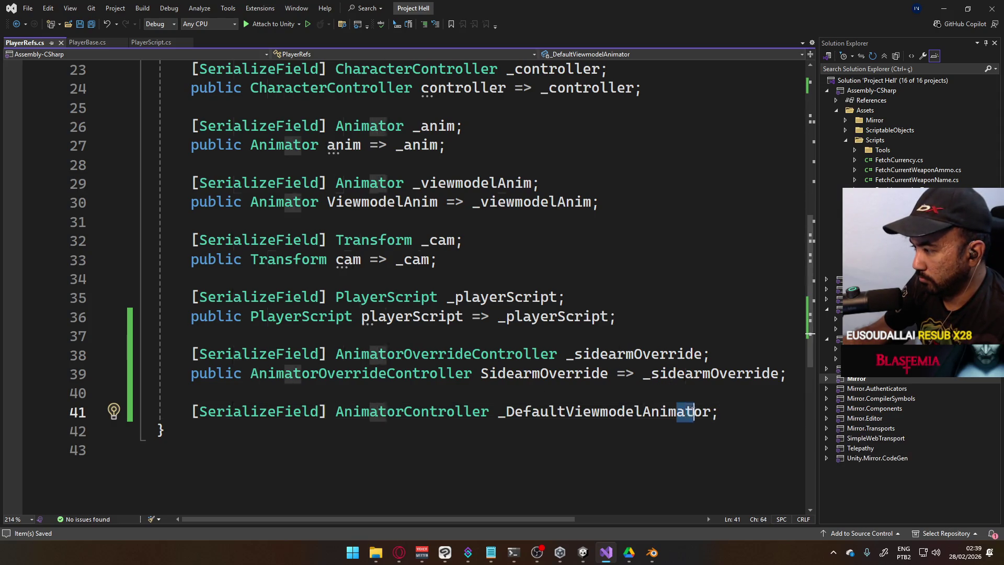
pyautogui.click(704, 413)
pyautogui.press('BackSpace')
pyautogui.press('BackSpace')
pyautogui.press('BackSpace')
pyautogui.write('Controller')
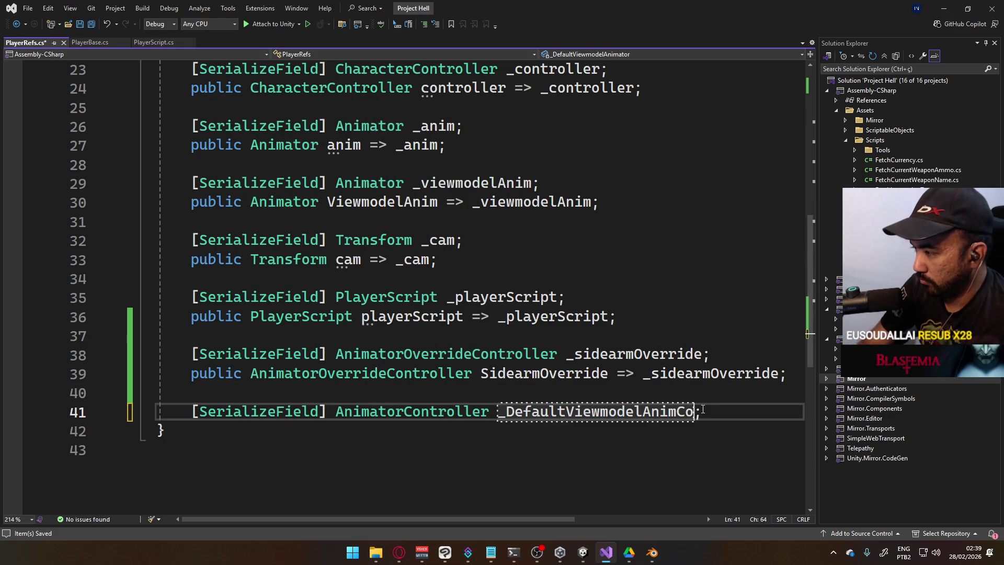
# Add a public AnimatorController DefaultViewmodelAnimController property and lowercase the field's leading D.
pyautogui.press('End')
pyautogui.press('Return')
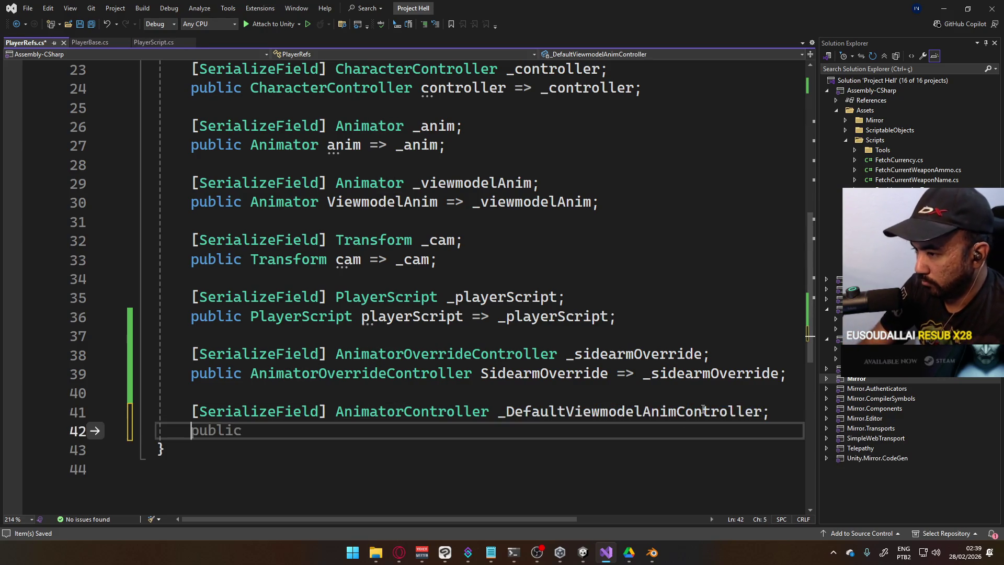
pyautogui.write('public ')
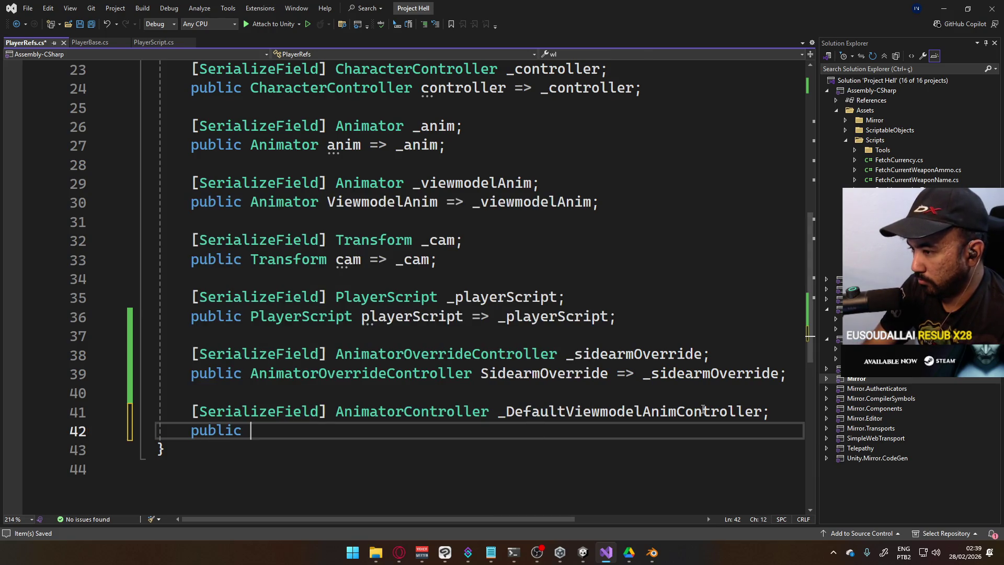
pyautogui.write('AnimatorC')
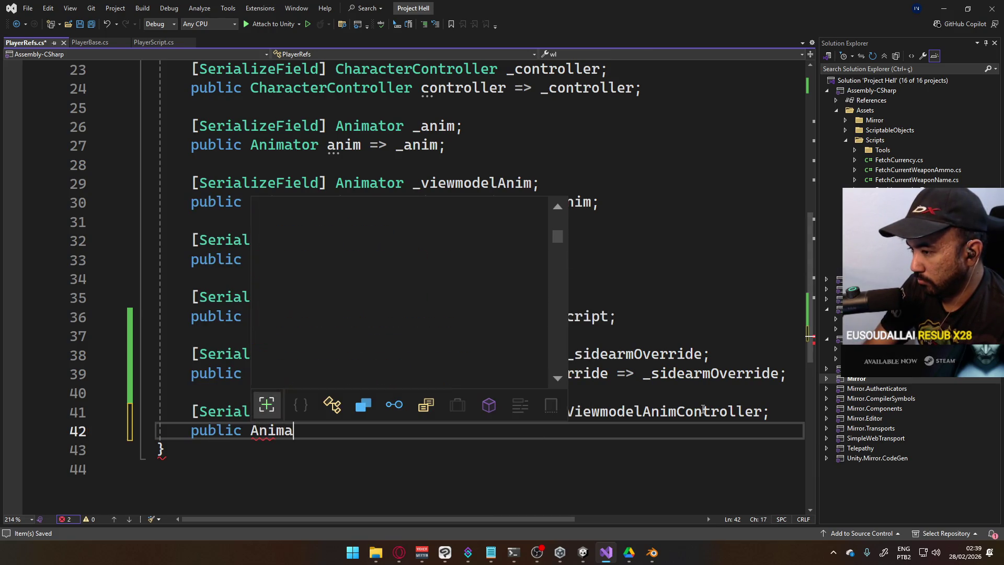
pyautogui.press('Tab')
pyautogui.write('=>')
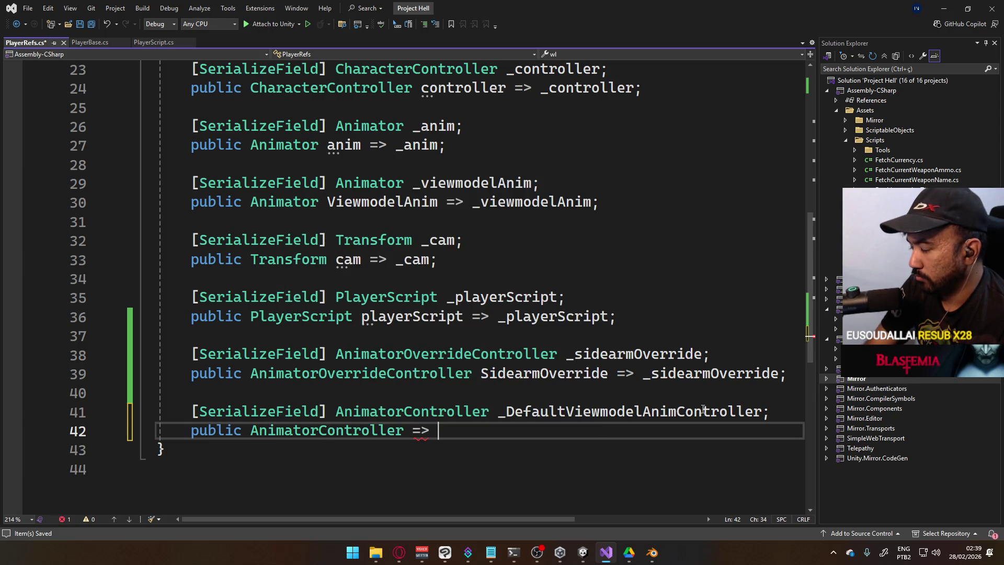
pyautogui.click(512, 411)
pyautogui.press('BackSpace')
pyautogui.write('d')
pyautogui.click(466, 434)
pyautogui.press('Left')
pyautogui.press('Left')
pyautogui.press('Left')
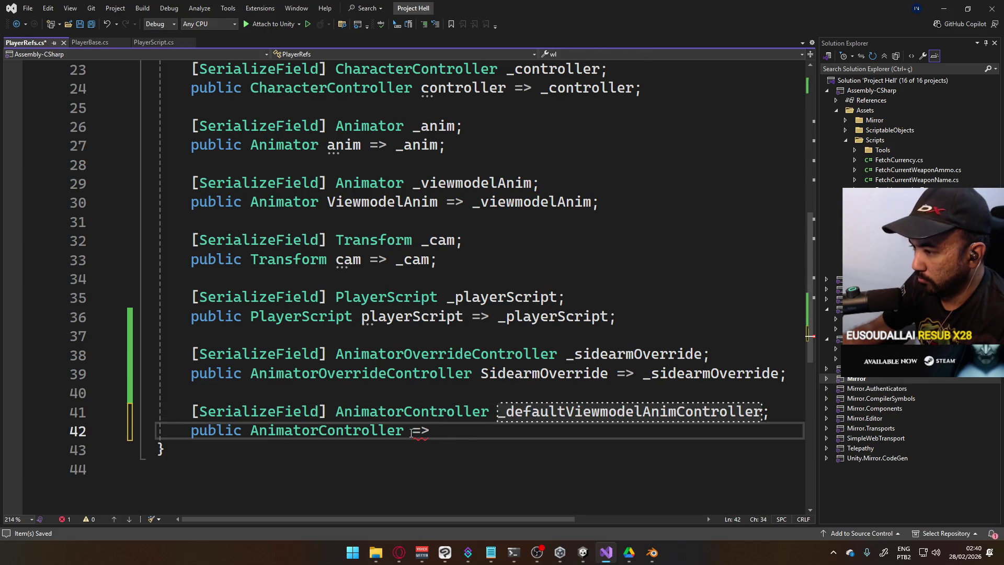
pyautogui.write('Default')
pyautogui.write('ViewmodelAni')
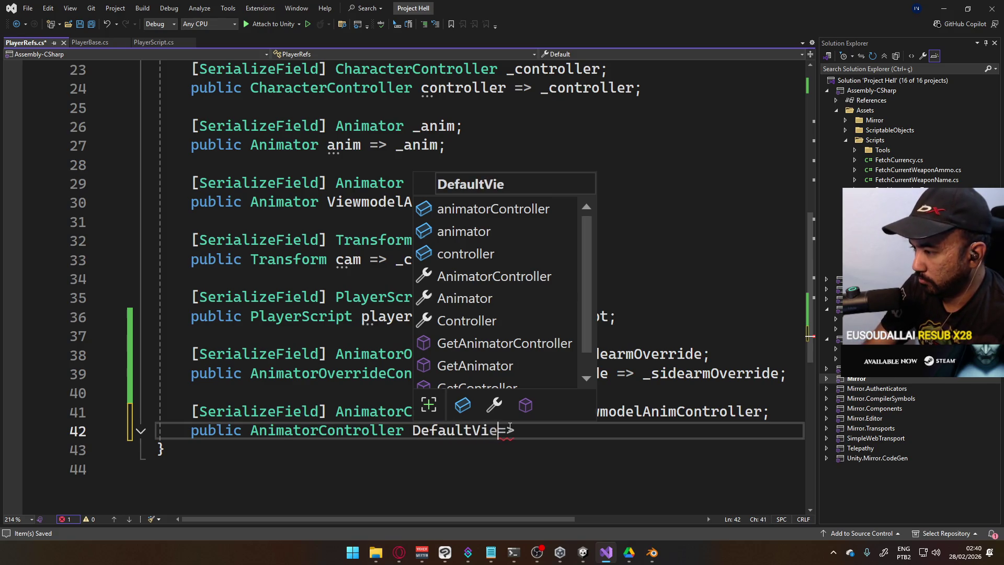
pyautogui.write('mController')
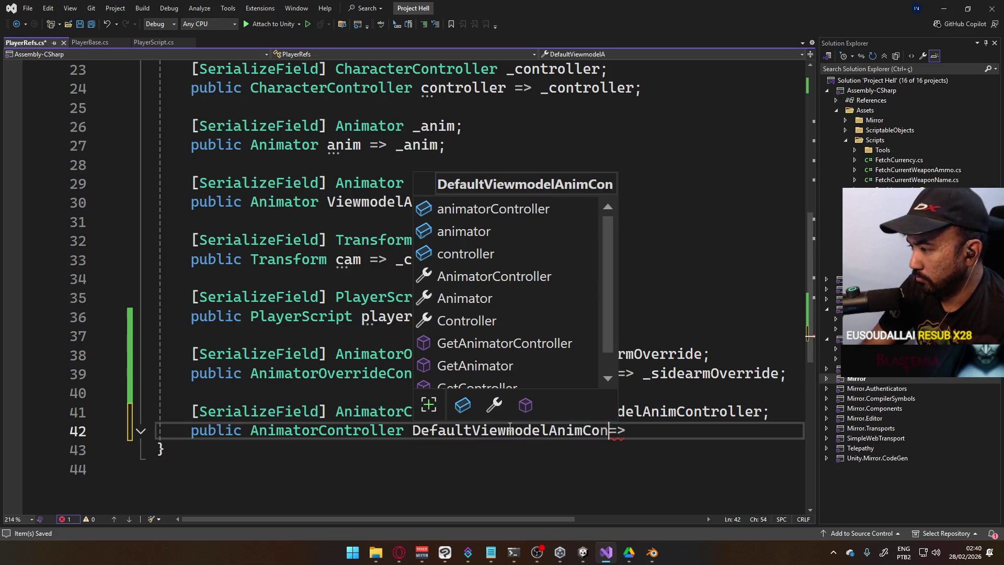
# Make the property return _defaultViewmodelAnimController and save PlayerRefs.cs.
pyautogui.doubleClick(720, 413)
pyautogui.hotkey('ctrl', 'c')
pyautogui.click(704, 430)
pyautogui.hotkey('ctrl', 'v')
pyautogui.write(';')
pyautogui.hotkey('ctrl', 's')
pyautogui.hscroll(-3, 432, 501)
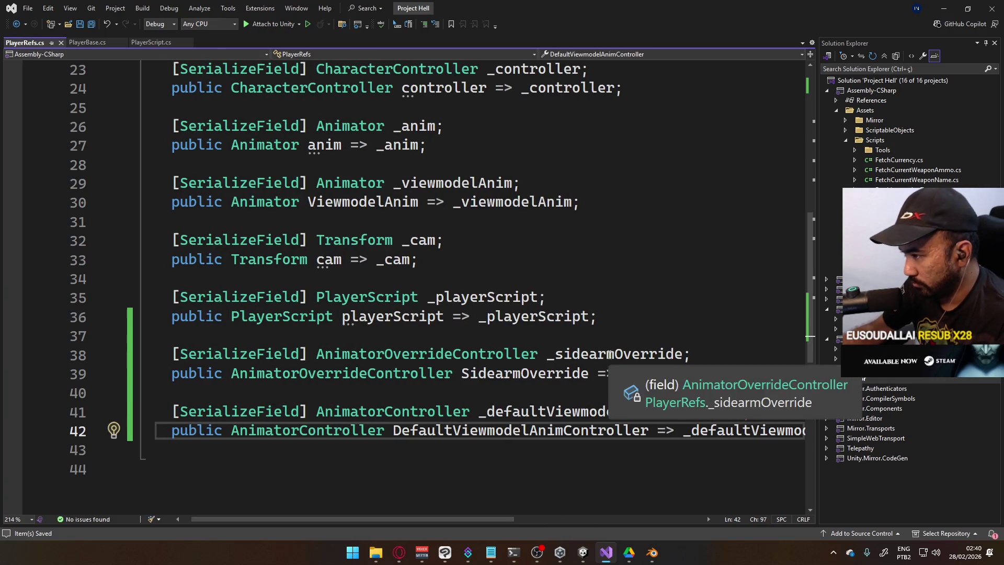
# Rename the _sidearmOverride field to _sidearmViewmodelAnimOverride and save.
pyautogui.doubleClick(609, 355)
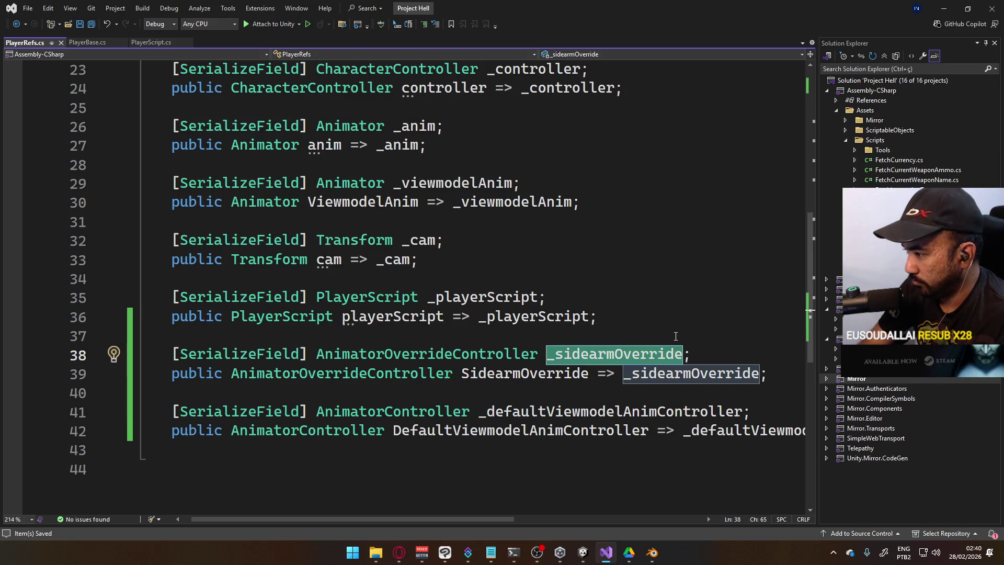
pyautogui.write('_S')
pyautogui.press('BackSpace')
pyautogui.write('sidearmViewmo')
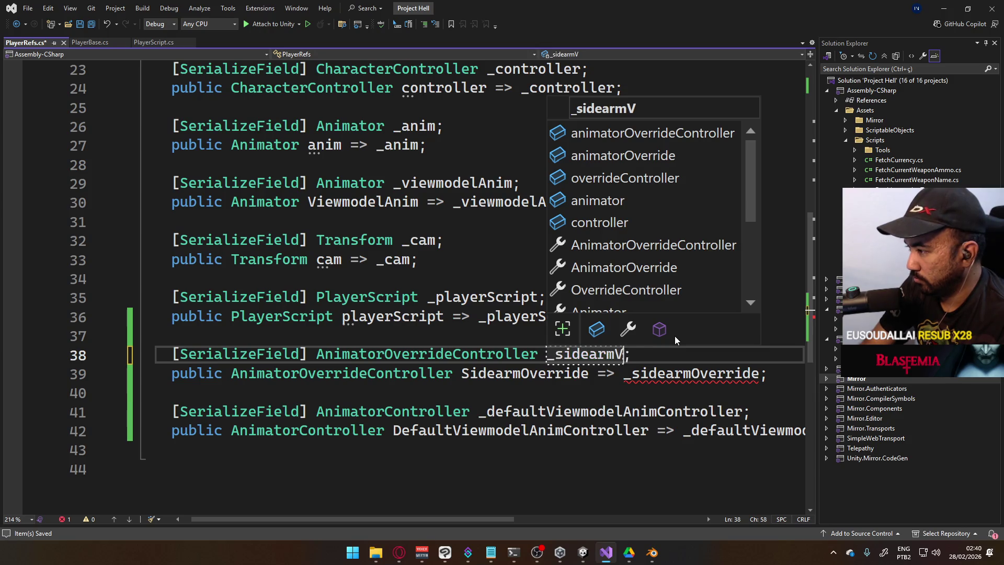
pyautogui.write('edlA')
pyautogui.press('BackSpace')
pyautogui.press('BackSpace')
pyautogui.press('BackSpace')
pyautogui.press('BackSpace')
pyautogui.write('delAnim')
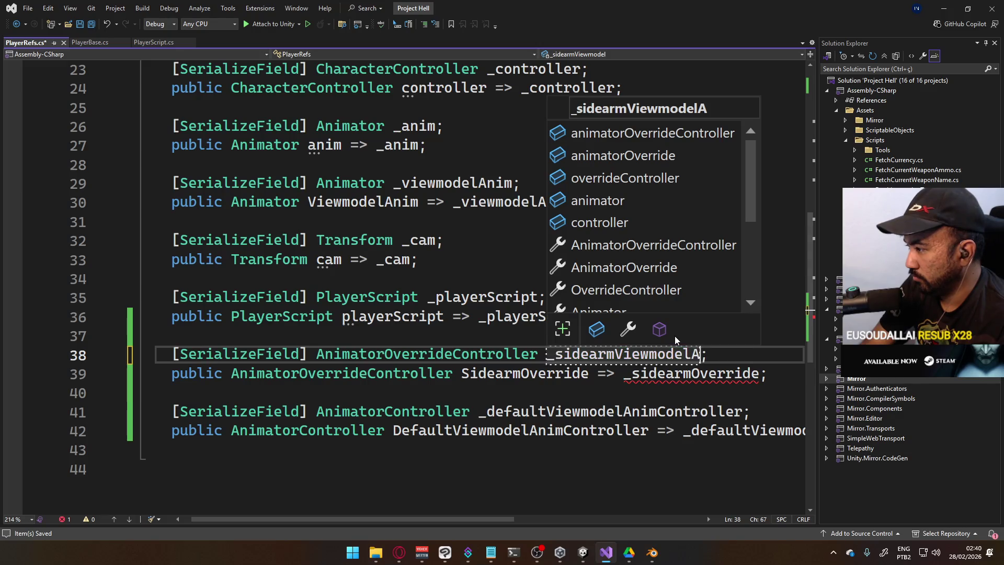
pyautogui.write('Override;')
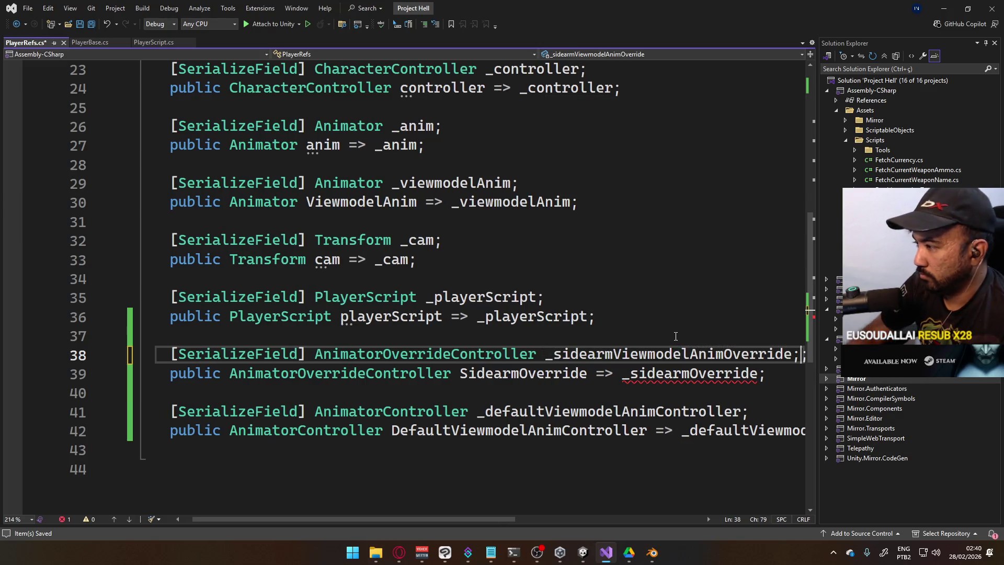
pyautogui.hotkey('ctrl', 's')
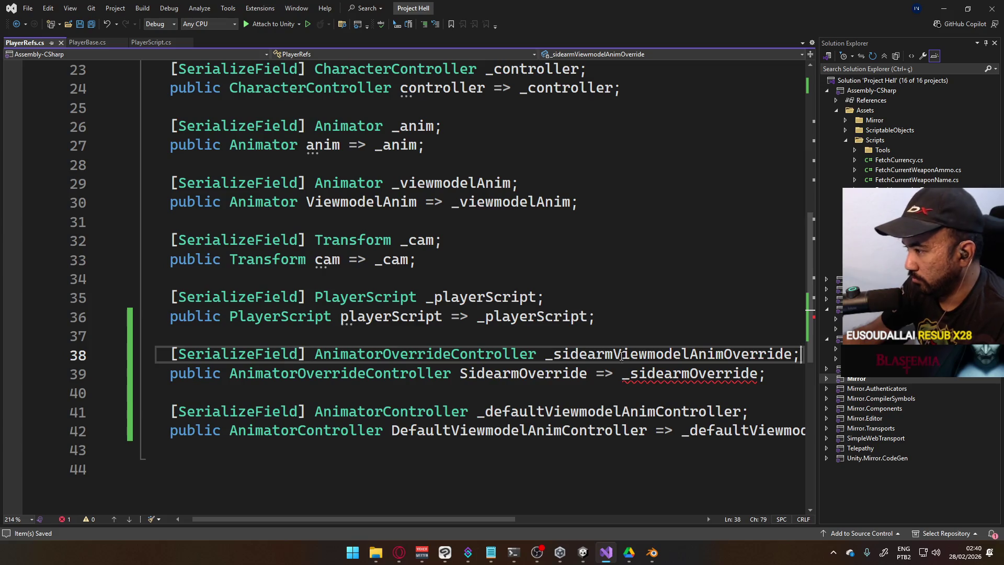
# Point the property at _sidearmViewmodelAnimOverride and rename it SidearmViewmodelAnimOverride, keeping one line.
pyautogui.doubleClick(672, 355)
pyautogui.hotkey('ctrl', 'c')
pyautogui.doubleClick(672, 375)
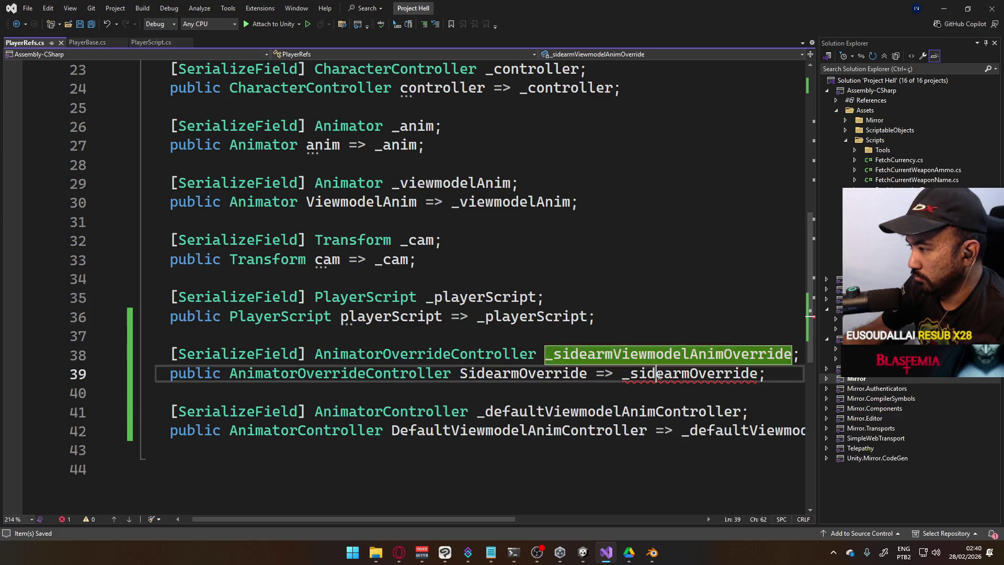
pyautogui.hotkey('ctrl', 'v')
pyautogui.click(479, 375)
pyautogui.hotkey('ctrl', 'r')
pyautogui.hotkey('ctrl', 'r')
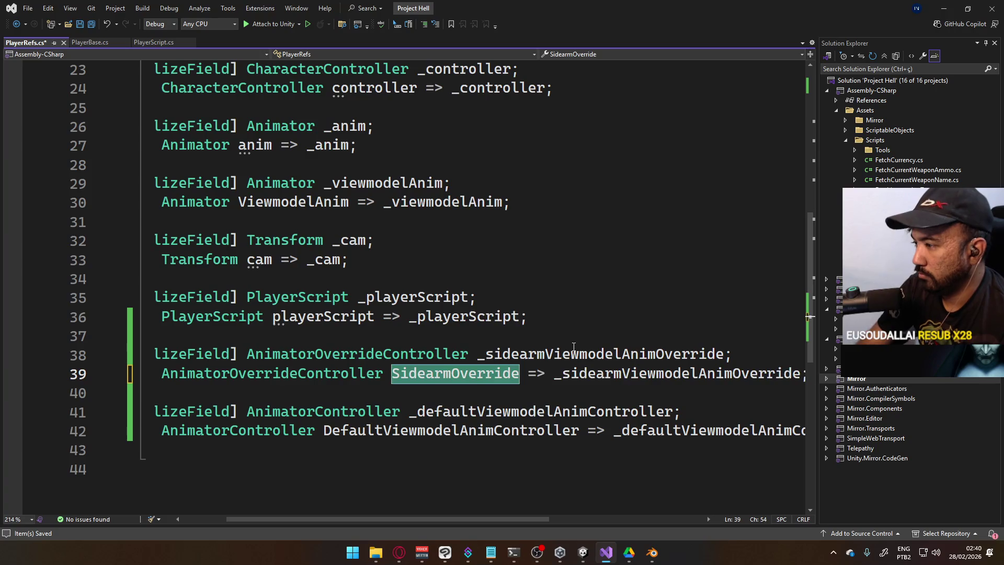
pyautogui.write('SidearmViewmodel')
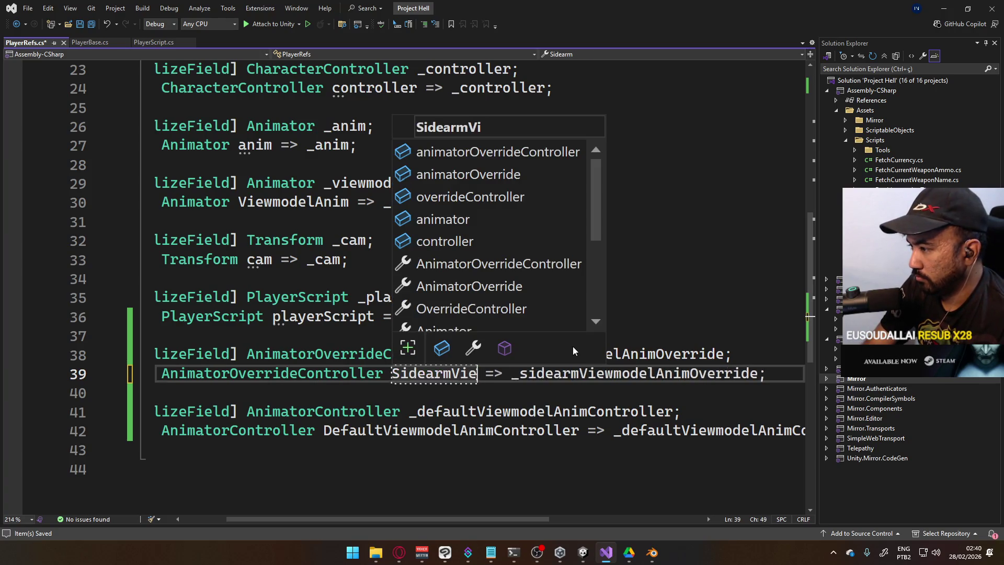
pyautogui.write('Anim')
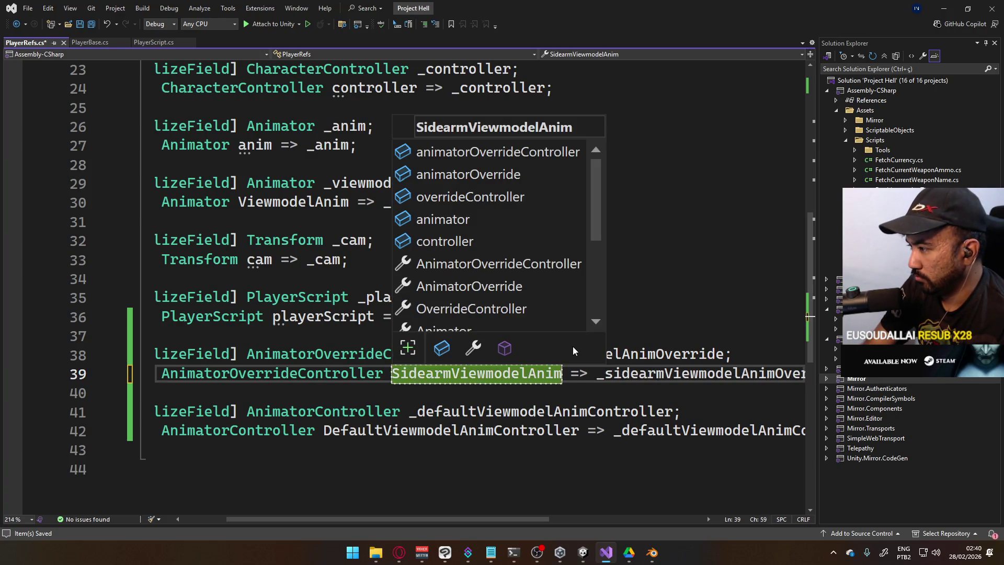
pyautogui.write('Override')
pyautogui.press('Return')
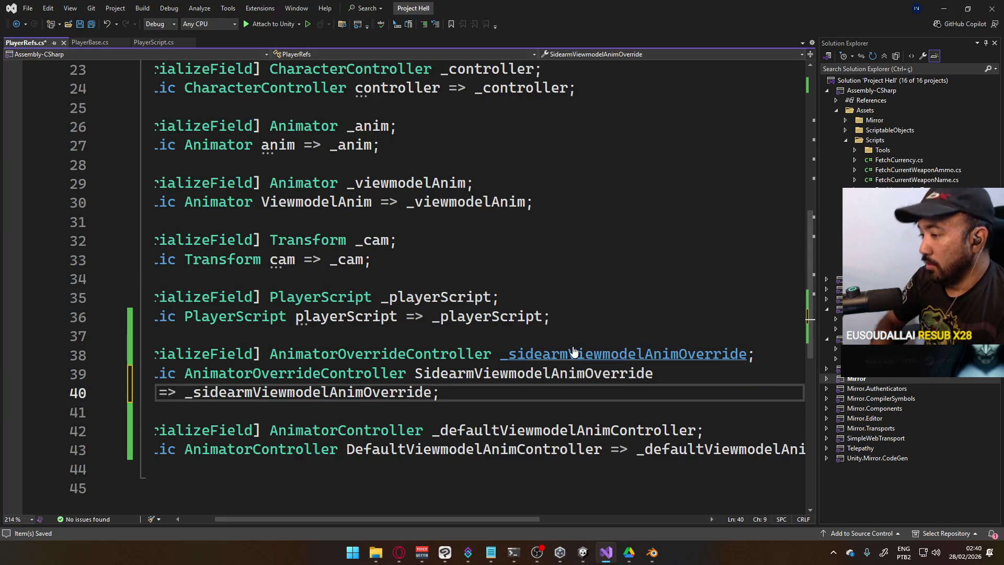
pyautogui.hotkey('ctrl', 'z')
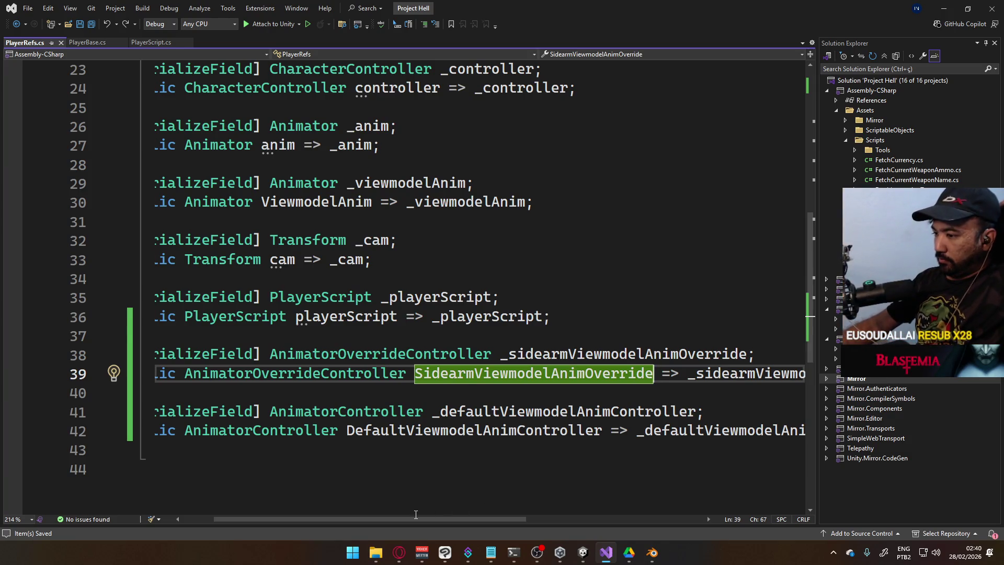
# Scroll horizontally to review the PlayerRefs fields, then bring Unity to the front.
pyautogui.hscroll(-2, 356, 506)
pyautogui.hscroll(5, 358, 499)
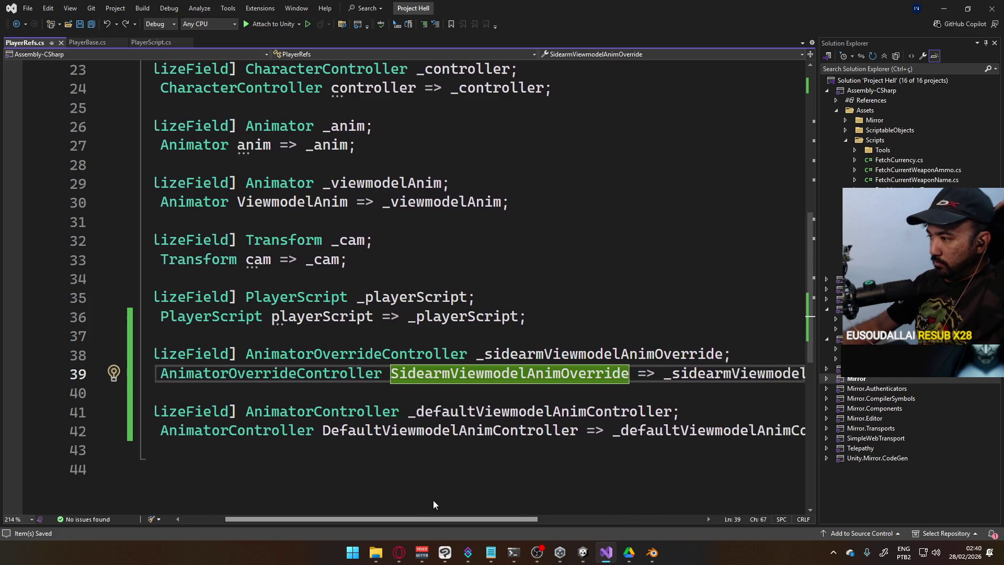
pyautogui.hscroll(-2, 492, 495)
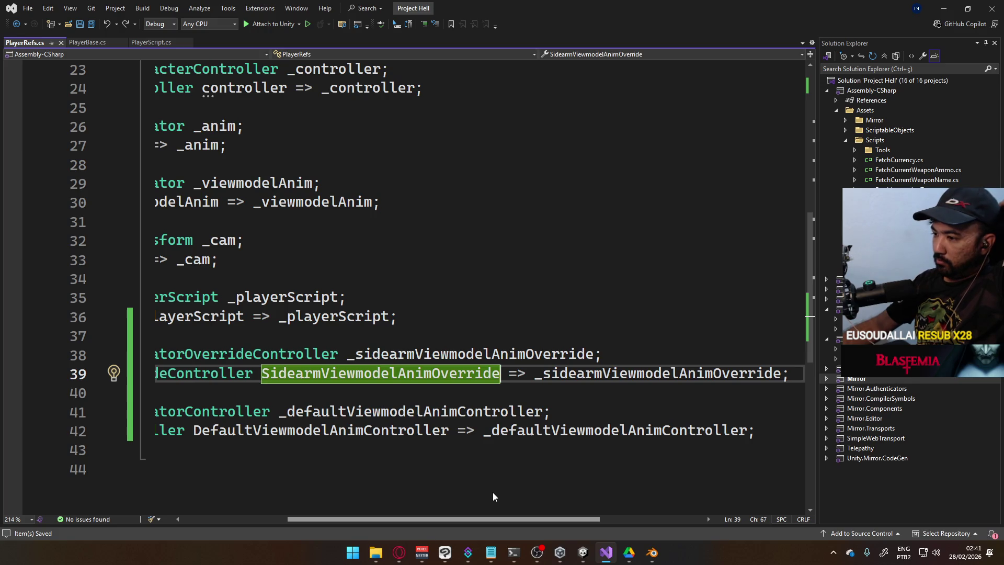
pyautogui.hscroll(-5, 470, 489)
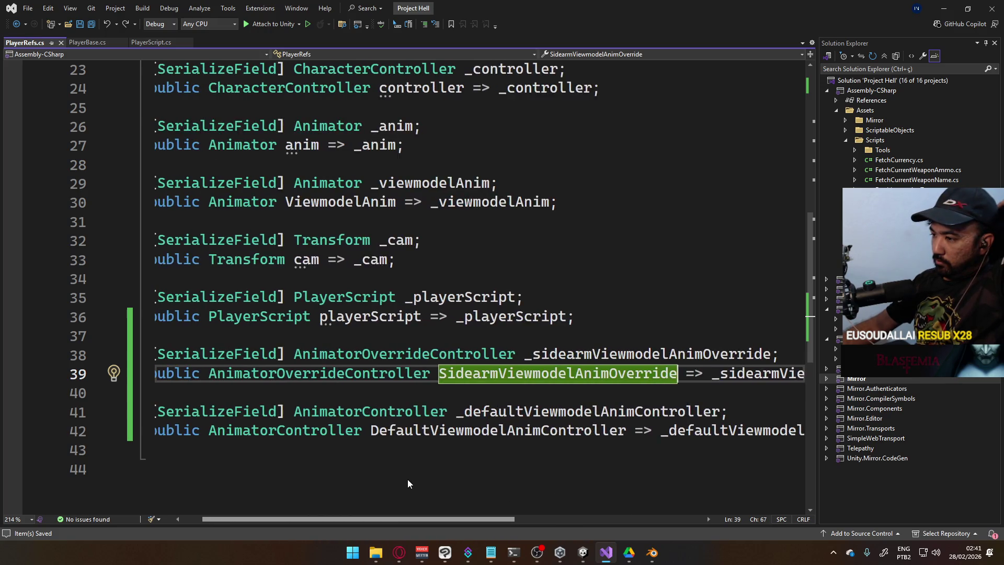
pyautogui.moveTo(583, 552)
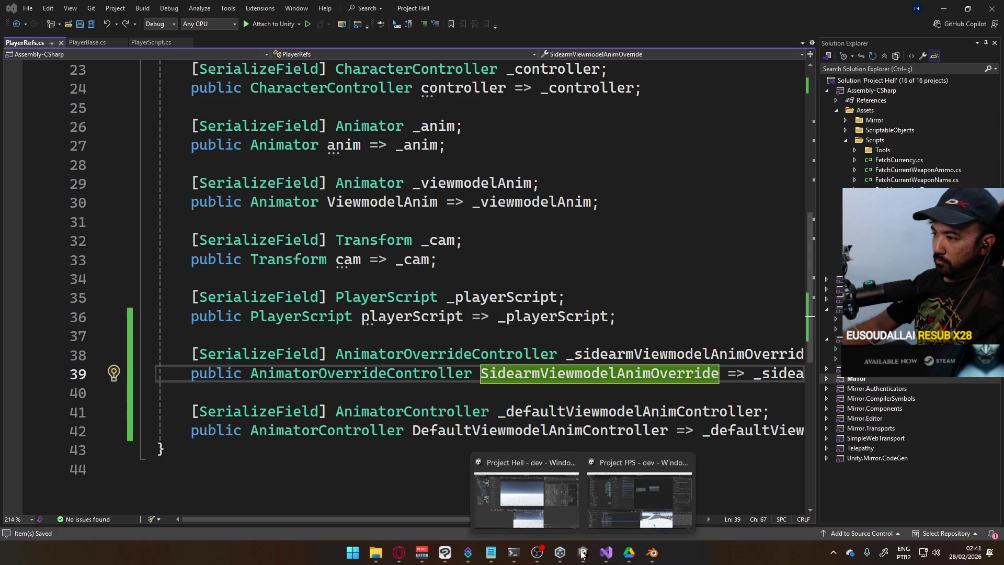
pyautogui.click(533, 506)
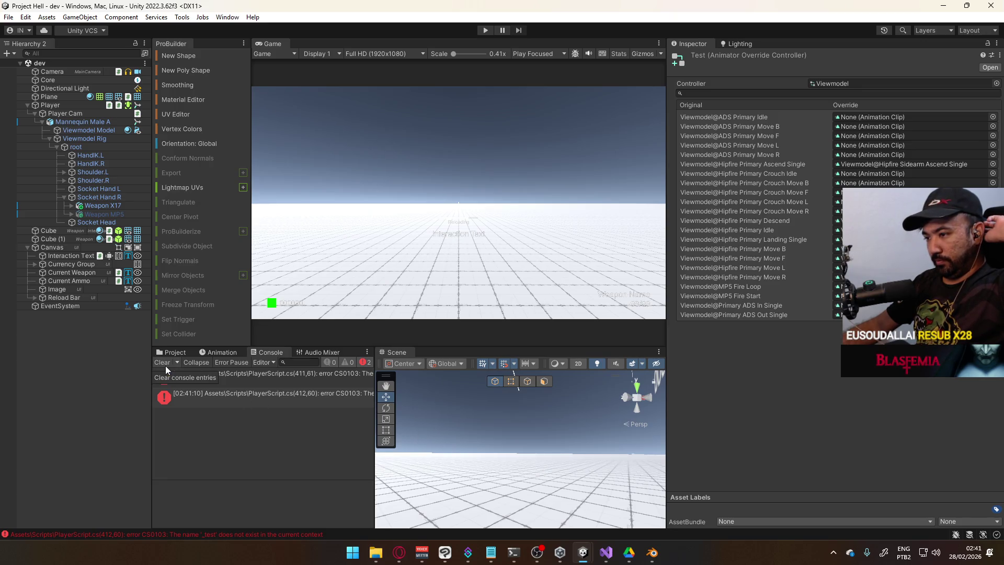
# Delete the leftover if (_test) check from OnJump in PlayerScript.cs, save, and return to Unity.
pyautogui.doubleClick(282, 379)
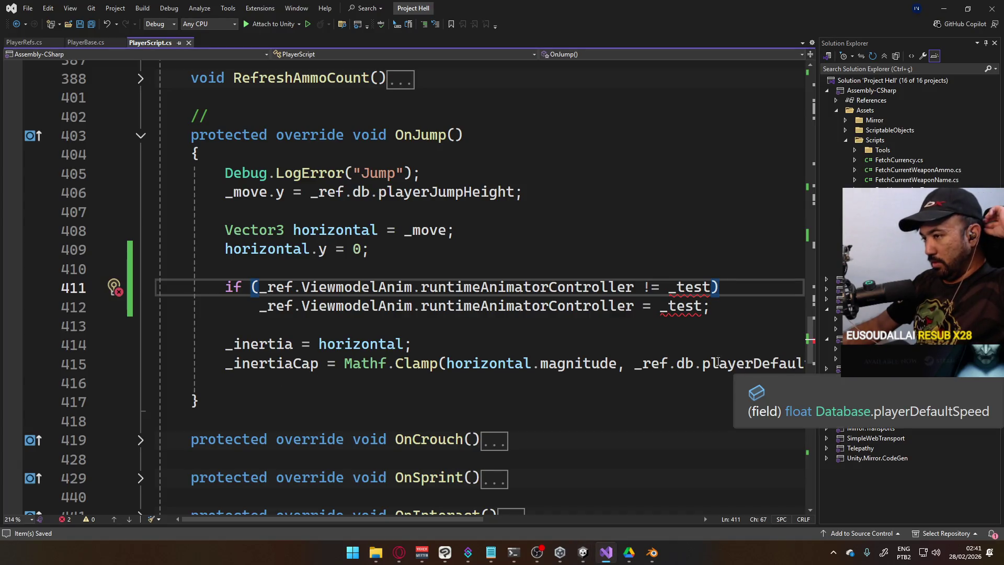
pyautogui.moveTo(738, 307); pyautogui.dragTo(226, 287)
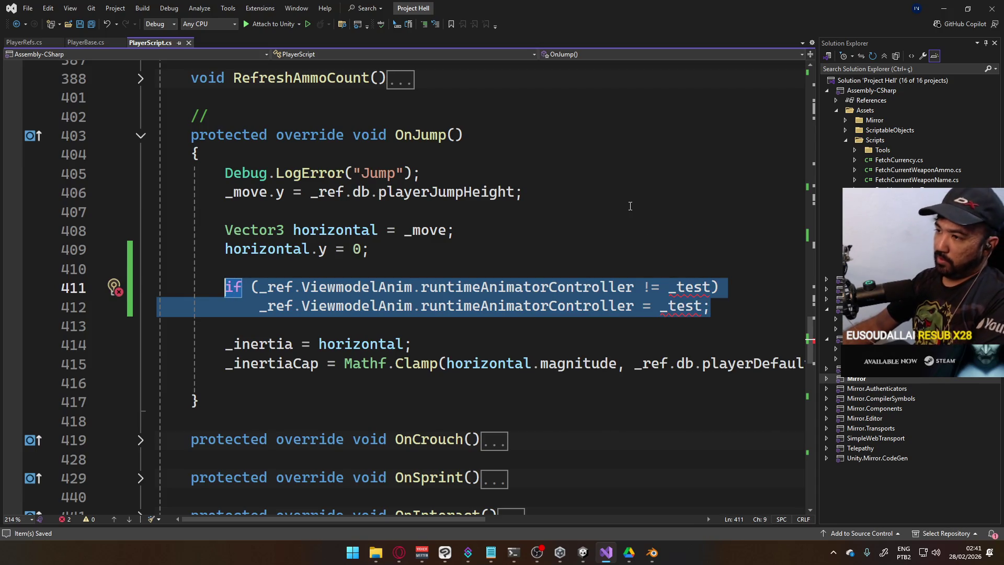
pyautogui.press('BackSpace')
pyautogui.press('BackSpace')
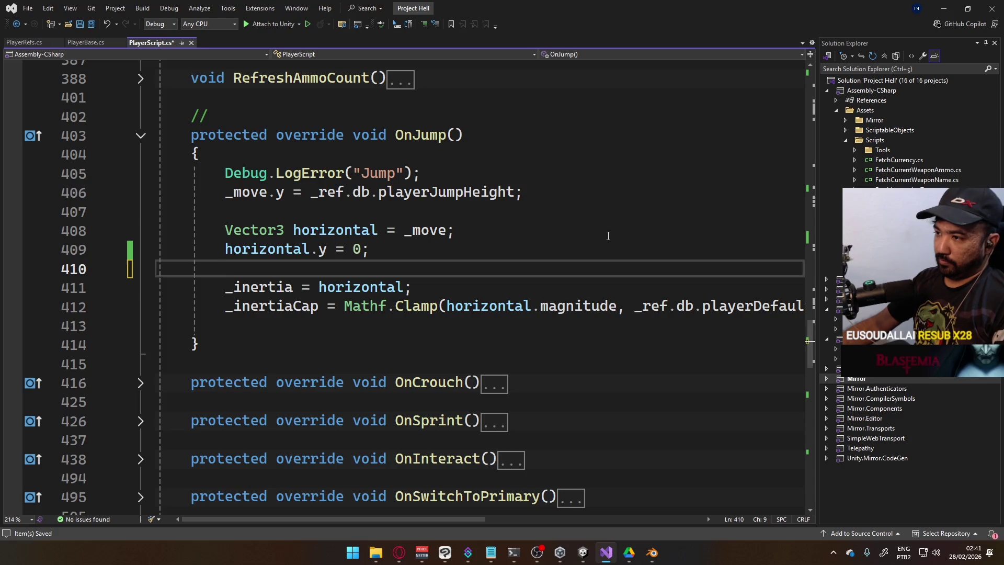
pyautogui.hotkey('ctrl', 's')
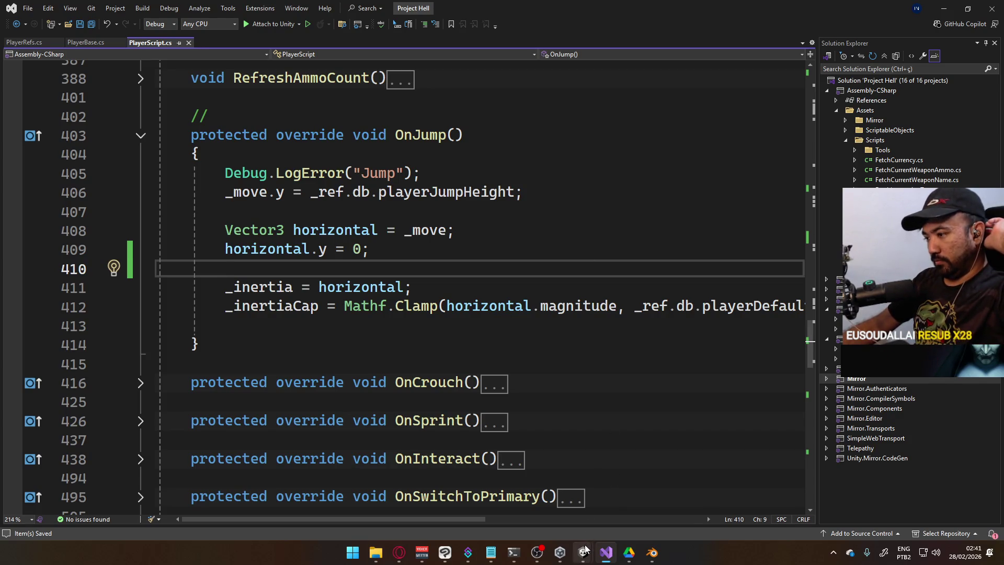
pyautogui.moveTo(585, 550)
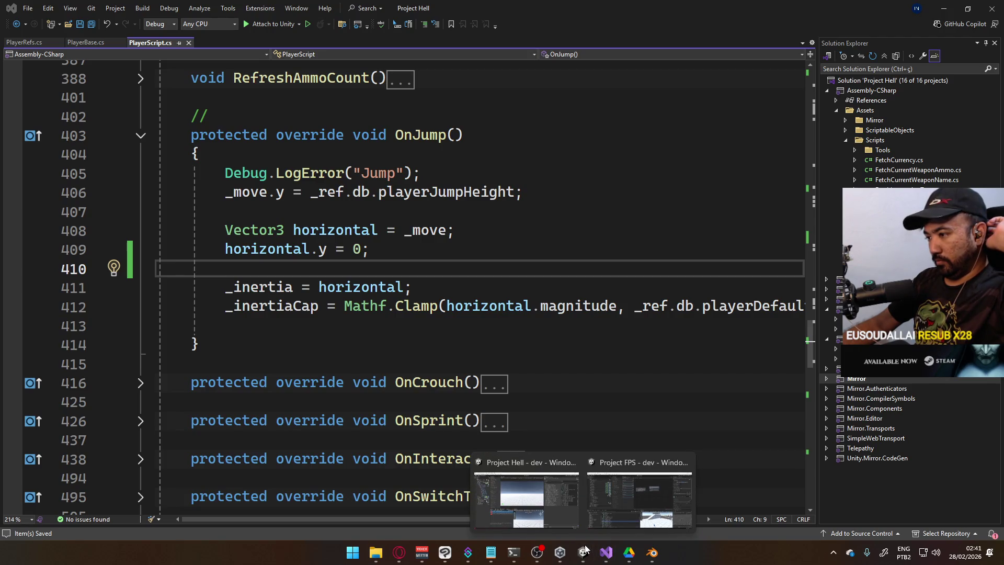
pyautogui.click(549, 494)
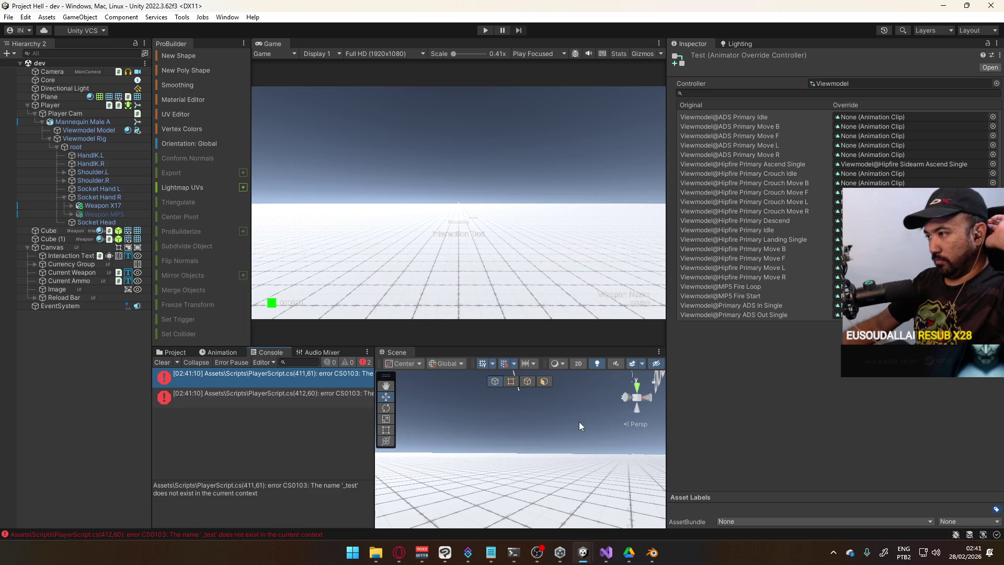
# Clear the Console and locate the Test override controller in the Animators folder.
pyautogui.click(162, 362)
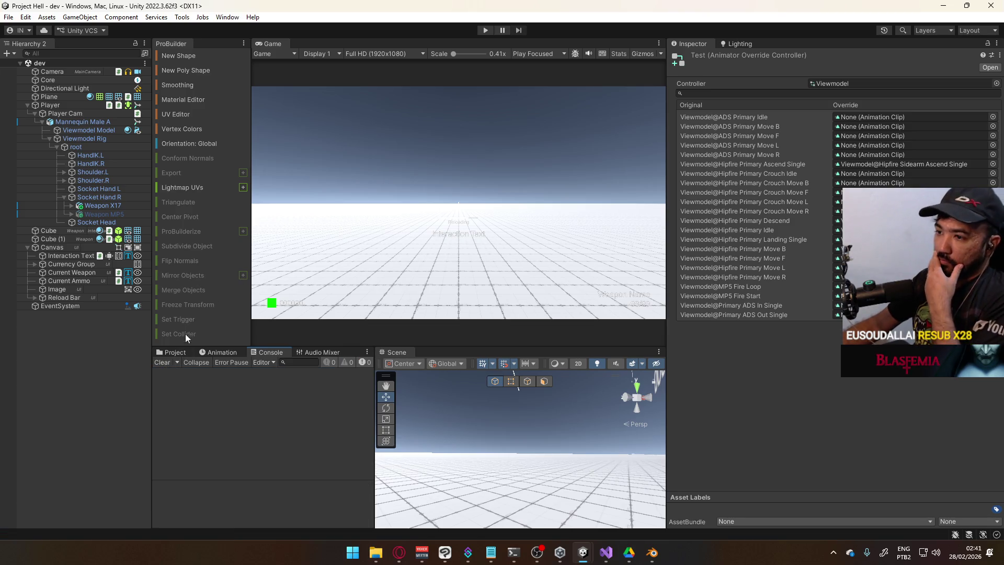
pyautogui.click(174, 355)
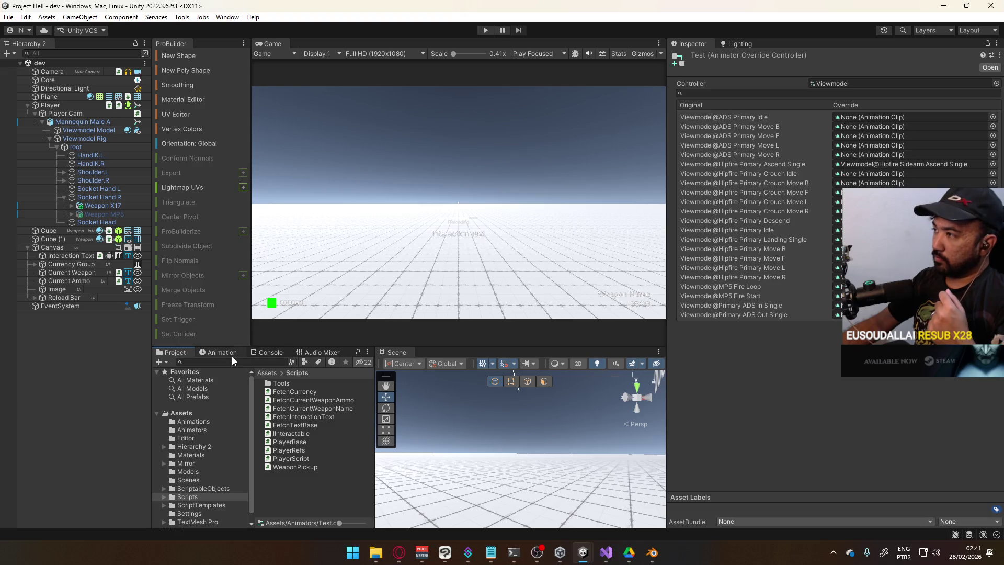
pyautogui.click(827, 83)
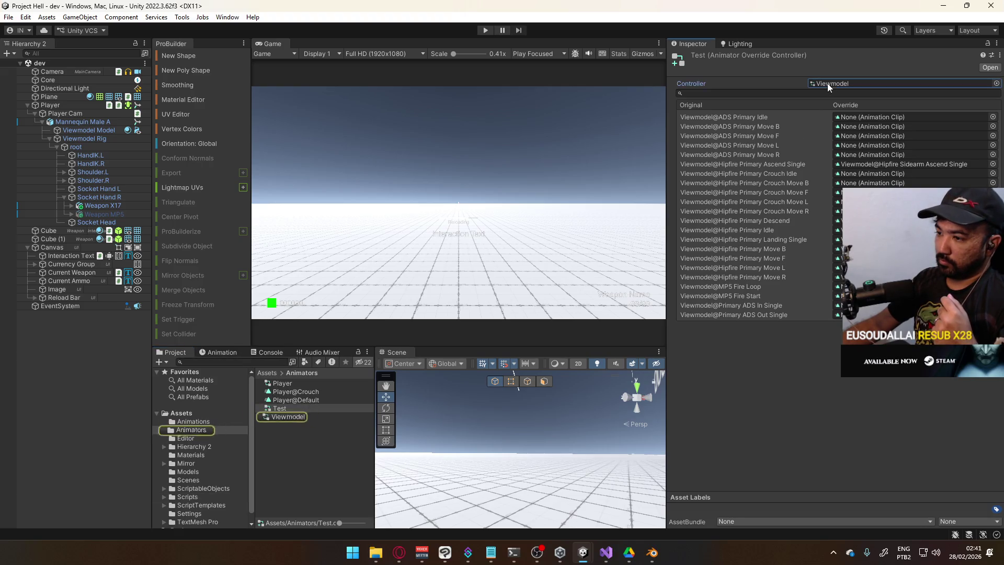
# Rename Test to 'Viewmodel (Sidearm Override)' and select the renamed controller.
pyautogui.click(306, 409)
pyautogui.write('Viewmodel S')
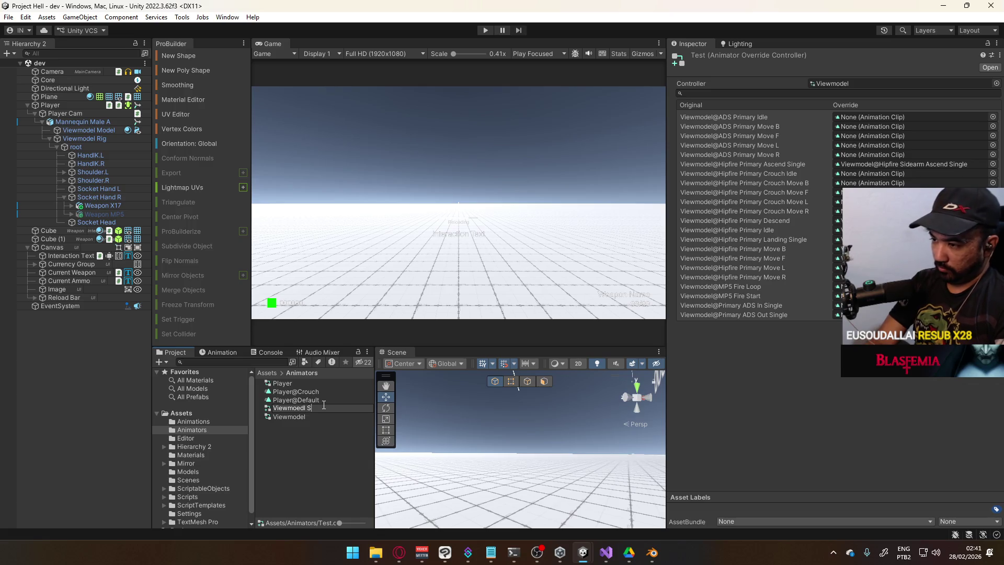
pyautogui.press('BackSpace')
pyautogui.press('BackSpace')
pyautogui.press('BackSpace')
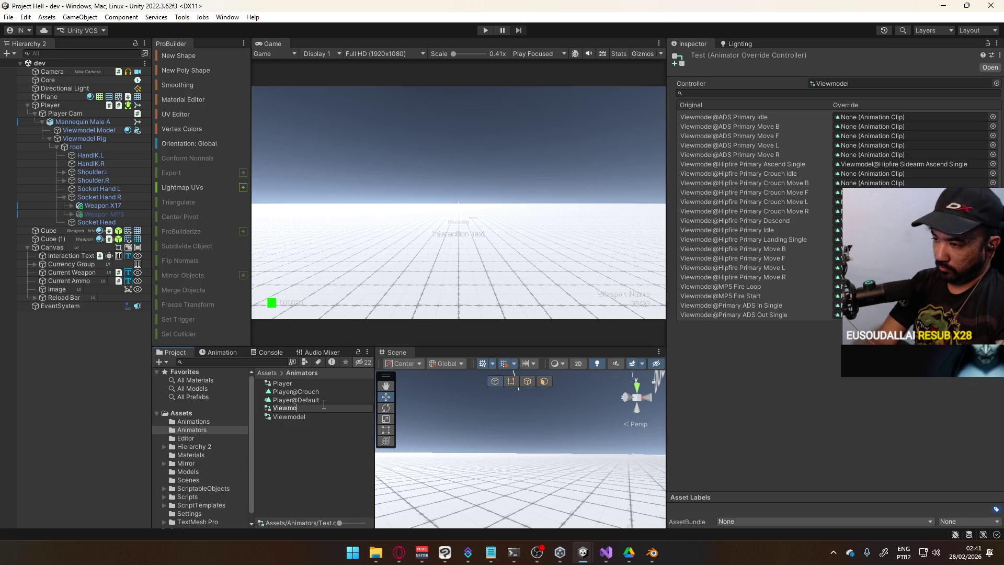
pyautogui.write('del (Sidearm Override')
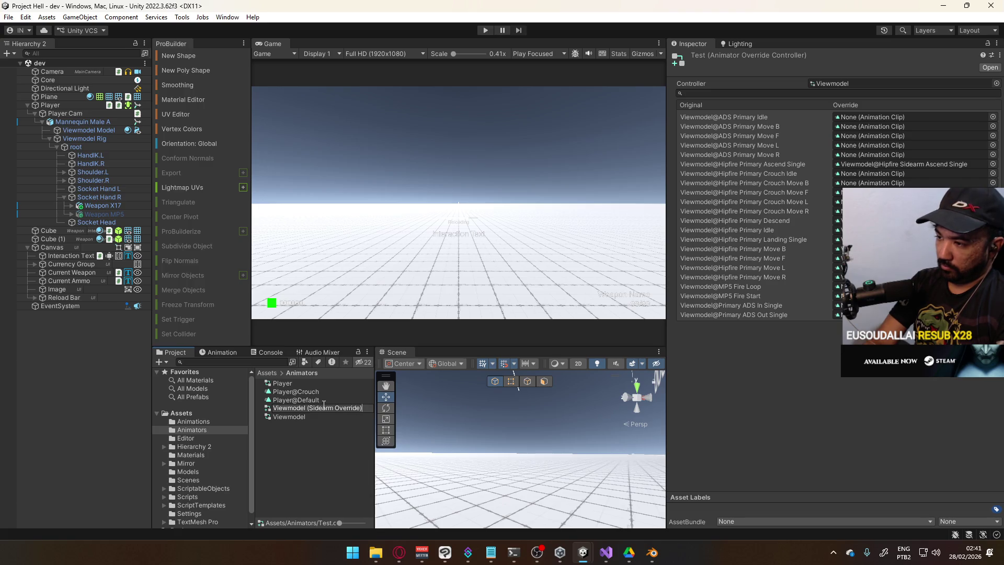
pyautogui.press('Return')
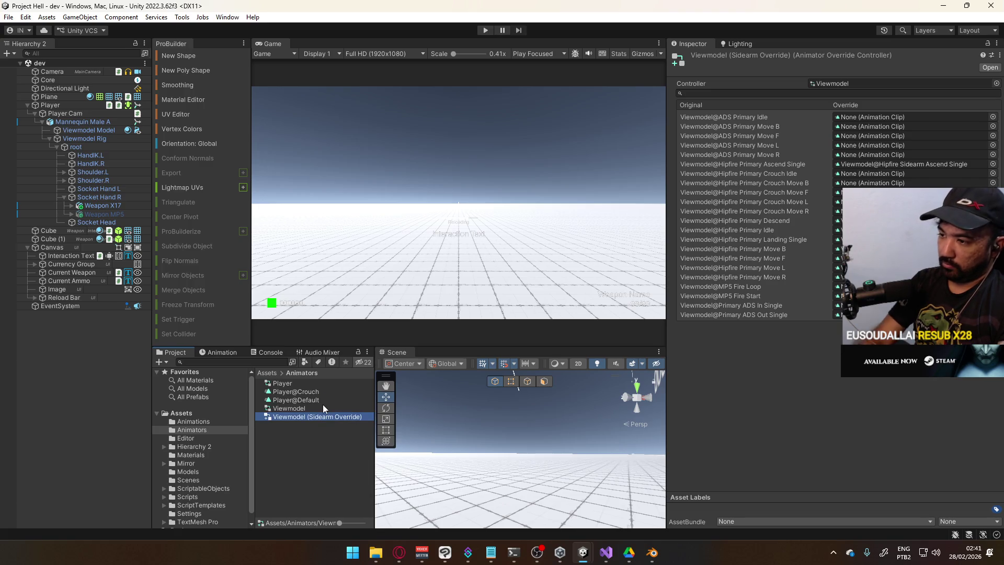
pyautogui.click(335, 453)
pyautogui.click(310, 417)
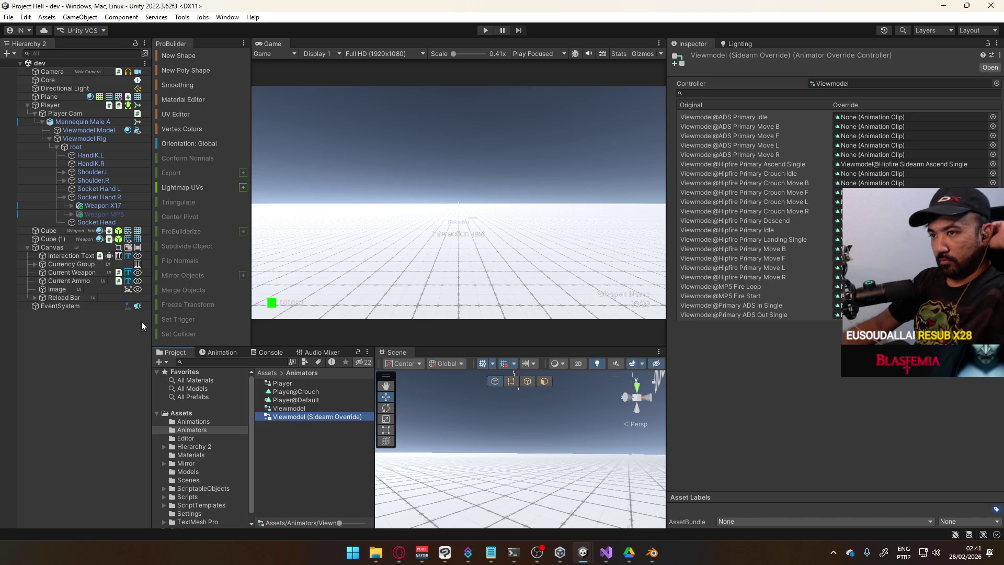
# On Player's Player Refs, assign Viewmodel (Sidearm Override) as sidearm override and Viewmodel as default controller.
pyautogui.click(62, 106)
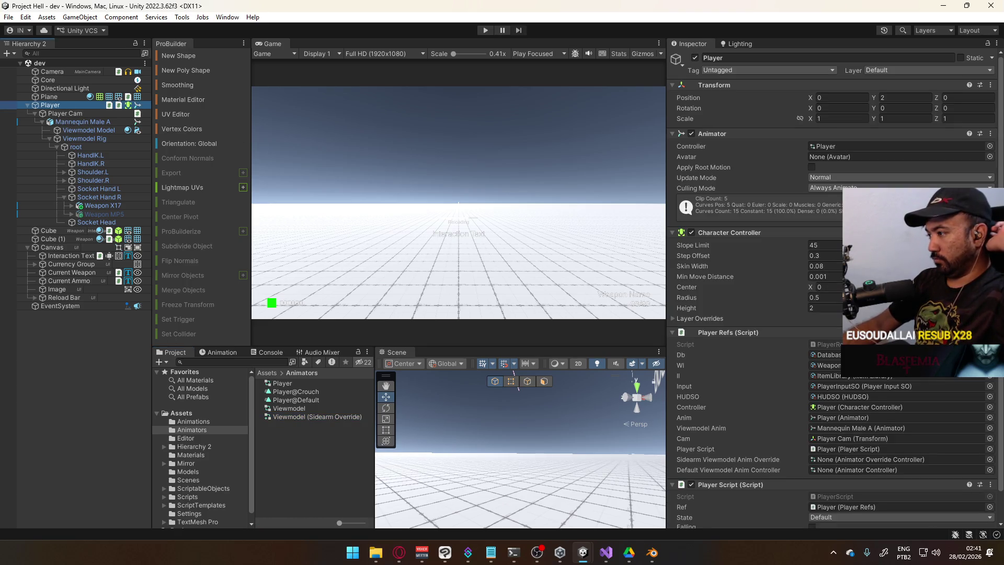
pyautogui.scroll(-2, 831, 288)
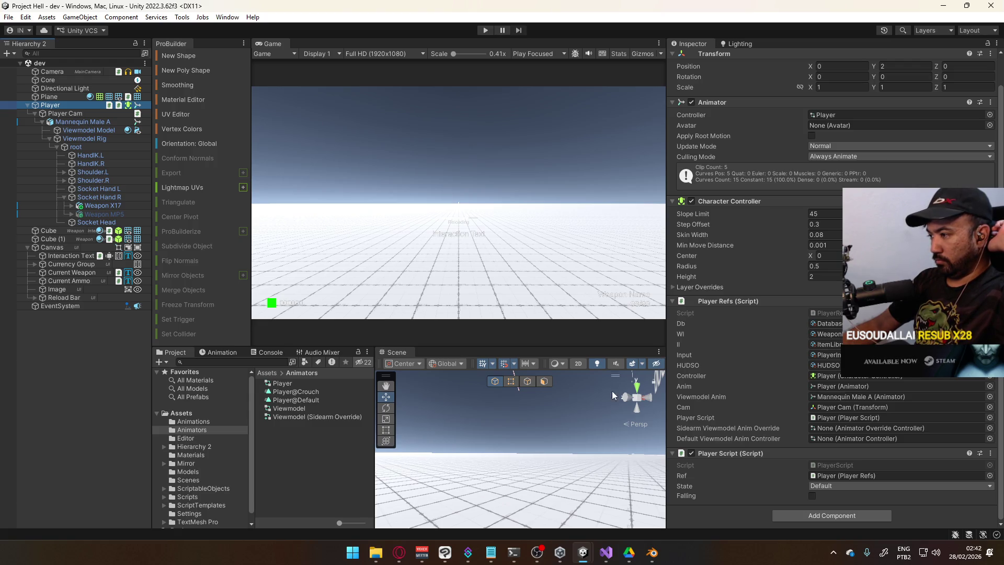
pyautogui.moveTo(313, 416); pyautogui.dragTo(867, 425)
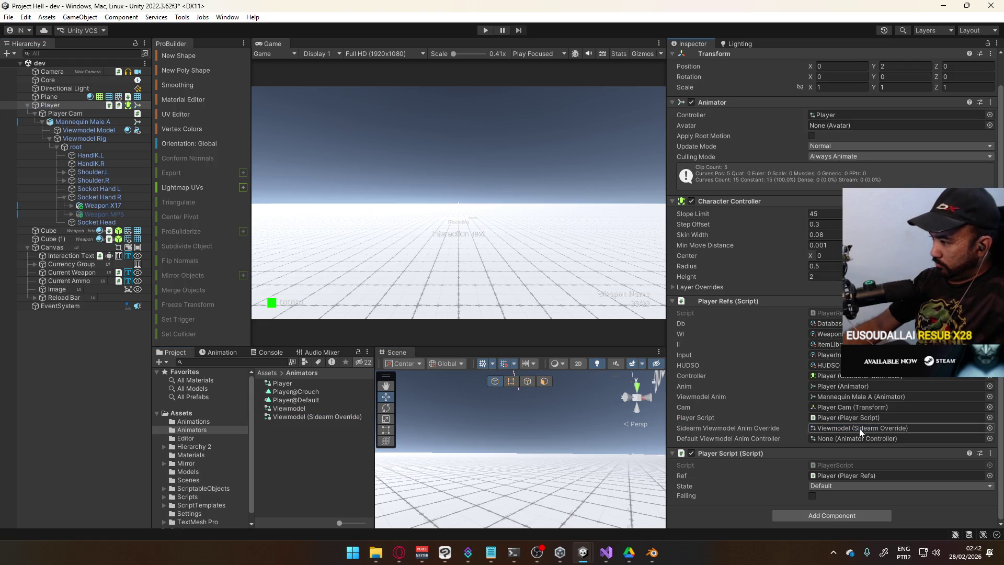
pyautogui.moveTo(301, 408); pyautogui.dragTo(877, 441)
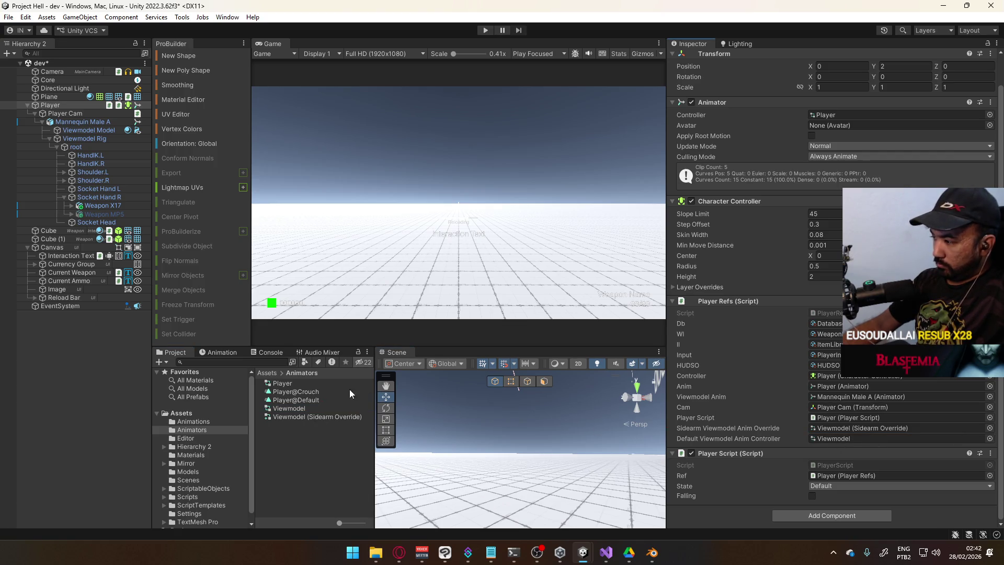
pyautogui.moveTo(313, 416); pyautogui.dragTo(848, 429)
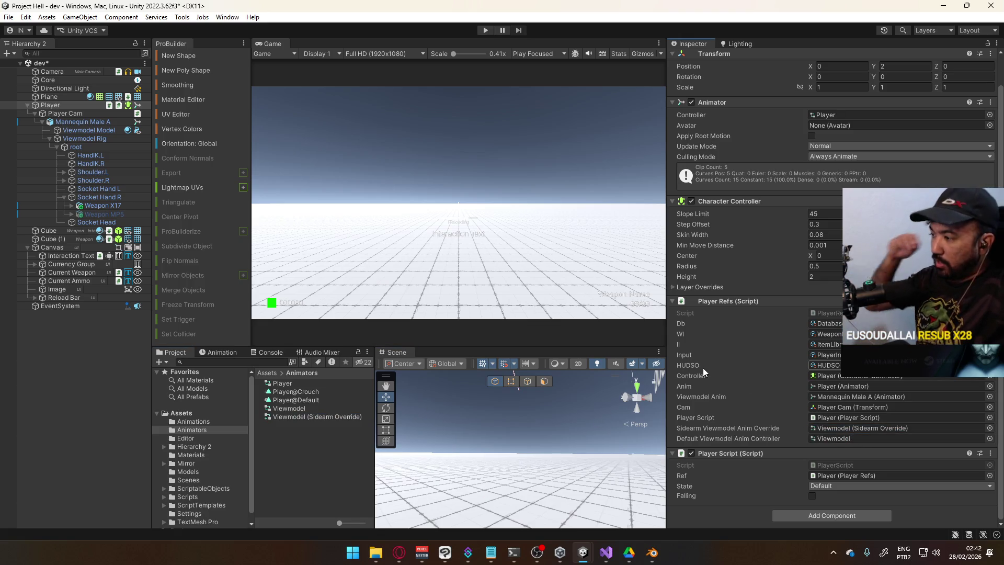
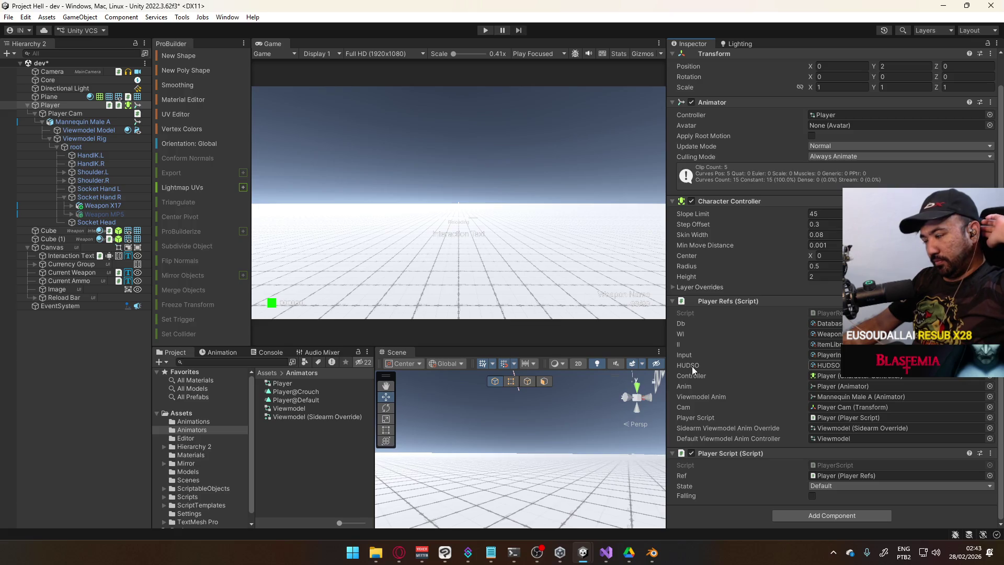
# Switch from Unity to the Blender window showing Player Viewmodel Generic.blend and its animation layers.
pyautogui.click(652, 553)
pyautogui.click(653, 552)
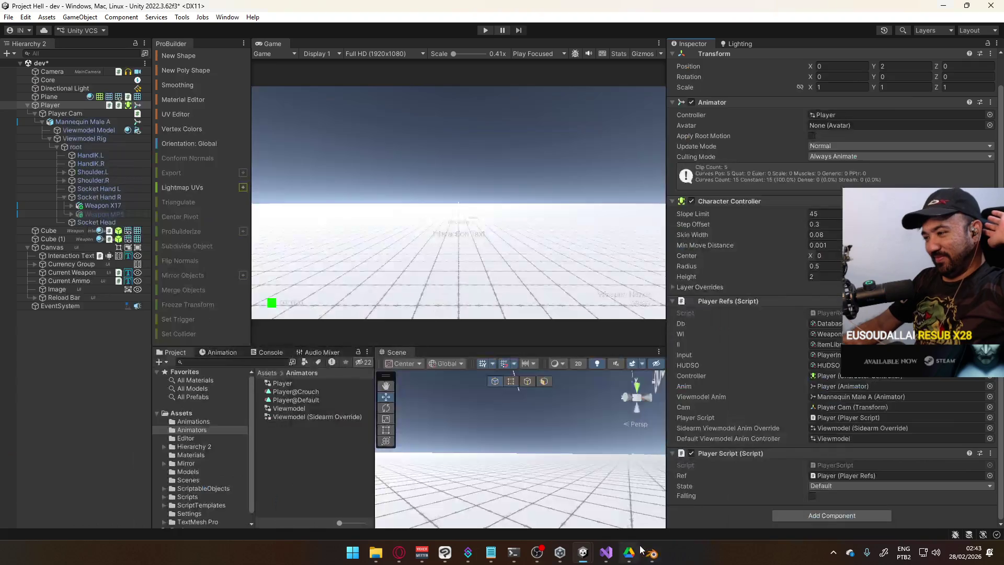
pyautogui.click(653, 552)
pyautogui.scroll(-5, 821, 265)
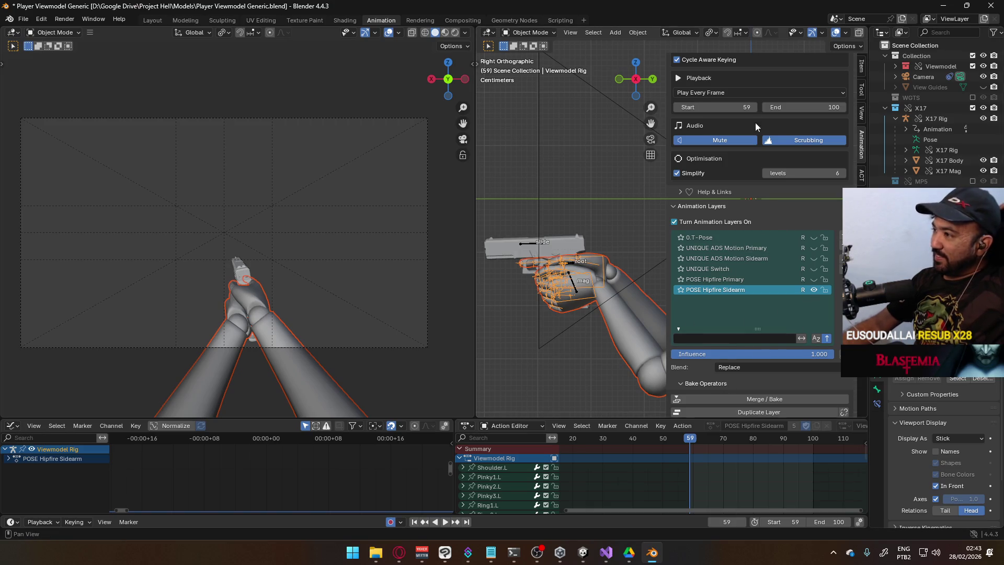
# Make the X17 Rig the active object in the viewport.
pyautogui.scroll(10, 834, 235)
pyautogui.scroll(-8, 810, 242)
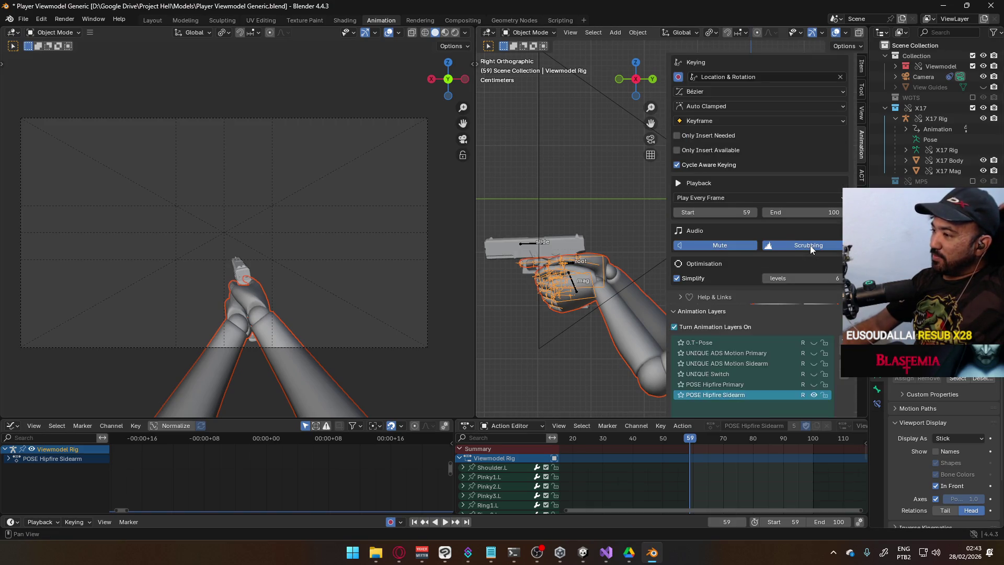
pyautogui.click(522, 245)
pyautogui.scroll(-3, 816, 296)
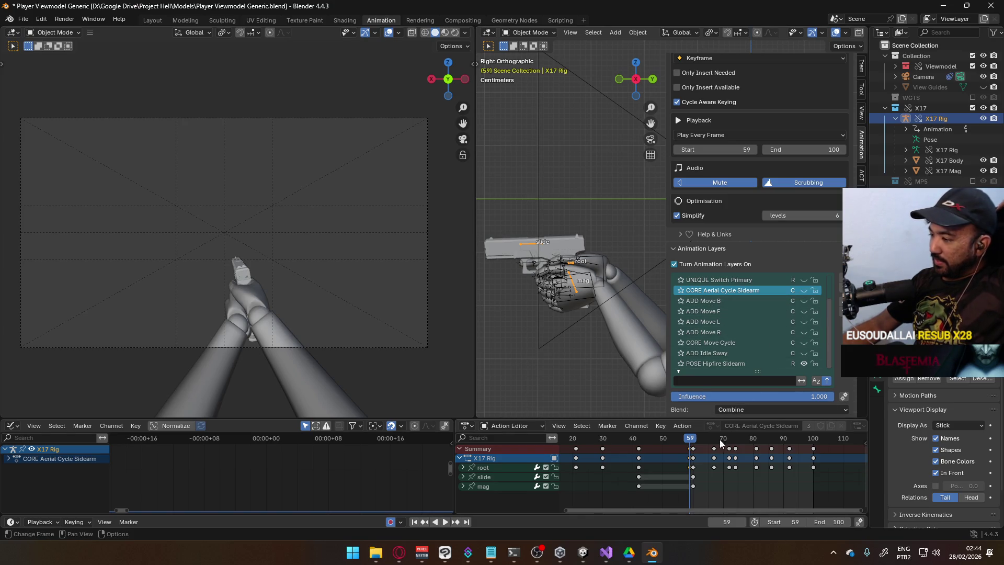
# Play back the CORE Aerial Cycle Sidearm action in the Action Editor and return to frame 0.
pyautogui.moveTo(733, 475)
pyautogui.mouseDown(button='middle')
pyautogui.moveTo(849, 467)
pyautogui.moveTo(804, 462)
pyautogui.mouseUp(button='middle')
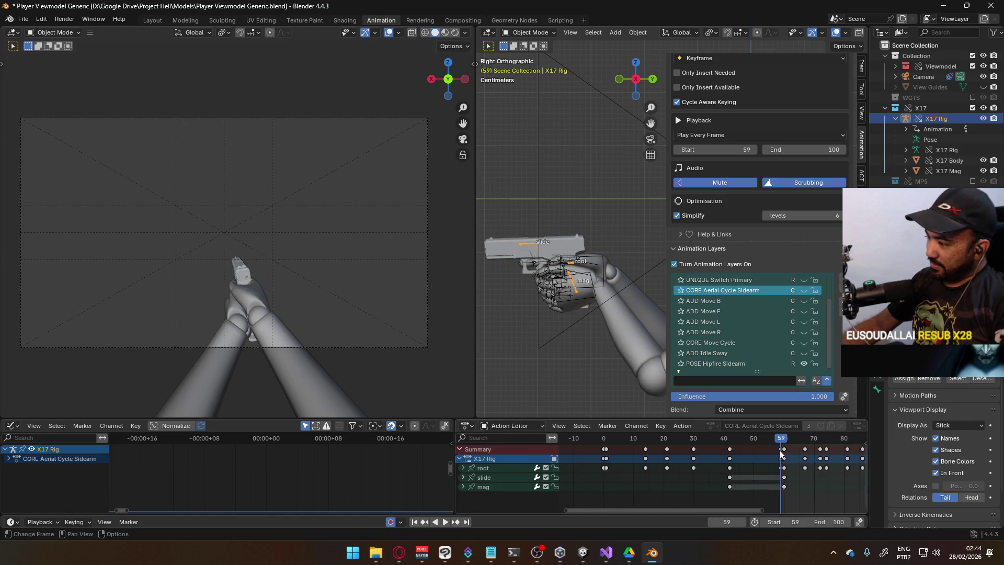
pyautogui.keyDown('shift'); pyautogui.click(729, 448); pyautogui.keyUp('shift')
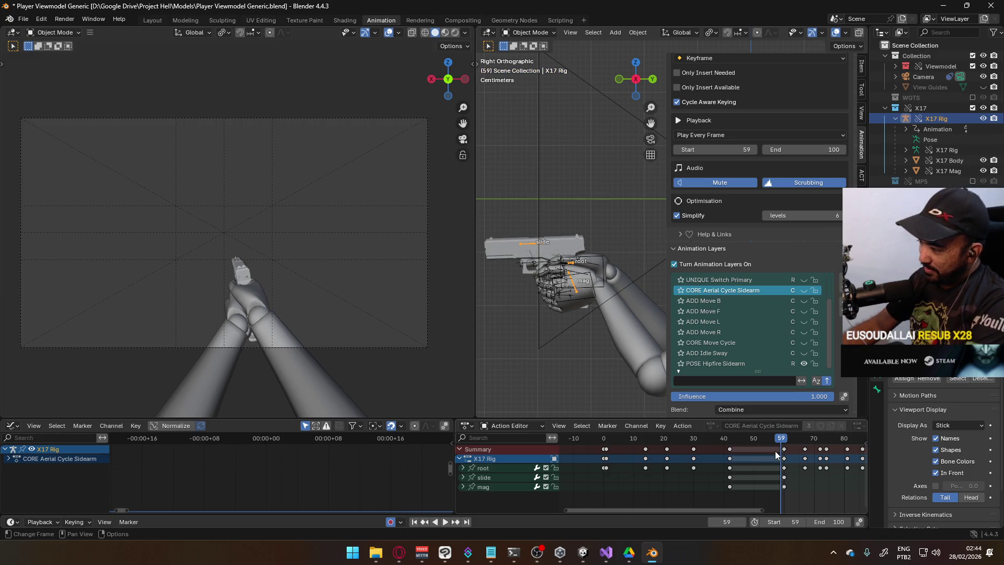
pyautogui.keyDown('shift'); pyautogui.click(605, 448); pyautogui.keyUp('shift')
pyautogui.press('space')
pyautogui.moveTo(783, 442); pyautogui.dragTo(603, 449)
pyautogui.press('space')
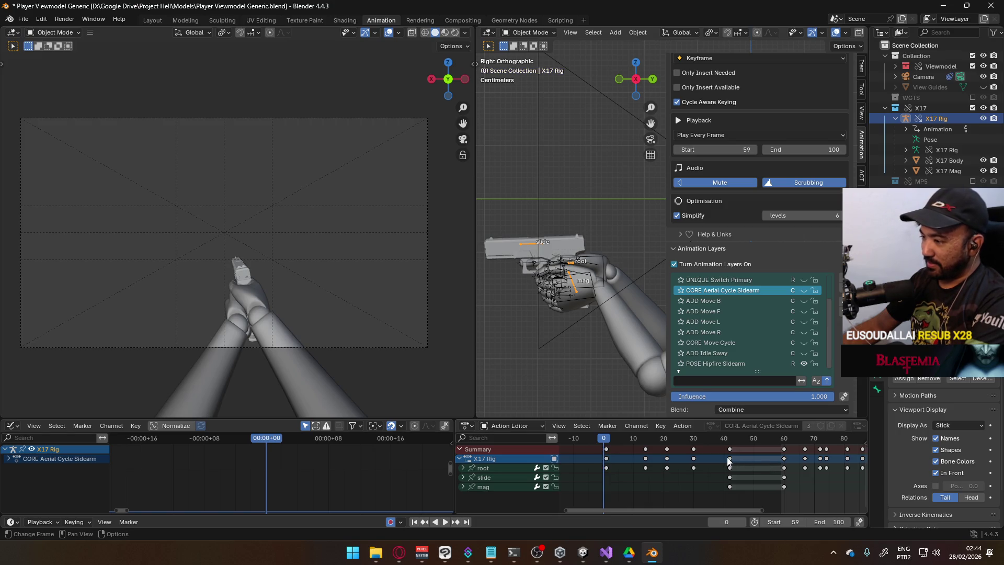
# Go to frame 1 and save the viewmodel .blend file.
pyautogui.click(607, 443)
pyautogui.hotkey('ctrl', 's')
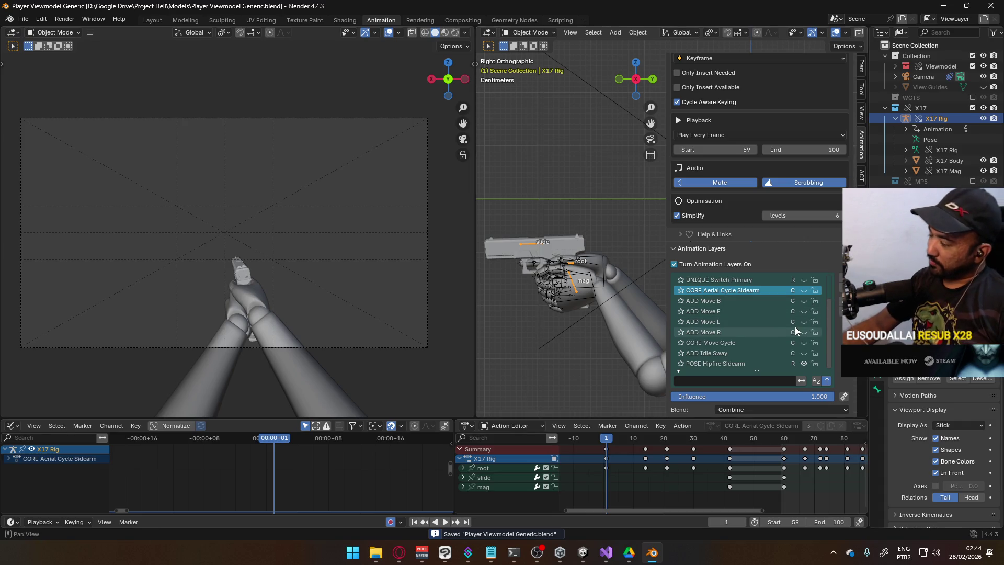
pyautogui.scroll(3, 795, 328)
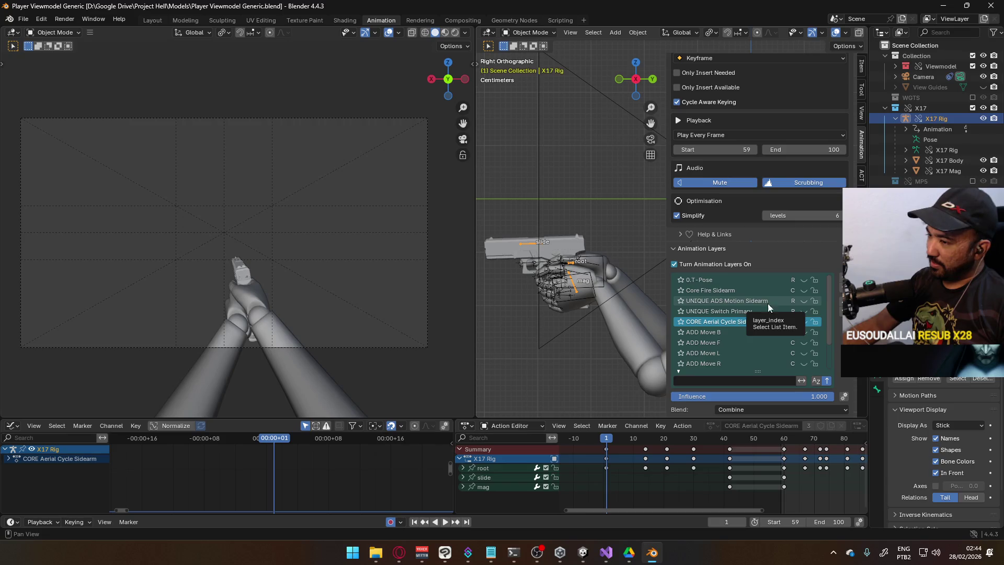
# Make UNIQUE ADS Motion Sidearm the active entry in the Animation Layers list.
pyautogui.scroll(-2, 824, 318)
pyautogui.scroll(-1, 824, 318)
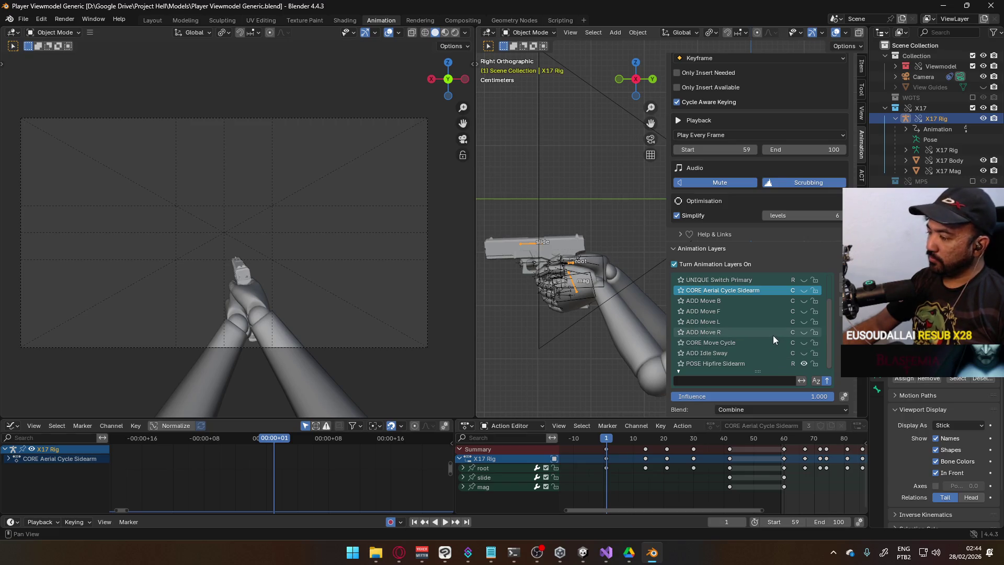
pyautogui.scroll(3, 786, 331)
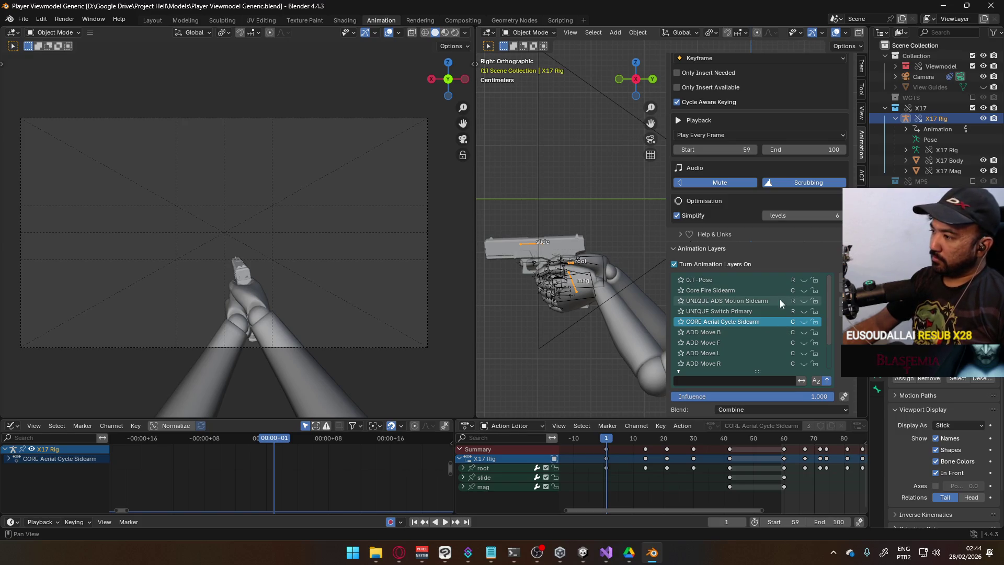
pyautogui.scroll(-3, 759, 300)
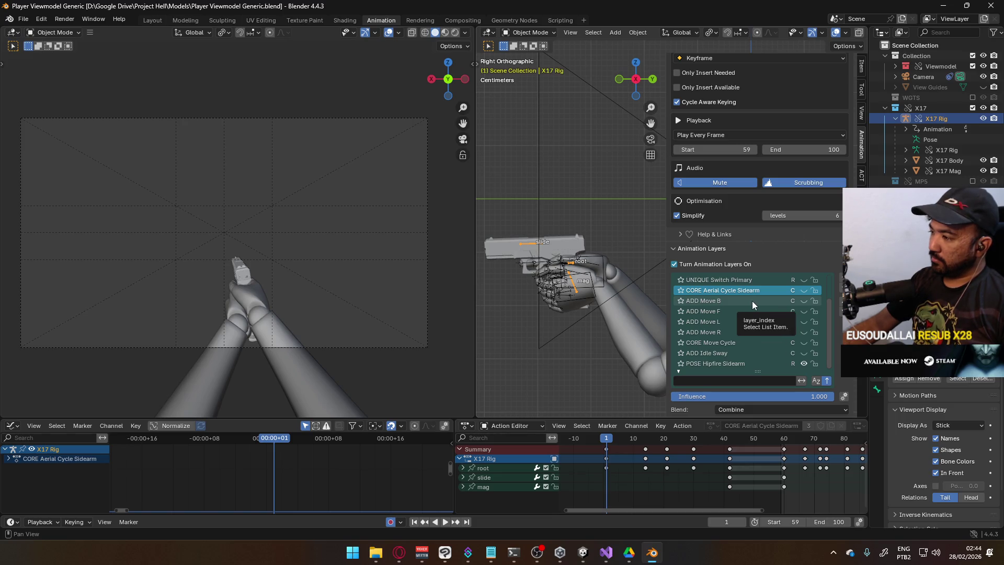
pyautogui.scroll(3, 776, 303)
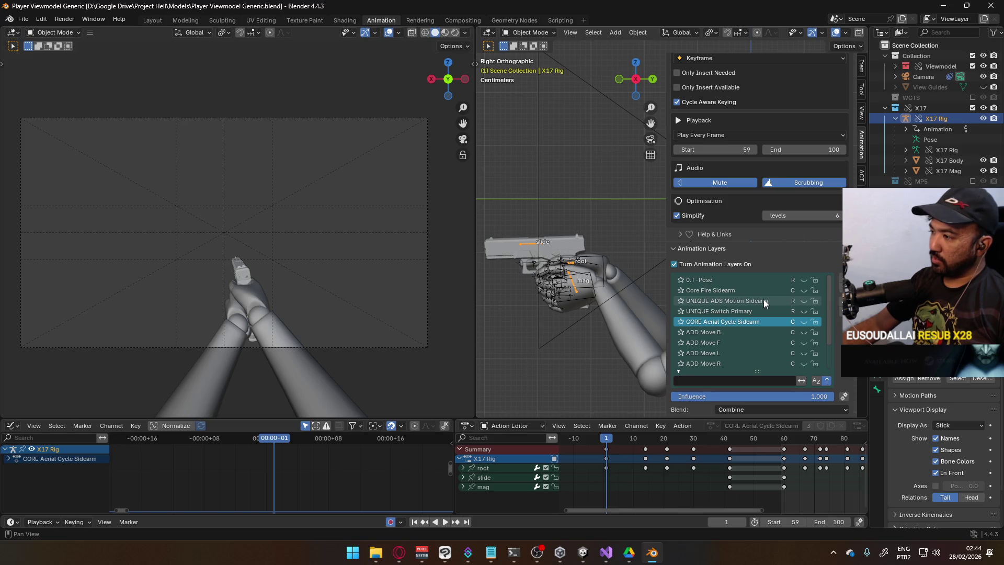
pyautogui.click(779, 303)
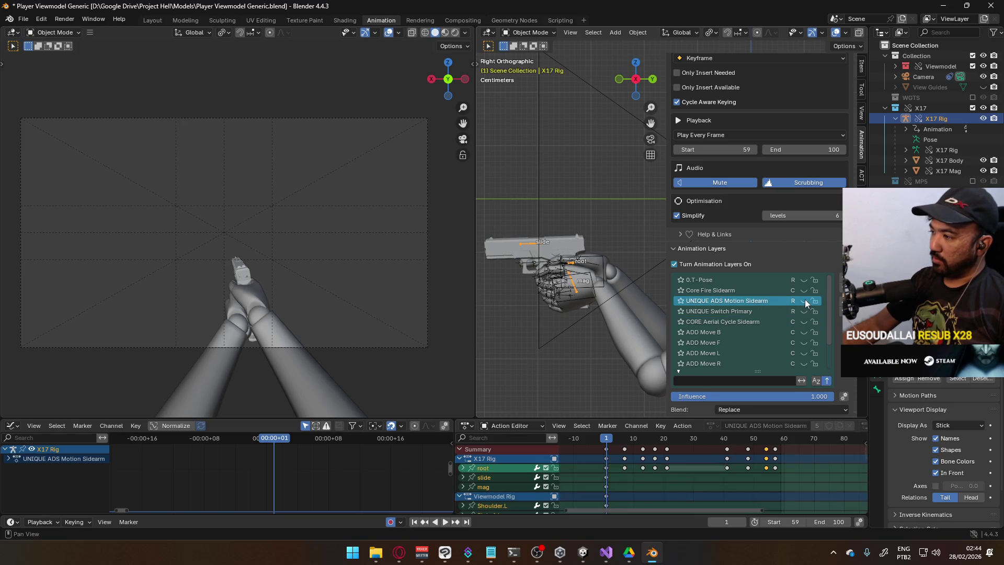
# Show the UNIQUE ADS Motion Sidearm layer and set its blending to Combine.
pyautogui.click(805, 301)
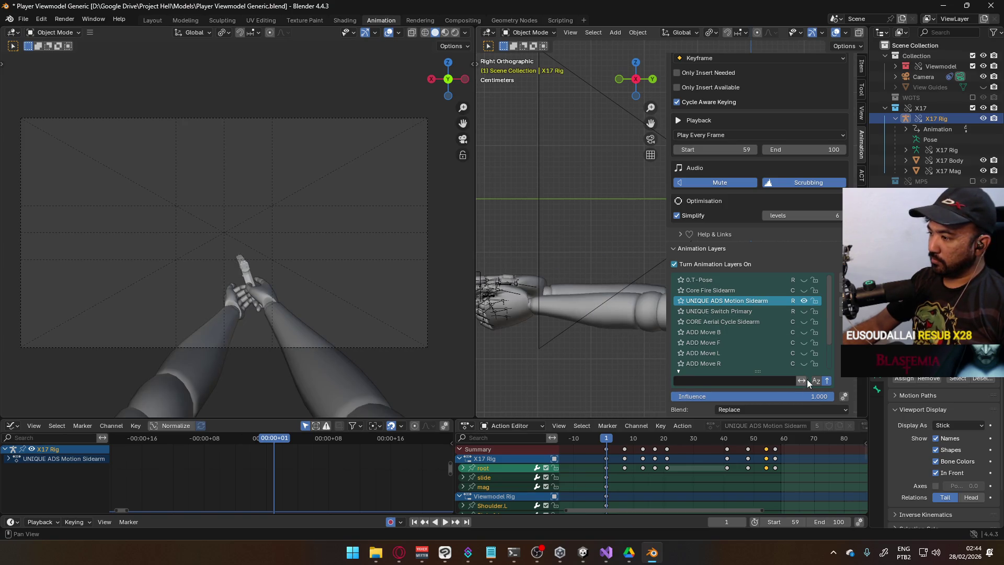
pyautogui.scroll(-2, 805, 361)
pyautogui.click(759, 408)
pyautogui.click(761, 433)
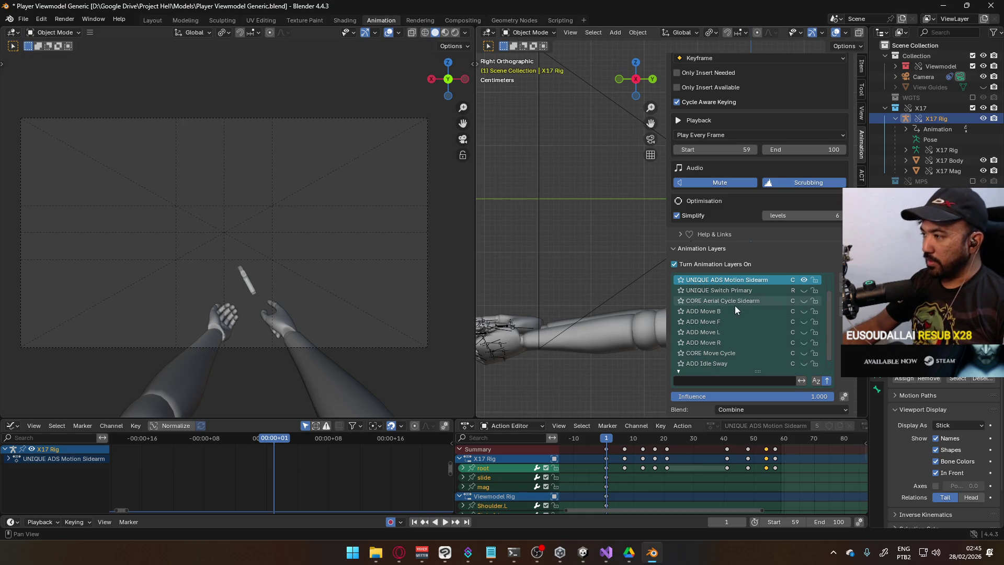
pyautogui.scroll(-3, 719, 458)
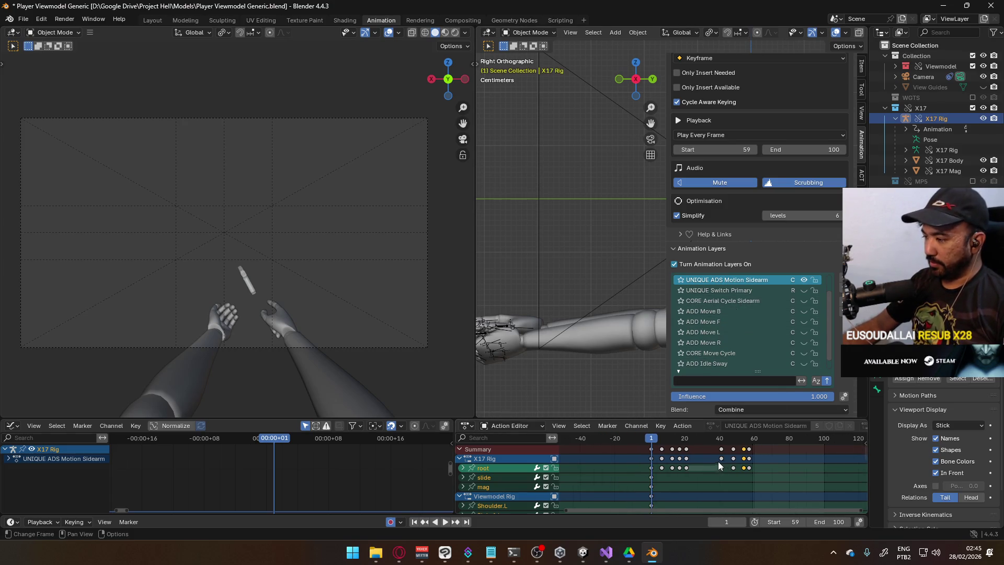
pyautogui.moveTo(706, 465)
pyautogui.keyDown('ctrl'); pyautogui.mouseDown(button='middle')
pyautogui.moveTo(699, 456)
pyautogui.moveTo(700, 466)
pyautogui.mouseUp(button='middle'); pyautogui.keyUp('ctrl')
# Put the X17 Rig into Pose Mode in right orthographic view and select its root bone.
pyautogui.moveTo(522, 310)
pyautogui.mouseDown(button='middle')
pyautogui.moveTo(568, 305)
pyautogui.moveTo(522, 296)
pyautogui.mouseUp(button='middle')
pyautogui.press('KP_3')
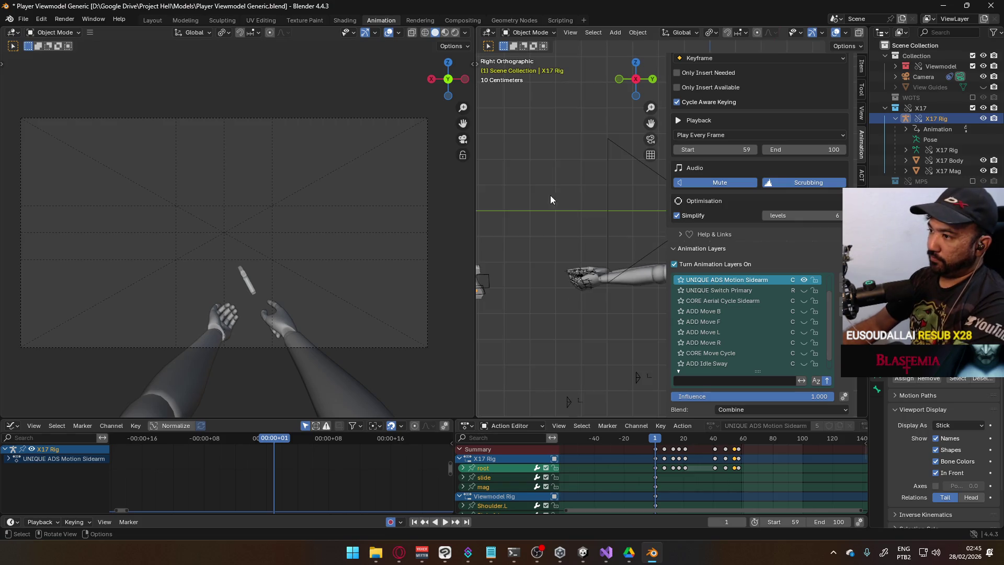
pyautogui.click(522, 33)
pyautogui.click(529, 67)
pyautogui.moveTo(518, 225)
pyautogui.mouseDown(button='middle')
pyautogui.moveTo(498, 233)
pyautogui.moveTo(516, 265)
pyautogui.moveTo(598, 266)
pyautogui.mouseUp(button='middle')
pyautogui.press('KP_3')
pyautogui.click(587, 285)
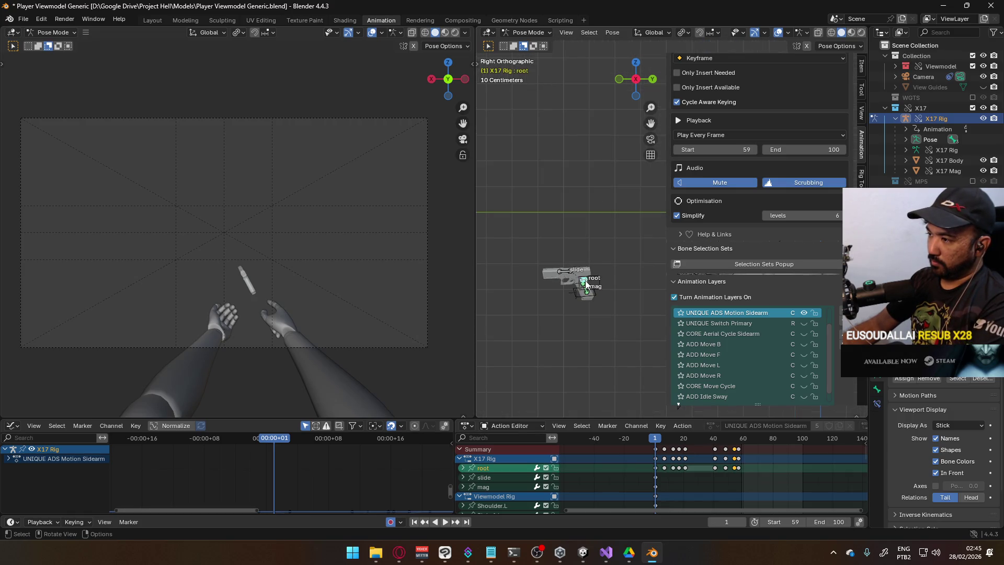
# Delete the frame-1 keyframes on the slide and mag channels.
pyautogui.keyDown('shift'); pyautogui.moveTo(587, 299); pyautogui.dragTo(545, 292, button='middle'); pyautogui.keyUp('shift')
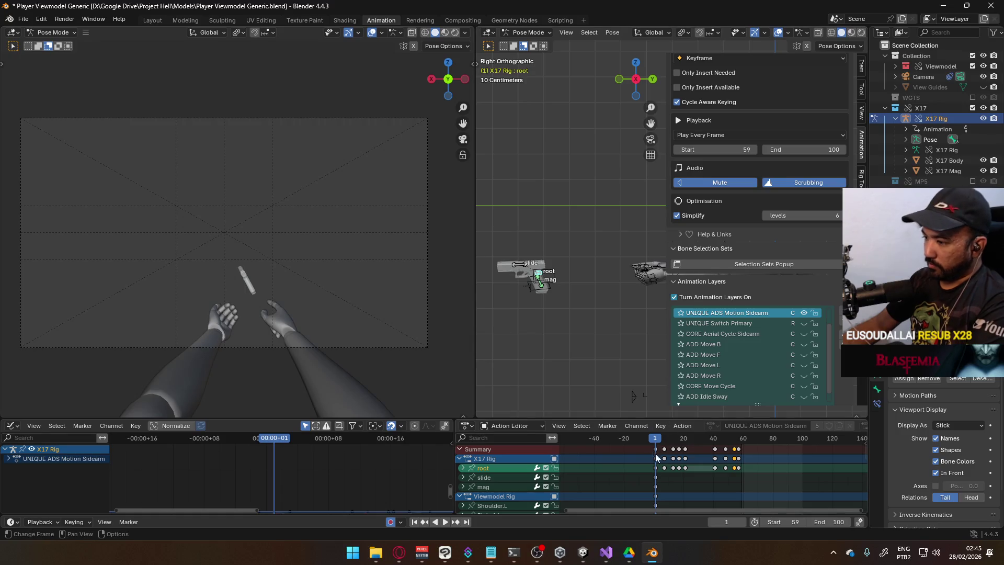
pyautogui.moveTo(661, 470); pyautogui.dragTo(652, 500)
pyautogui.press('Delete')
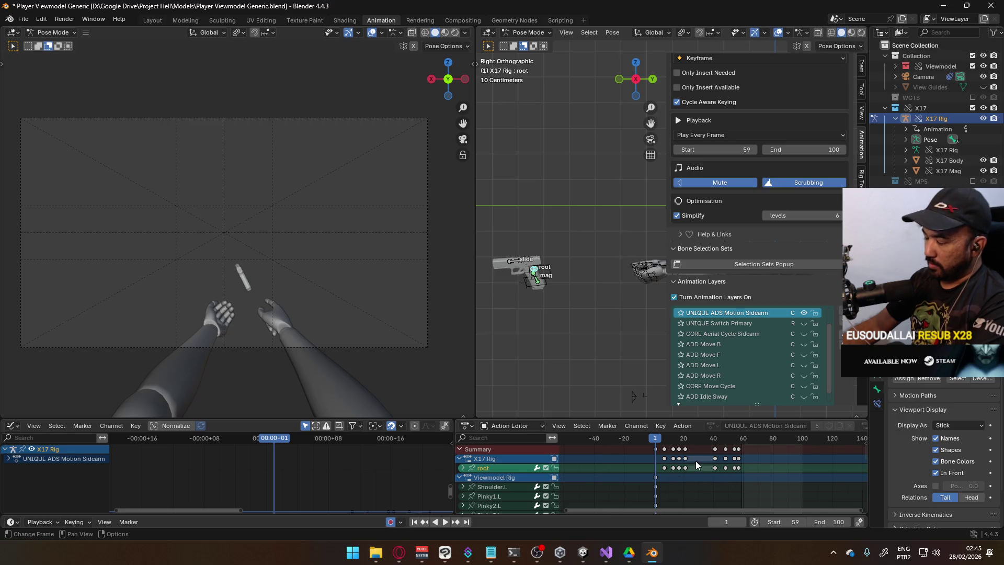
# Scrub to frame 21, play the animation, and hide the UNIQUE ADS Motion Sidearm layer.
pyautogui.scroll(2, 680, 463)
pyautogui.moveTo(632, 443)
pyautogui.mouseDown()
pyautogui.moveTo(670, 442)
pyautogui.moveTo(626, 450)
pyautogui.mouseUp()
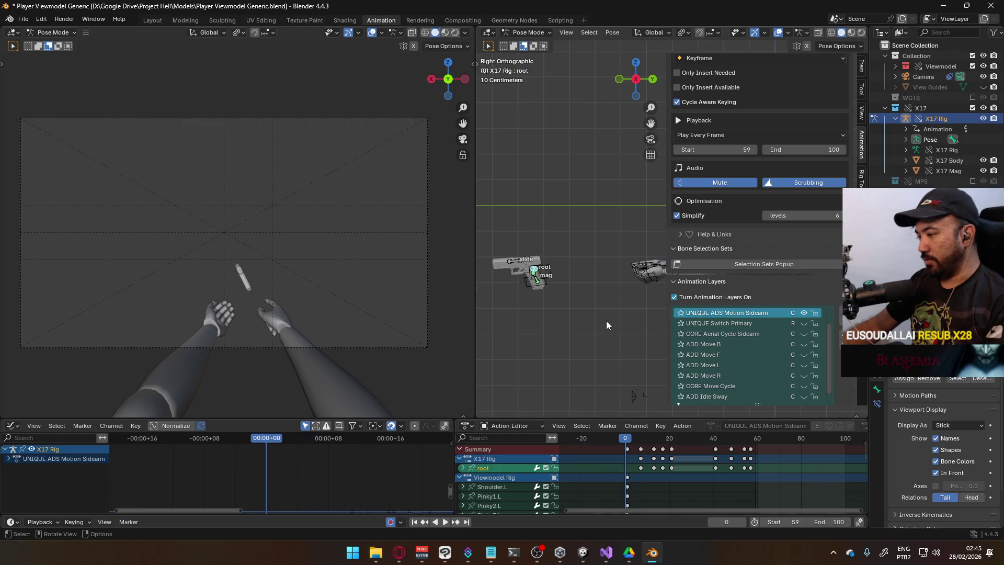
pyautogui.press('space')
pyautogui.press('space')
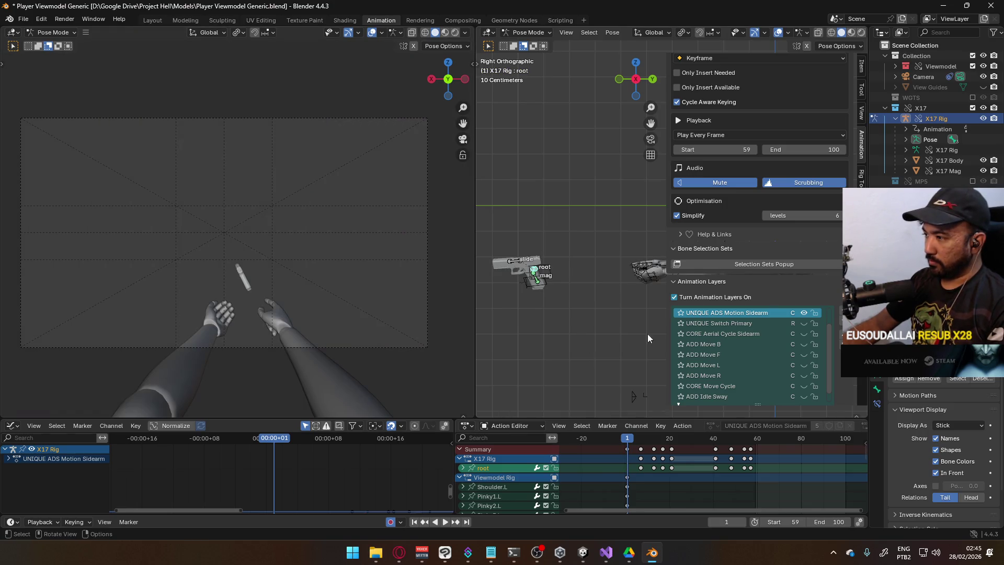
pyautogui.click(804, 312)
pyautogui.scroll(-1, 808, 360)
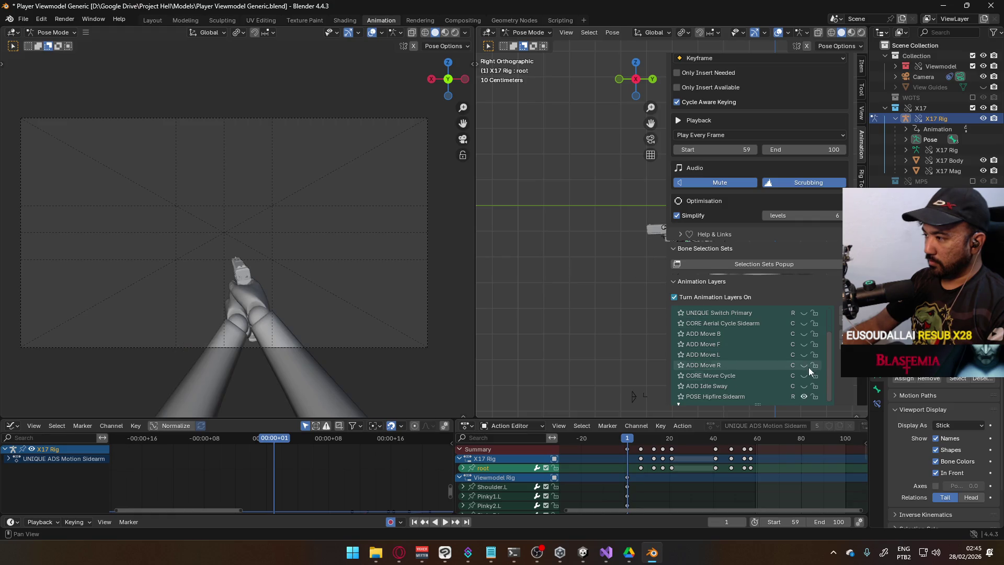
pyautogui.scroll(3, 801, 385)
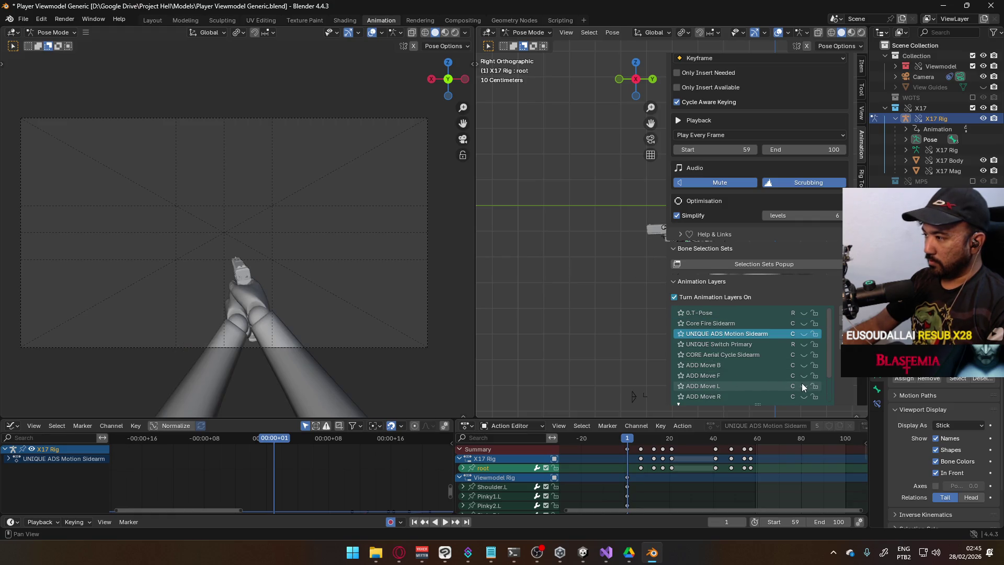
pyautogui.scroll(-3, 801, 383)
pyautogui.keyDown('shift'); pyautogui.moveTo(574, 317); pyautogui.dragTo(495, 328, button='middle'); pyautogui.keyUp('shift')
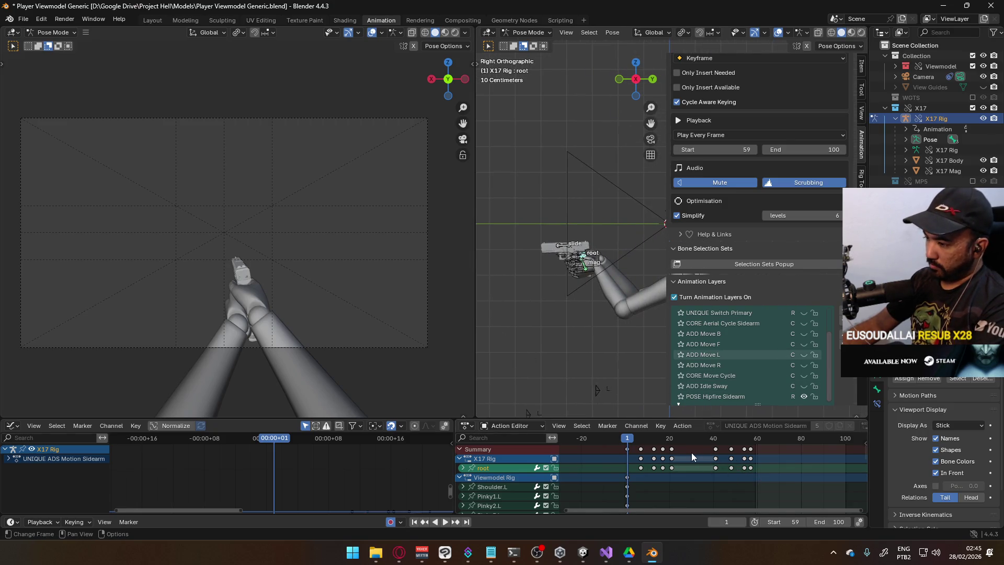
# Undo the key deletion, return the rig to Pose Mode, and reselect the X17 root bone.
pyautogui.hotkey('ctrl', 'z')
pyautogui.hotkey('ctrl', 'z')
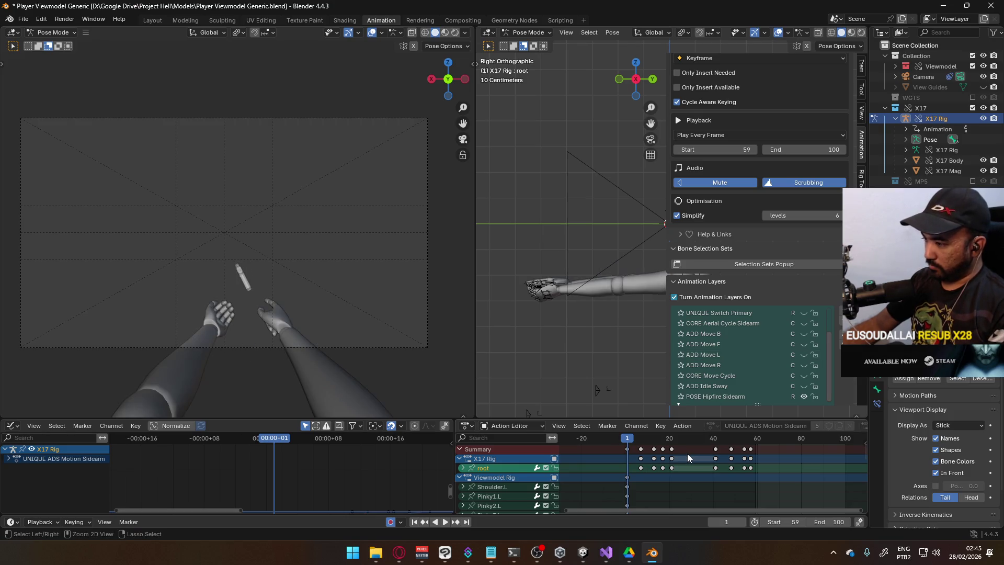
pyautogui.hotkey('ctrl', 'z')
pyautogui.hotkey('ctrl', 'z')
pyautogui.hotkey('ctrl', 'z')
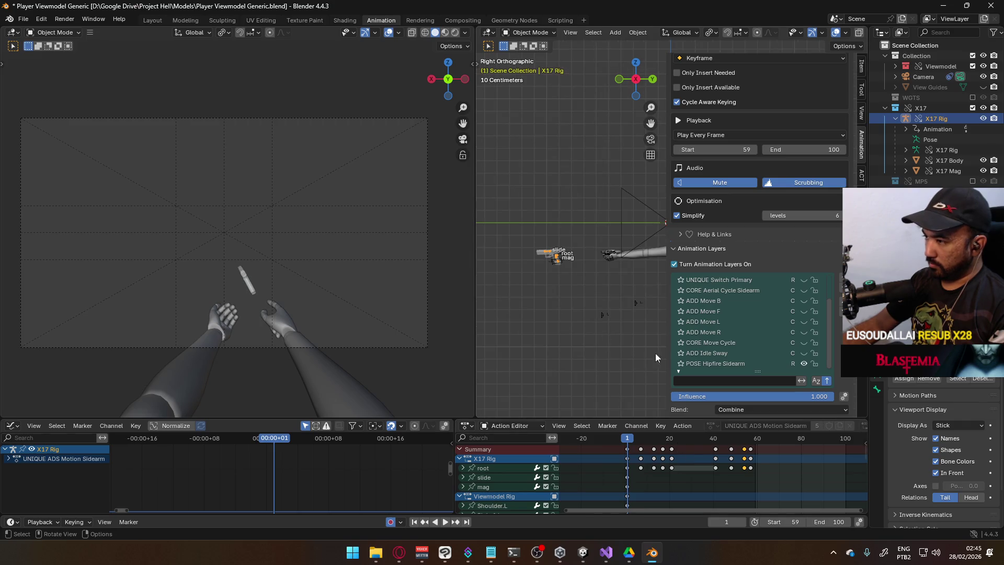
pyautogui.hotkey('ctrl', 'Tab')
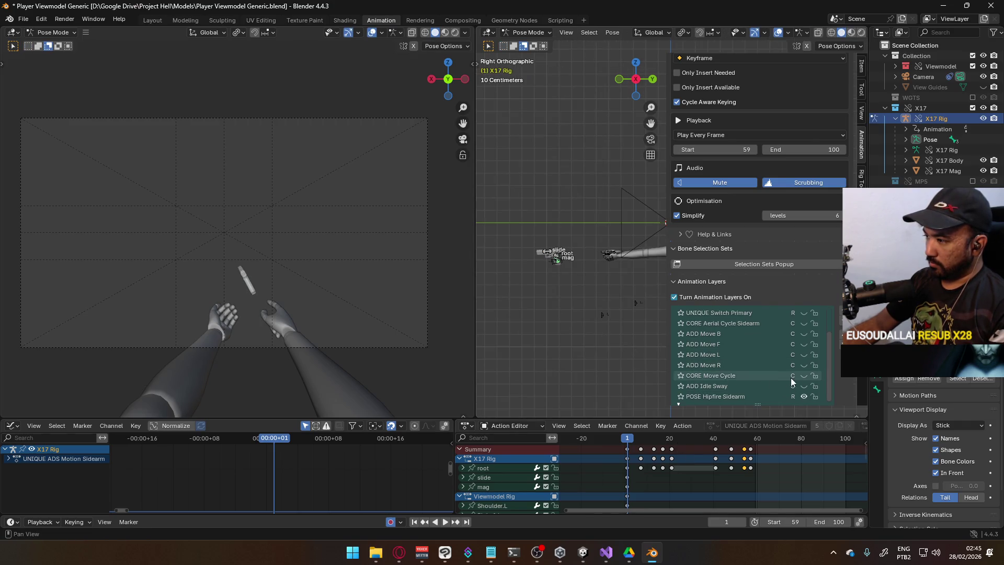
pyautogui.click(556, 259)
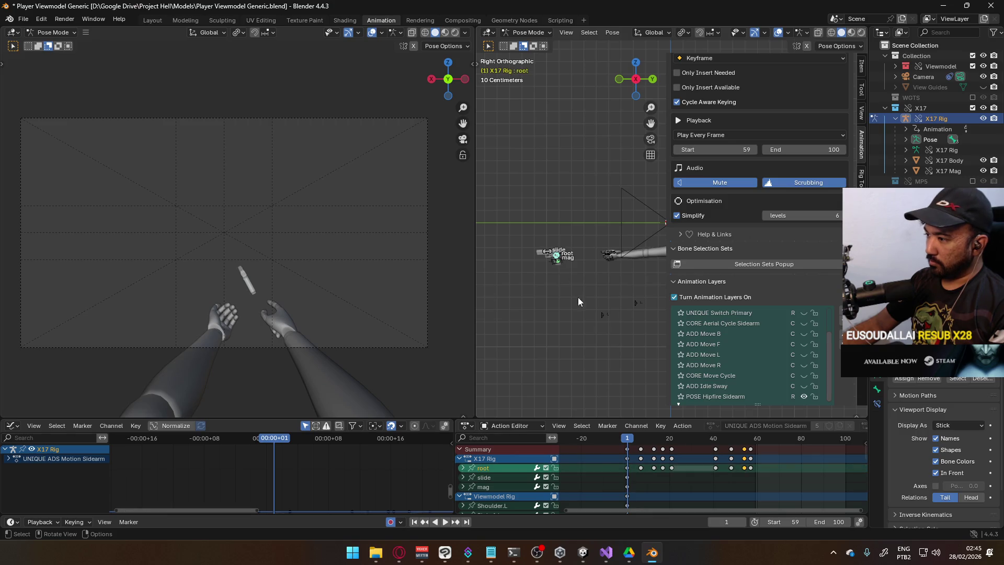
# Select the root keys from frame 20 to 57 and the X17 root bone.
pyautogui.click(774, 476)
pyautogui.scroll(2, 701, 462)
pyautogui.moveTo(791, 472); pyautogui.dragTo(636, 447)
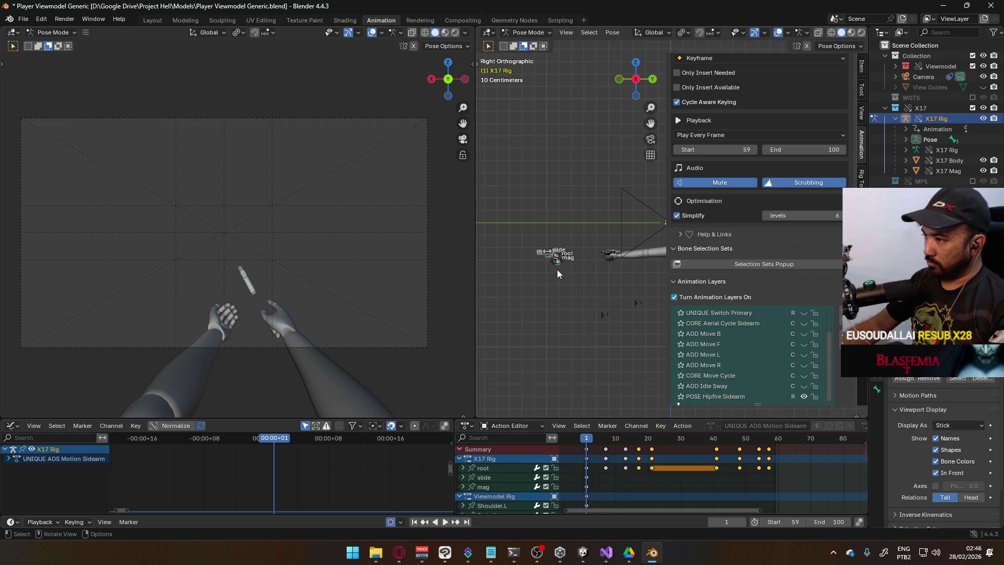
pyautogui.click(558, 257)
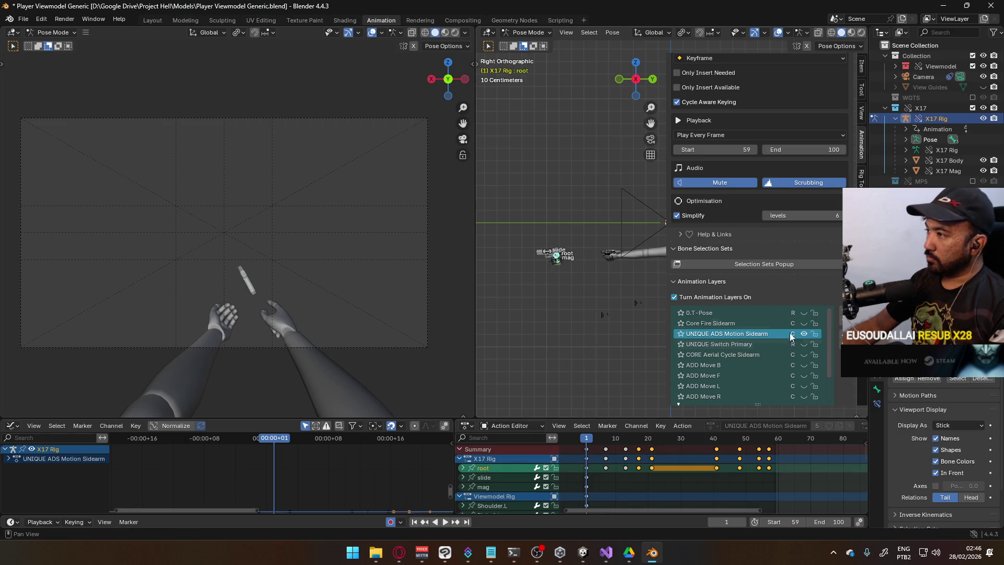
# Toggle the ADS sidearm layer on and off to compare its pose on the arms.
pyautogui.scroll(5, 806, 209)
pyautogui.scroll(3, 815, 187)
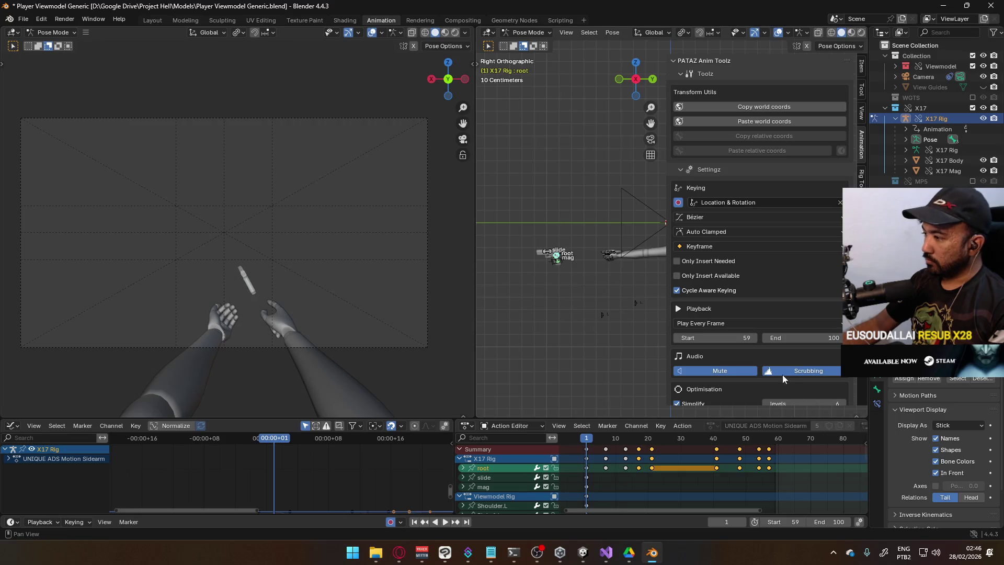
pyautogui.scroll(-3, 847, 386)
pyautogui.scroll(-8, 836, 367)
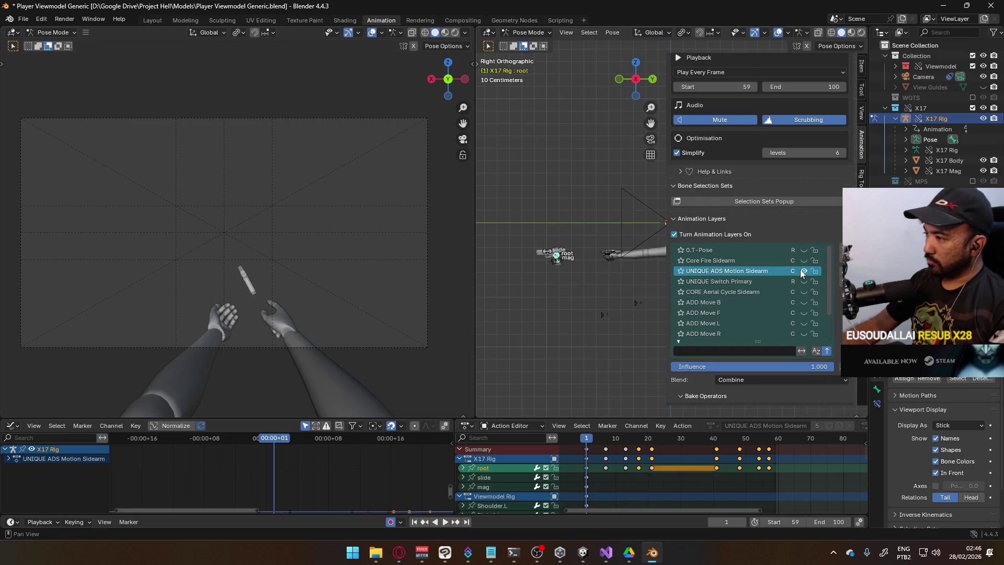
pyautogui.click(804, 272)
pyautogui.scroll(6, 804, 272)
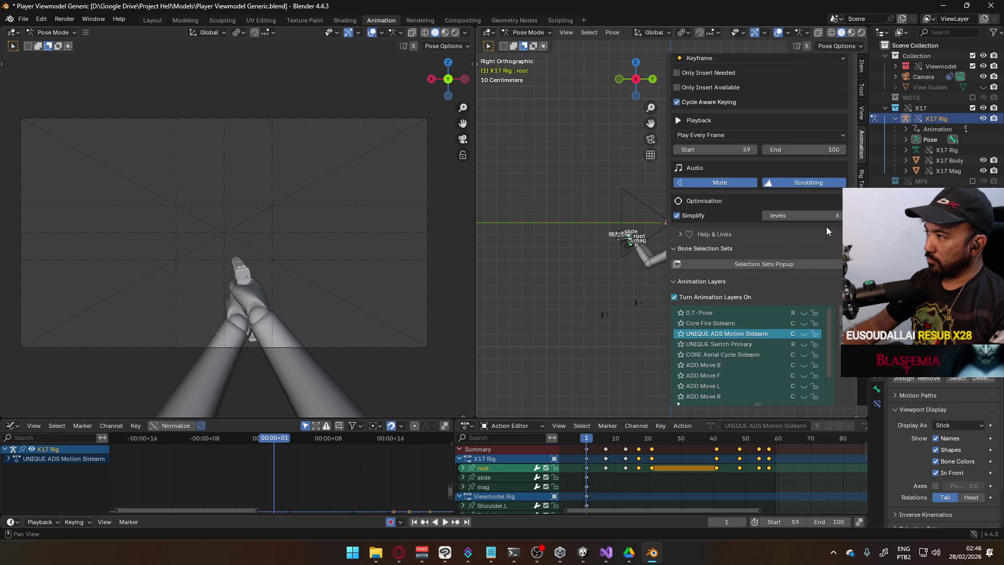
pyautogui.scroll(2, 800, 150)
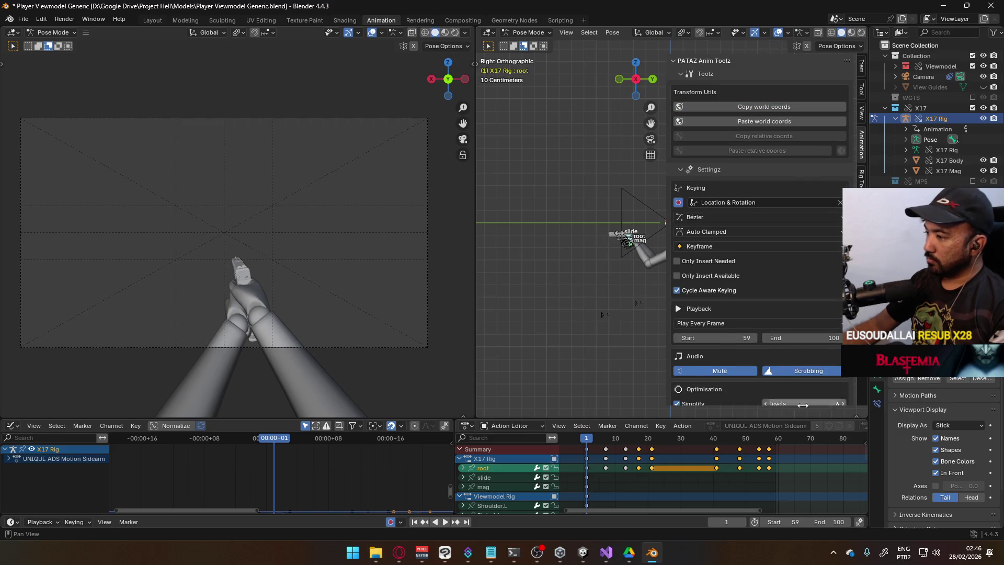
pyautogui.scroll(2, 819, 285)
pyautogui.scroll(-8, 830, 294)
pyautogui.click(804, 302)
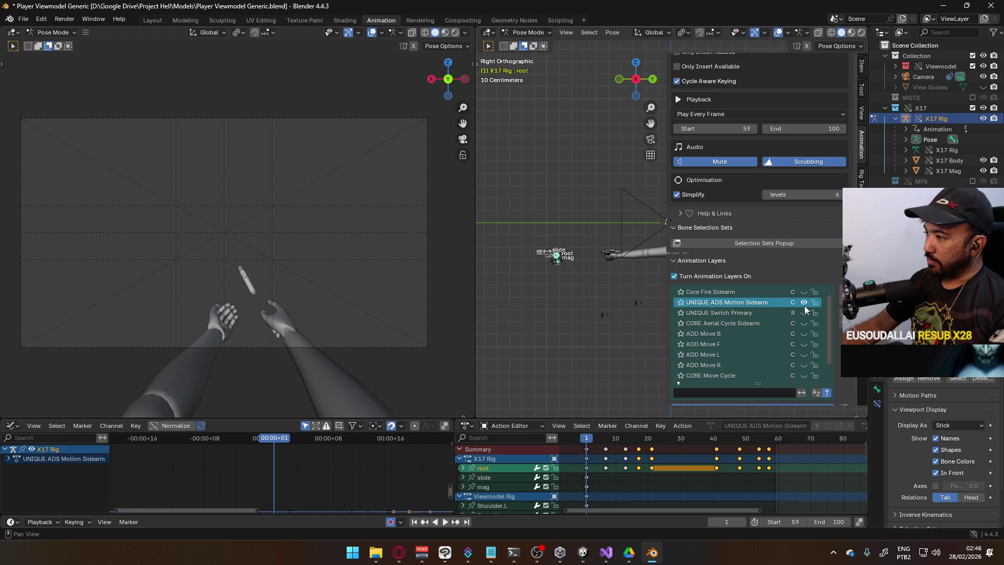
# Restore the gun-holding ADS pose and move the playhead to frame 21.
pyautogui.scroll(7, 821, 285)
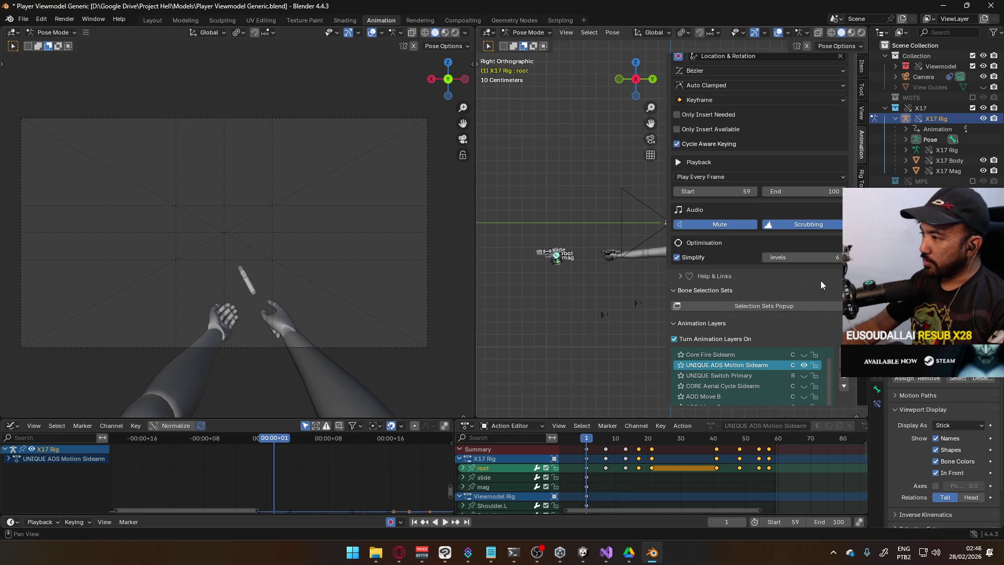
pyautogui.scroll(2, 821, 285)
pyautogui.click(766, 122)
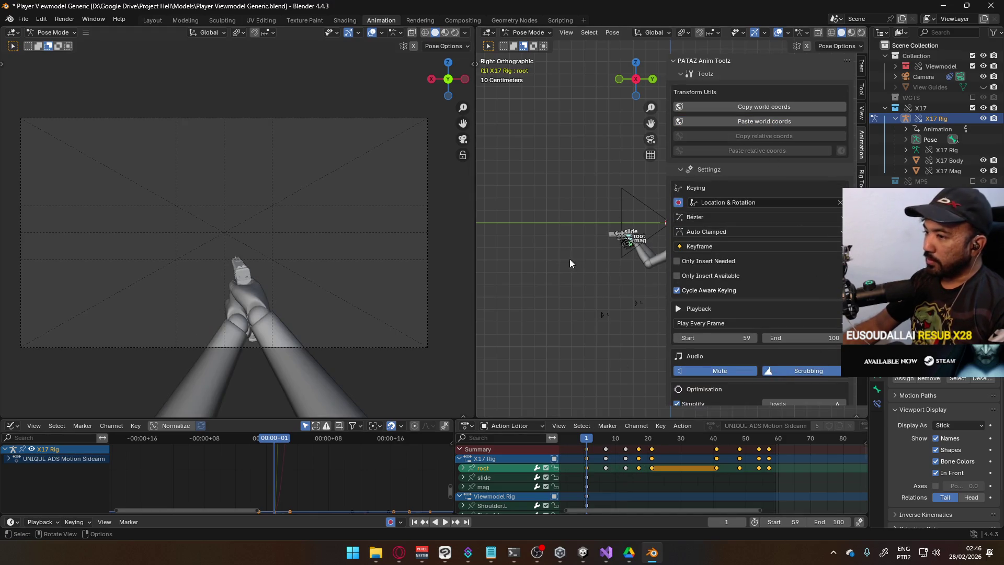
pyautogui.scroll(1, 607, 481)
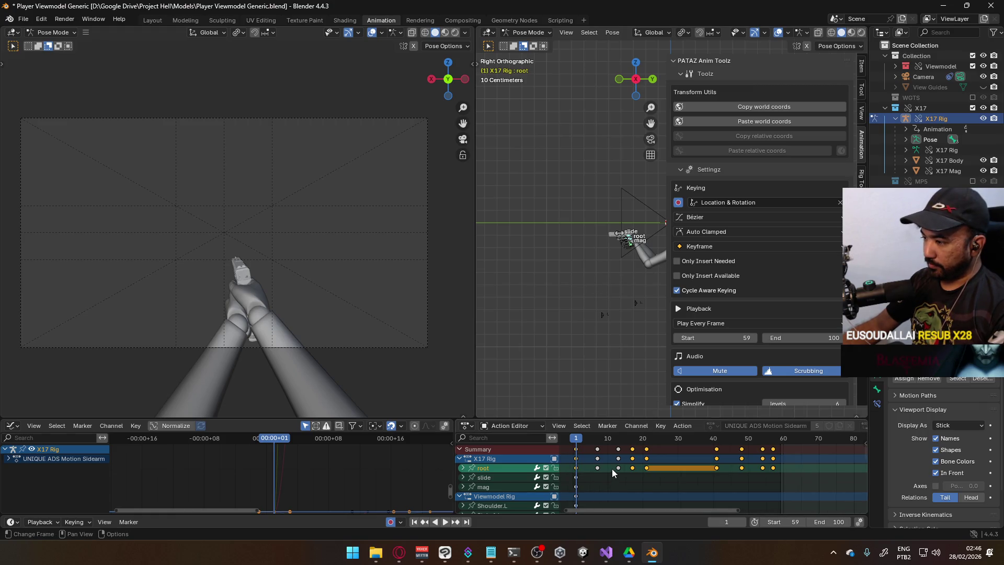
pyautogui.moveTo(577, 446); pyautogui.dragTo(647, 453)
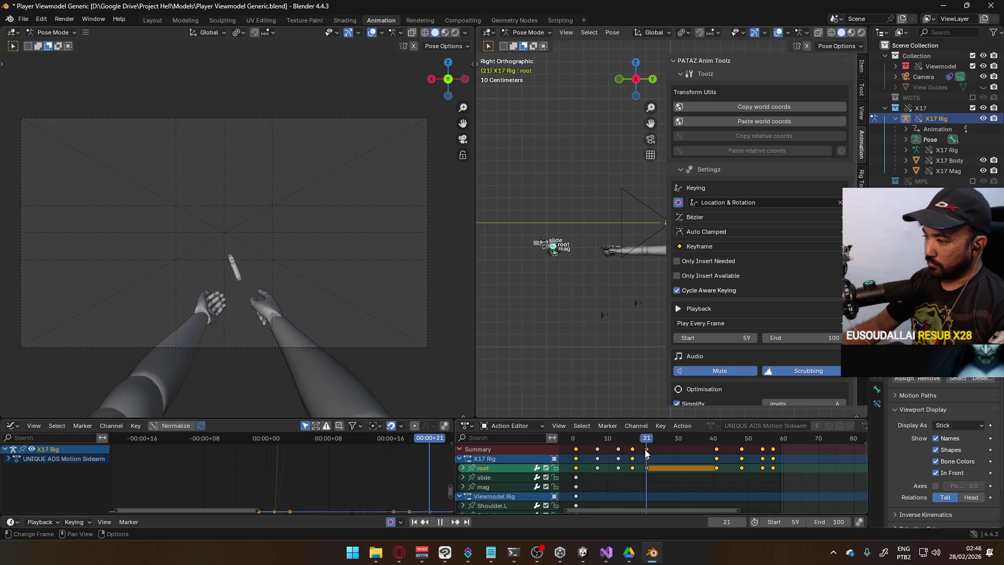
# Paste the saved world coordinates onto the root bone, then shift it along X and raise it along Z.
pyautogui.click(800, 120)
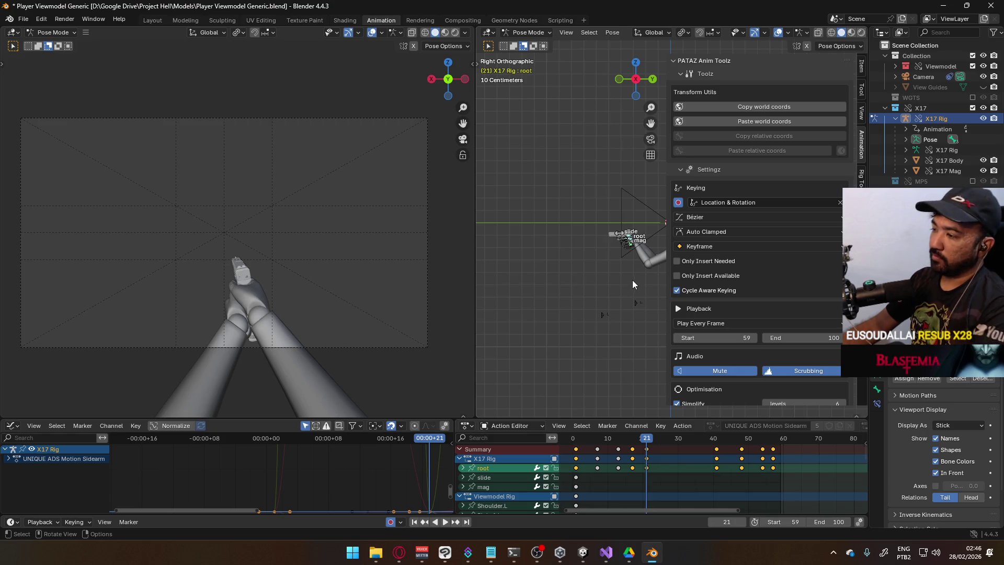
pyautogui.press('g')
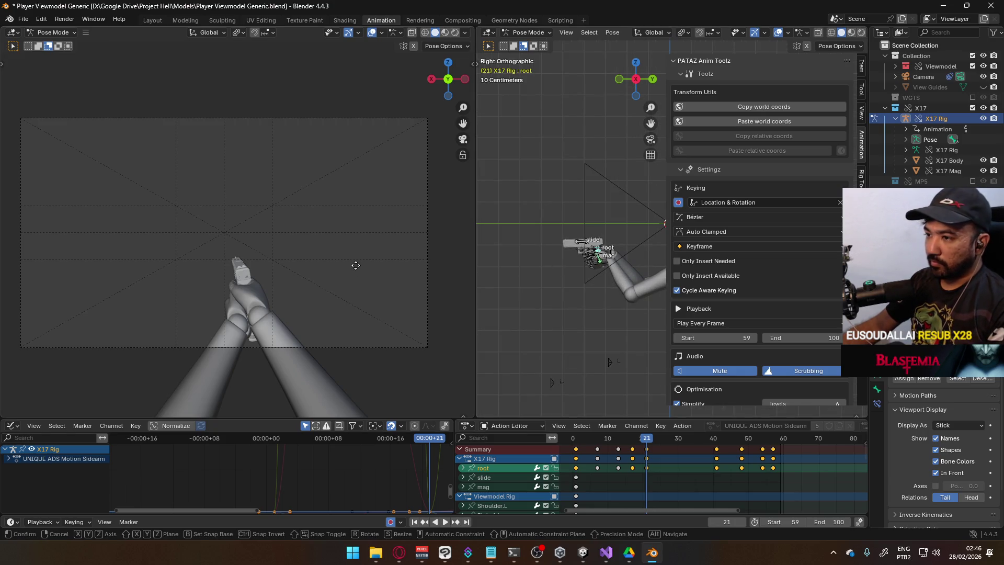
pyautogui.press('x')
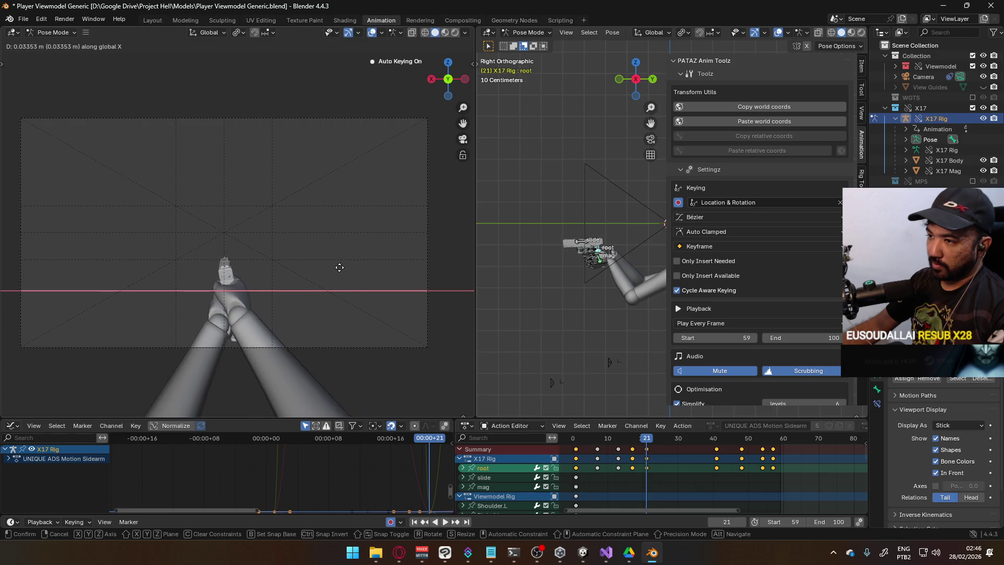
pyautogui.click(339, 267)
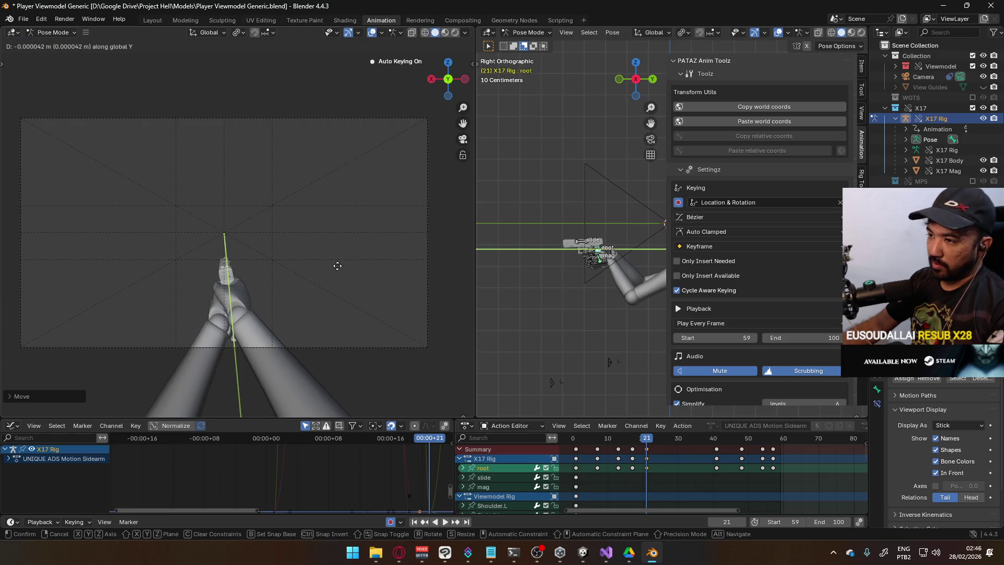
pyautogui.press('g')
pyautogui.press('z')
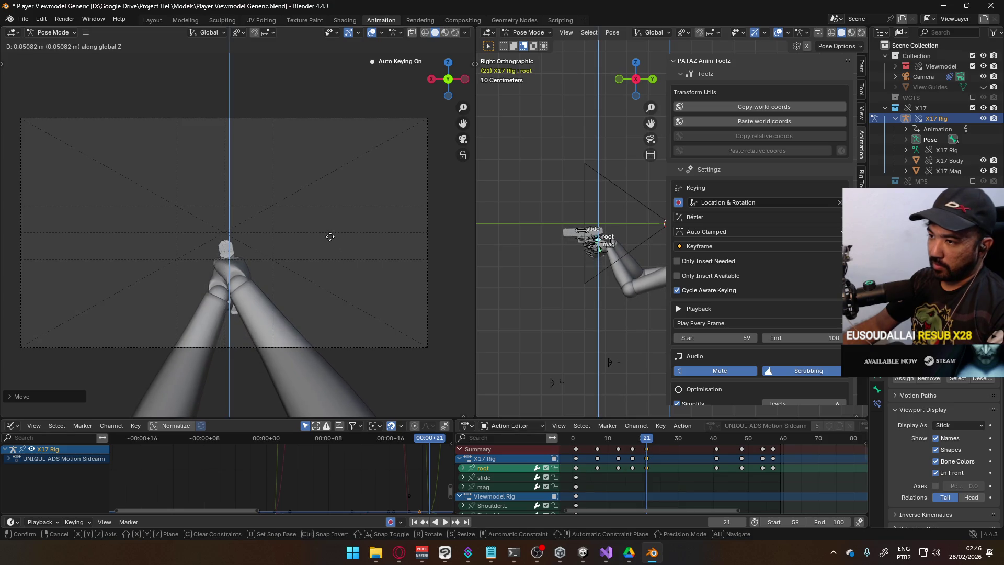
pyautogui.click(329, 236)
# Nudge the root bone twice along global X, checking the pistol from different angles.
pyautogui.moveTo(316, 242)
pyautogui.mouseDown(button='middle')
pyautogui.moveTo(258, 242)
pyautogui.moveTo(235, 280)
pyautogui.moveTo(259, 255)
pyautogui.mouseUp(button='middle')
pyautogui.press('g')
pyautogui.press('x')
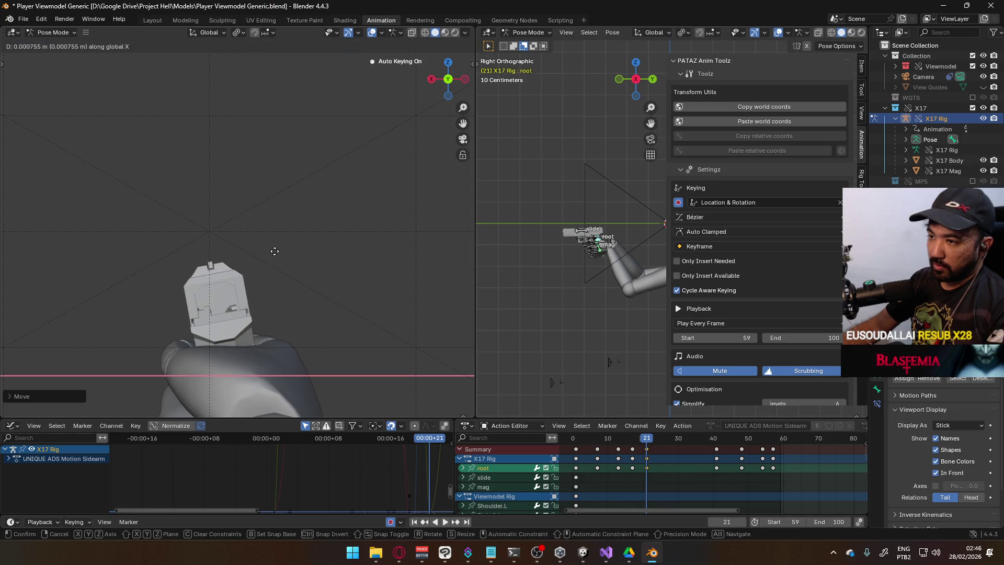
pyautogui.click(271, 251)
pyautogui.moveTo(258, 264); pyautogui.dragTo(225, 291, button='middle')
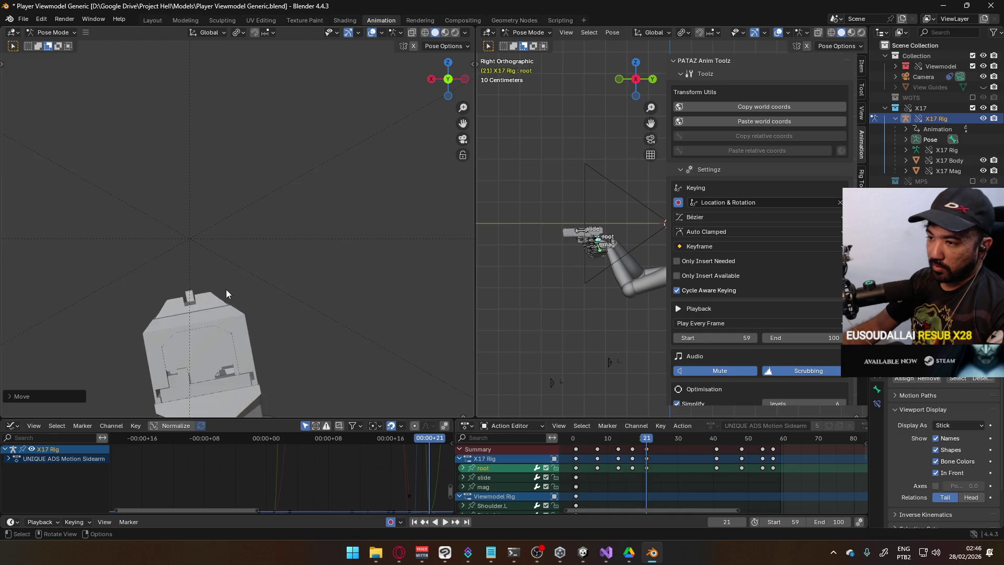
pyautogui.press('g')
pyautogui.press('x')
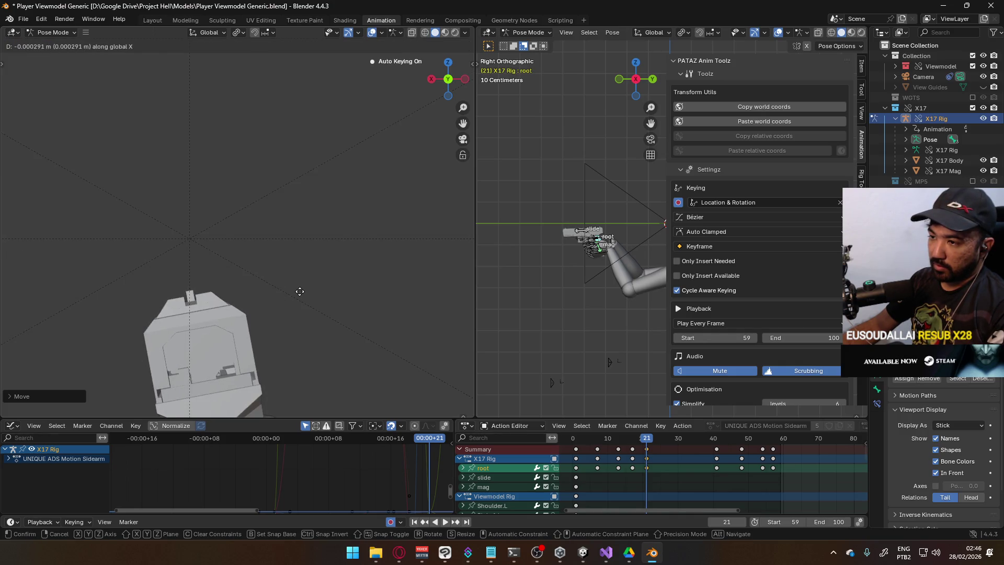
pyautogui.click(302, 295)
# Tilt the pistol twice around its local X axis, abandoning a trial local Y rotation.
pyautogui.press('r')
pyautogui.press('x')
pyautogui.press('x')
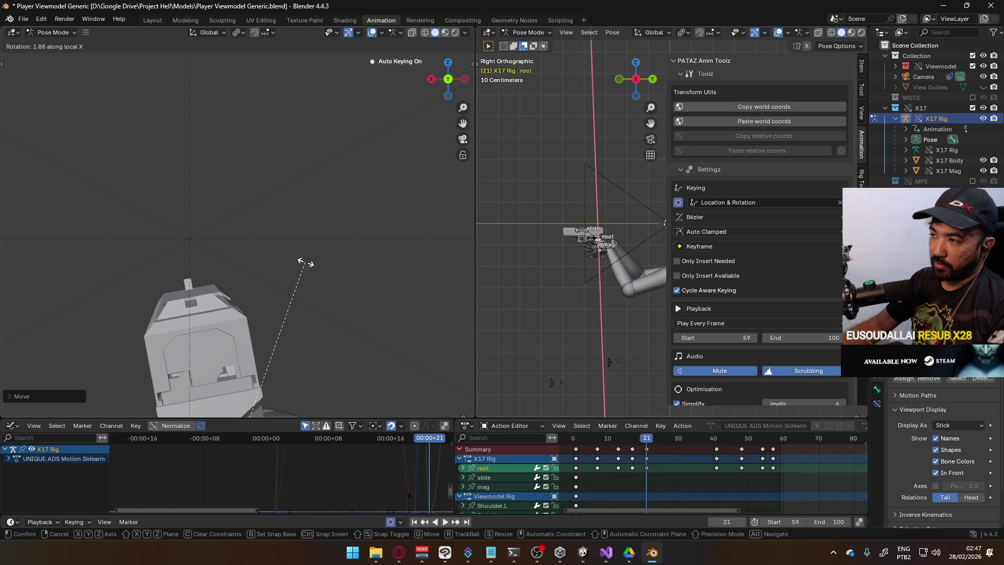
pyautogui.click(306, 263)
pyautogui.press('r')
pyautogui.press('x')
pyautogui.press('x')
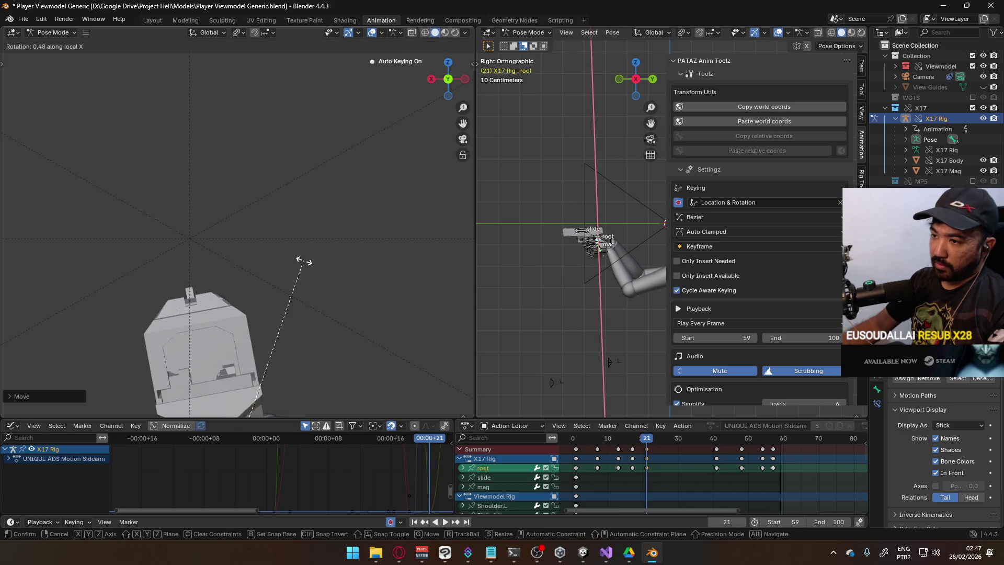
pyautogui.click(303, 250)
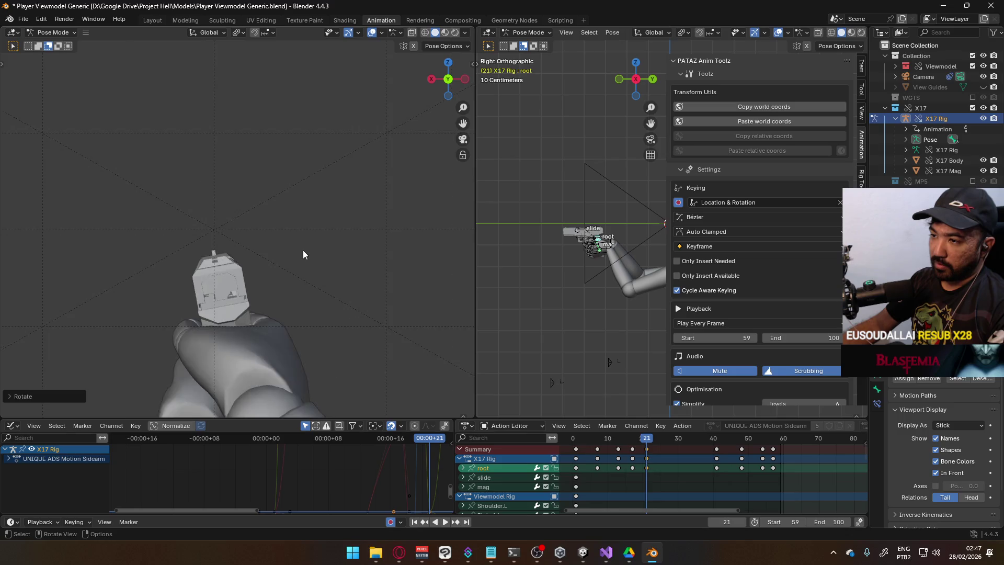
pyautogui.scroll(2, 303, 250)
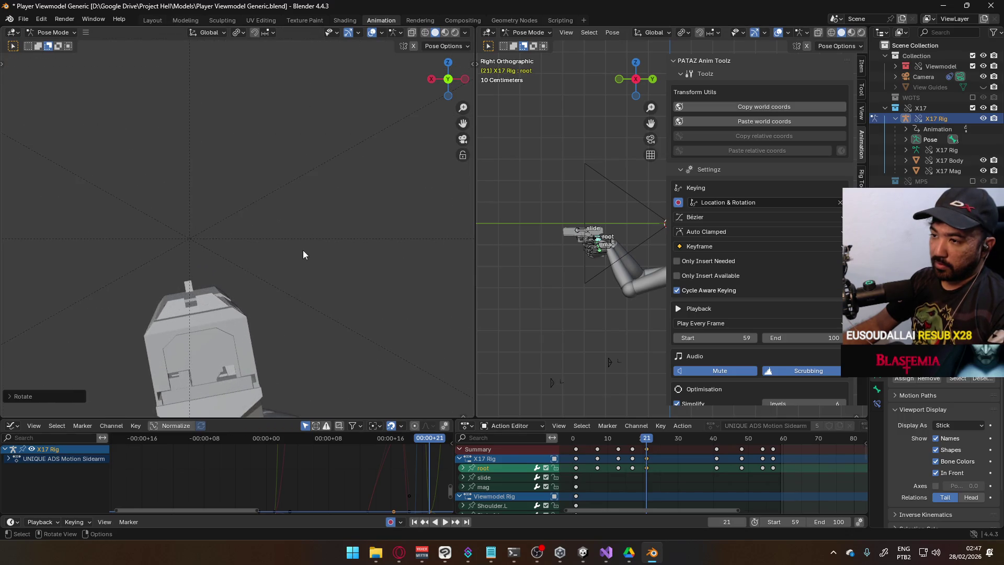
pyautogui.press('r')
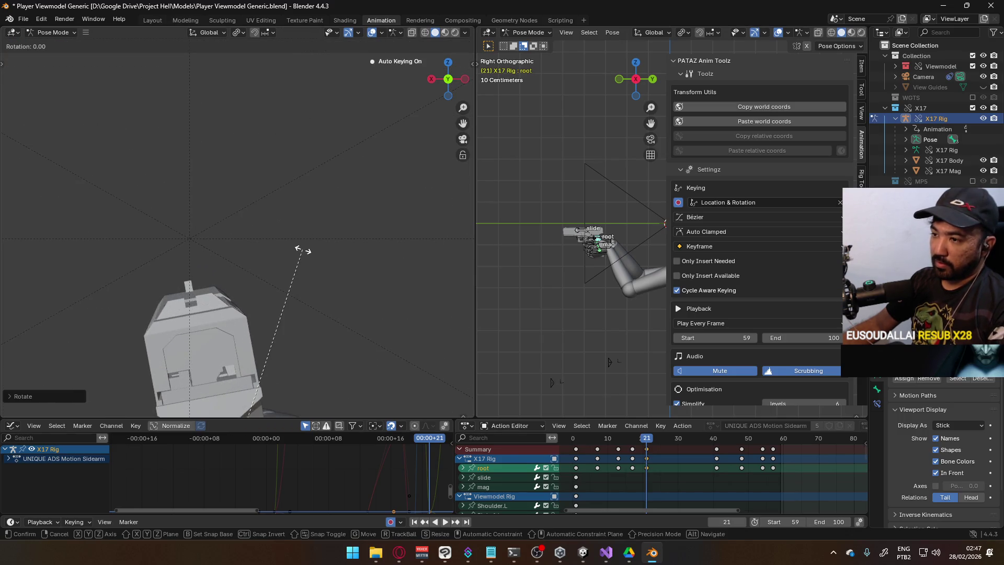
pyautogui.press('y')
pyautogui.press('y')
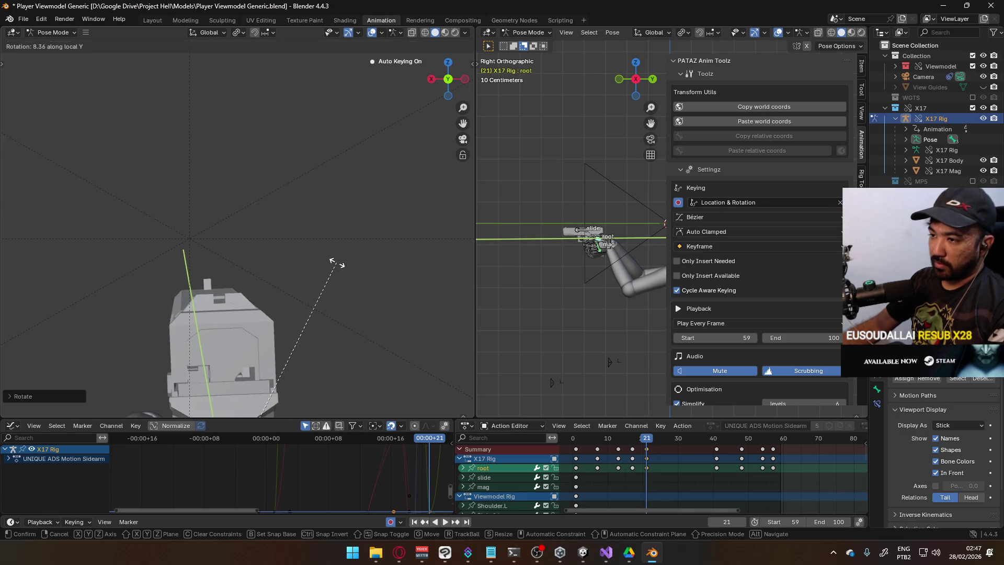
pyautogui.press('Escape')
# Shift the pistol along global X and twist it around global Z.
pyautogui.press('g')
pyautogui.press('x')
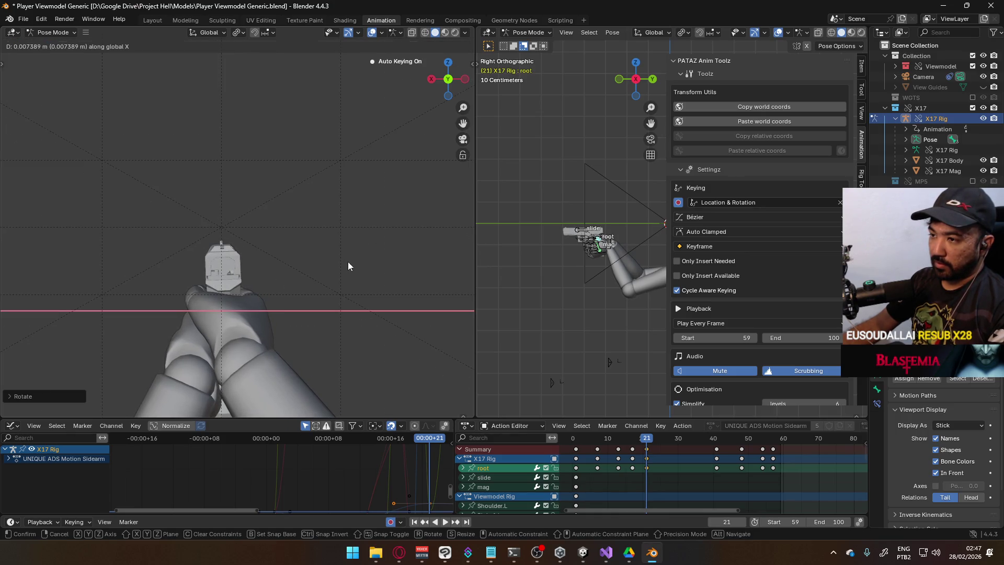
pyautogui.click(348, 266)
pyautogui.press('r')
pyautogui.press('z')
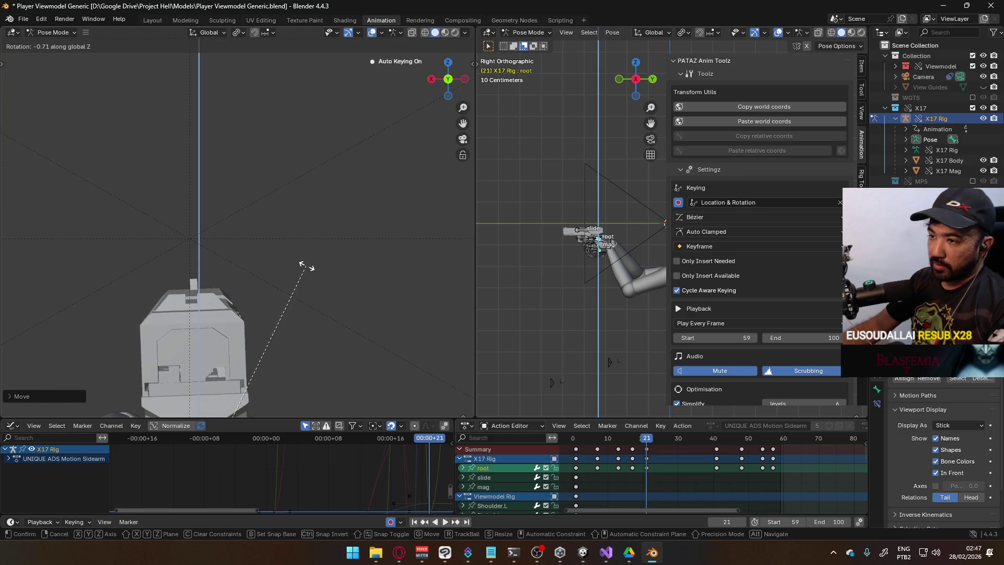
pyautogui.click(303, 266)
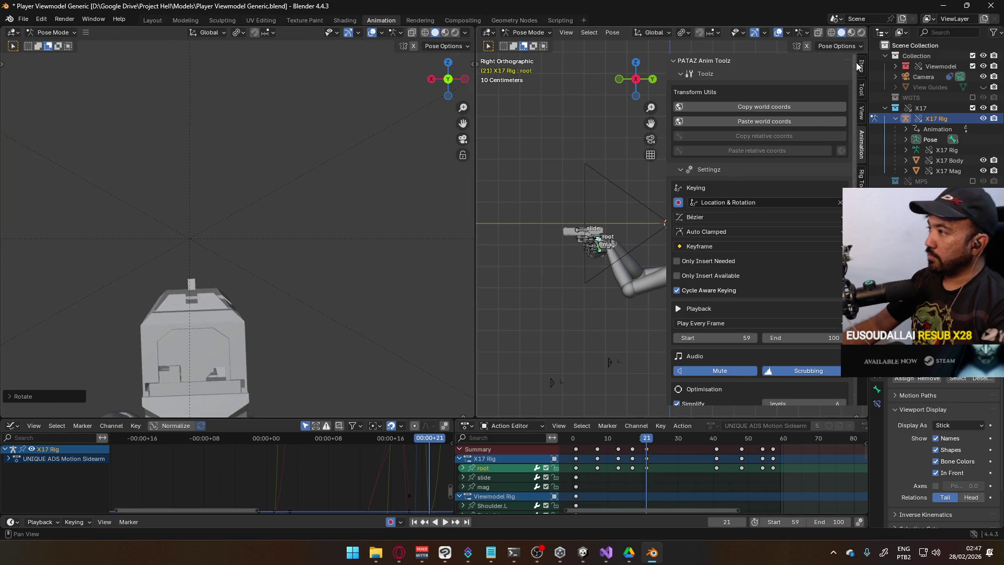
pyautogui.click(862, 65)
# Zero the root bone's Z and Y rotation values.
pyautogui.click(743, 160)
pyautogui.write('0')
pyautogui.press('Return')
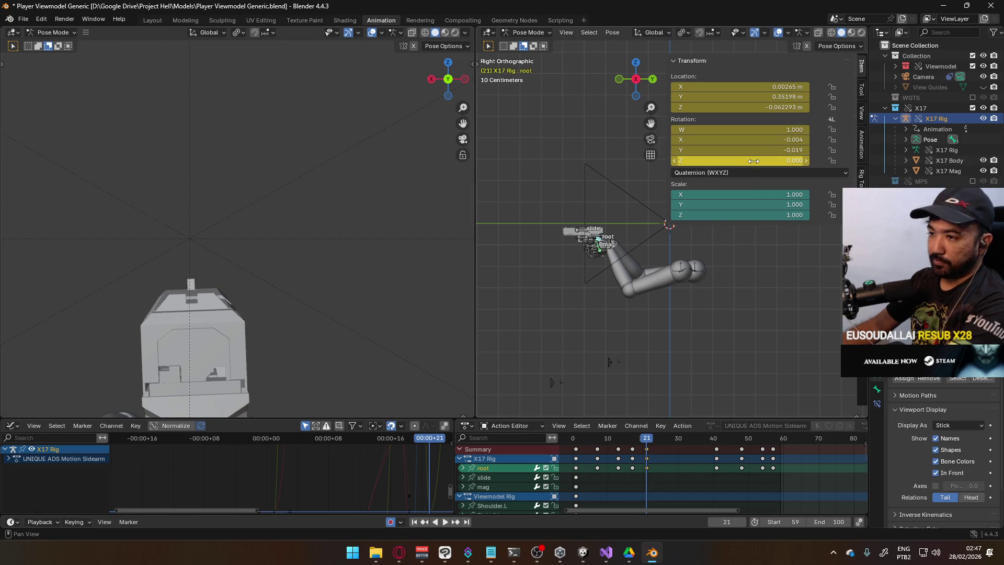
pyautogui.press('BackSpace')
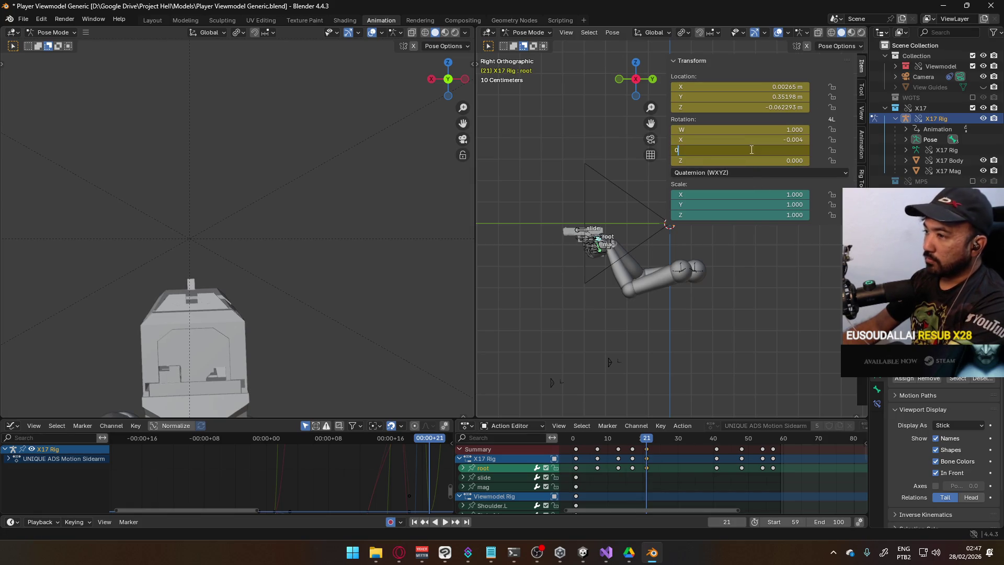
# Centre the pistol horizontally along X and switch to the camera view.
pyautogui.press('g')
pyautogui.press('x')
pyautogui.click(306, 274)
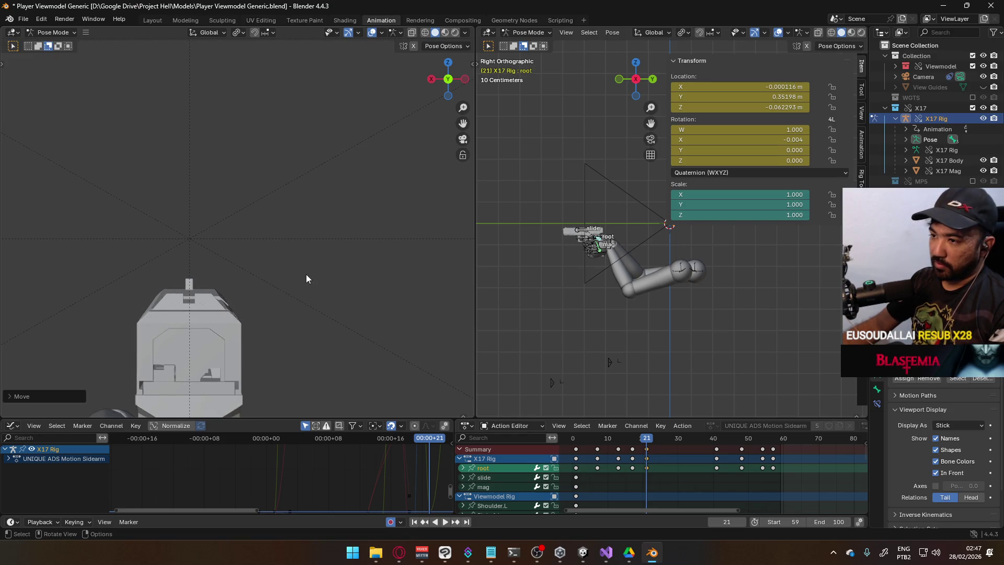
pyautogui.press('KP_0')
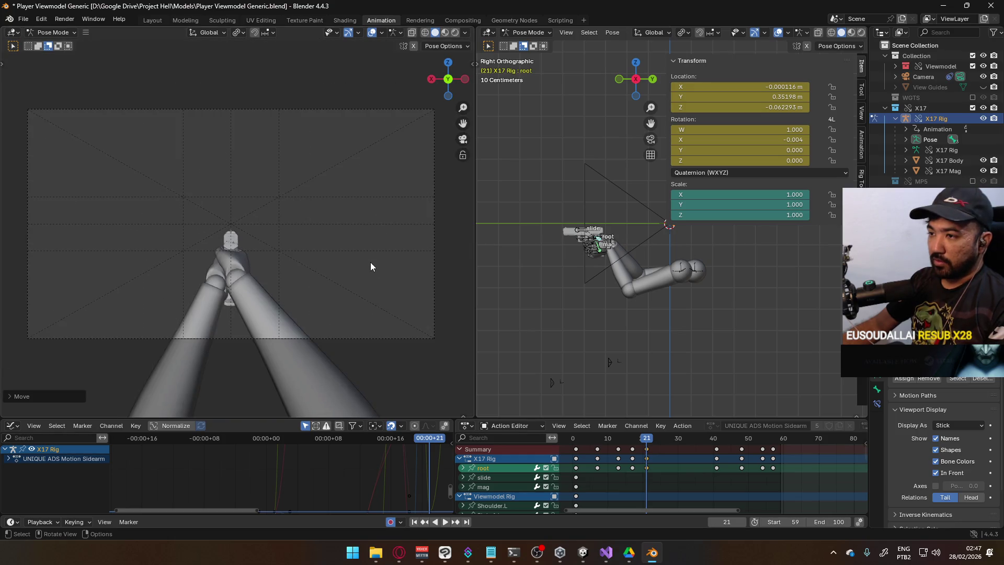
pyautogui.scroll(3, 370, 261)
pyautogui.scroll(3, 246, 305)
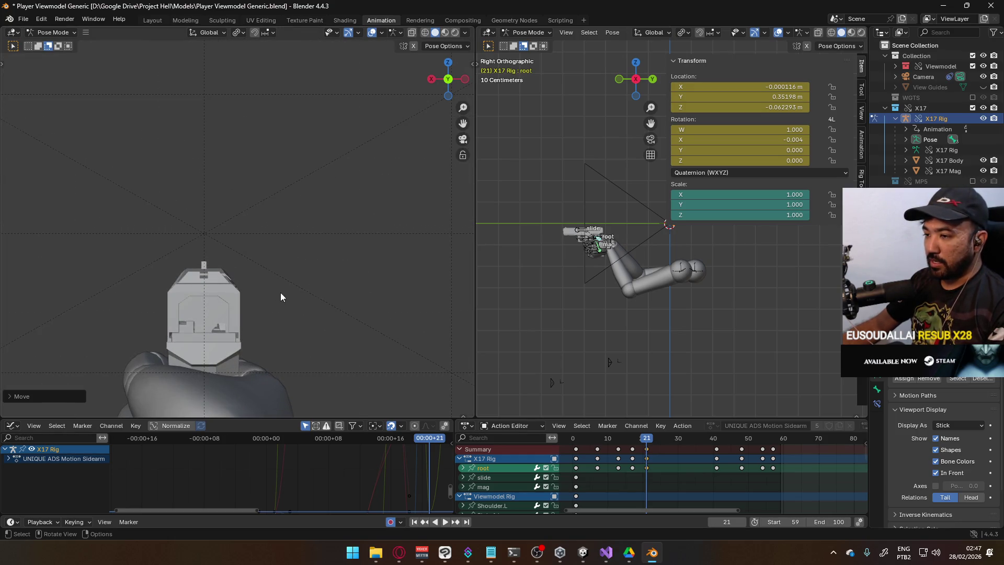
# Lower the root bone along Z in two moves, leaving it at Z -0.071726 m.
pyautogui.press('g')
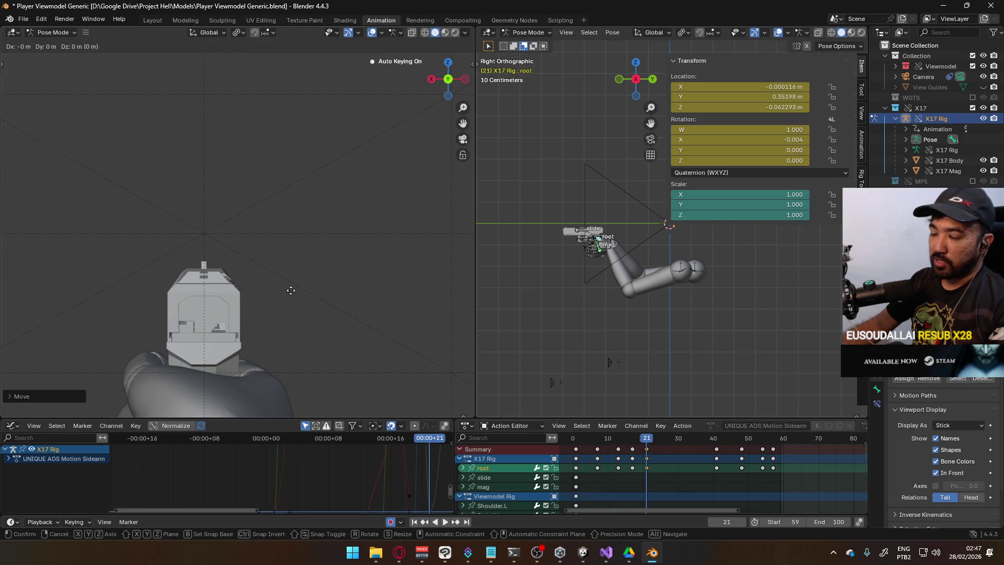
pyautogui.press('z')
pyautogui.click(290, 301)
pyautogui.scroll(-5, 290, 297)
pyautogui.scroll(3, 278, 276)
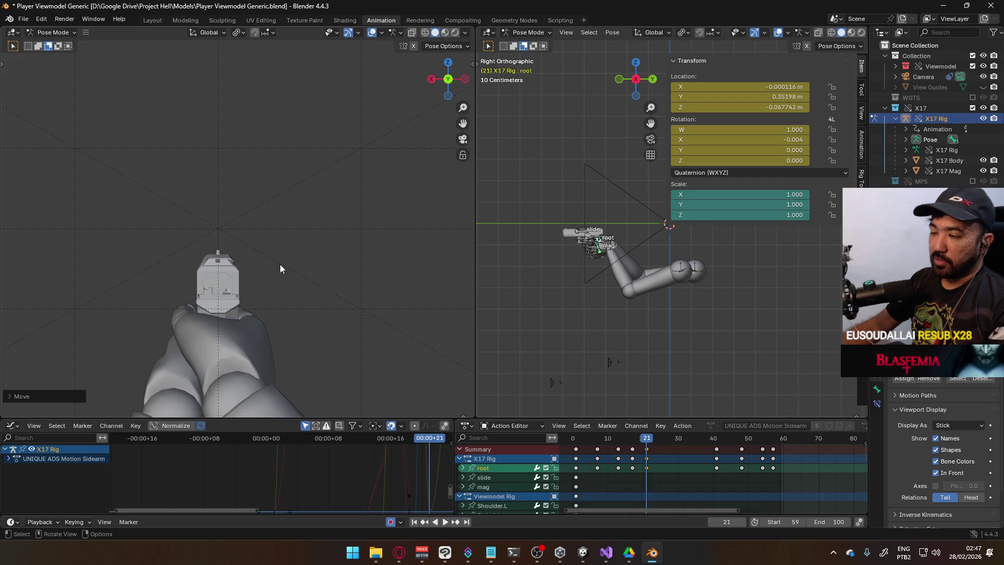
pyautogui.press('g')
pyautogui.press('z')
pyautogui.click(280, 268)
pyautogui.scroll(-3, 282, 268)
pyautogui.scroll(3, 285, 272)
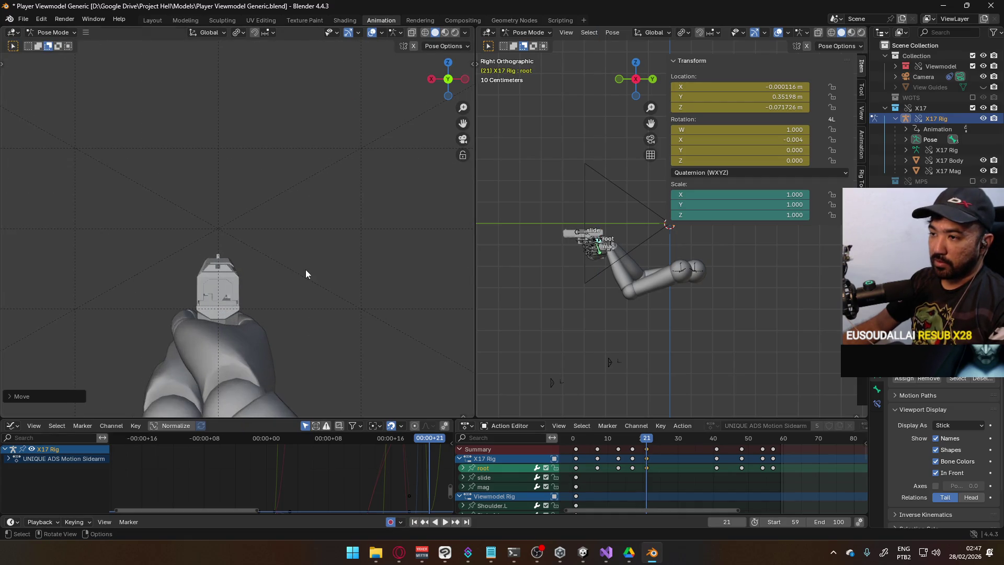
# Try an X move and X rotation on the root, cancel both, then scrub back to frame 1.
pyautogui.press('g')
pyautogui.press('x')
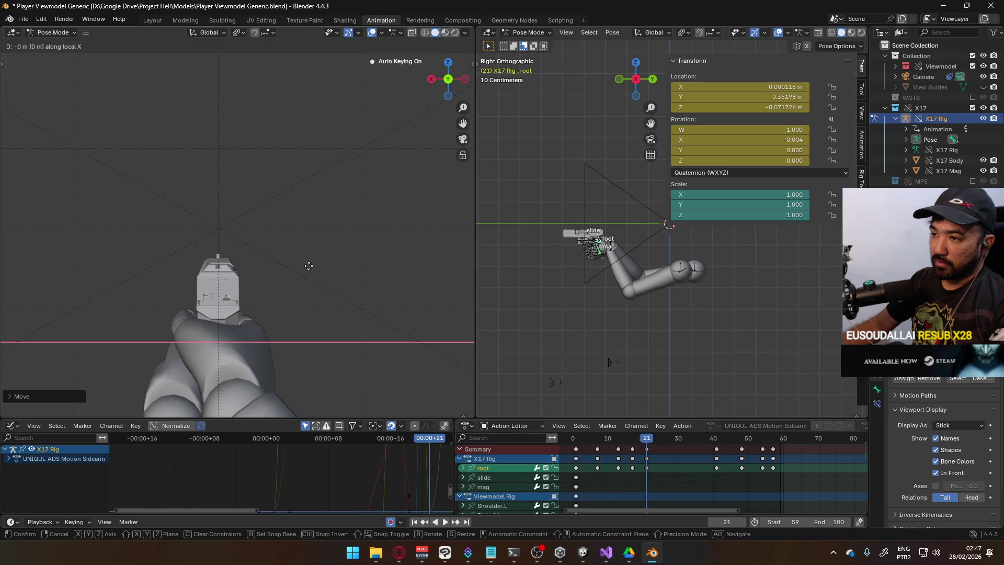
pyautogui.rightClick(313, 278)
pyautogui.scroll(2, 617, 250)
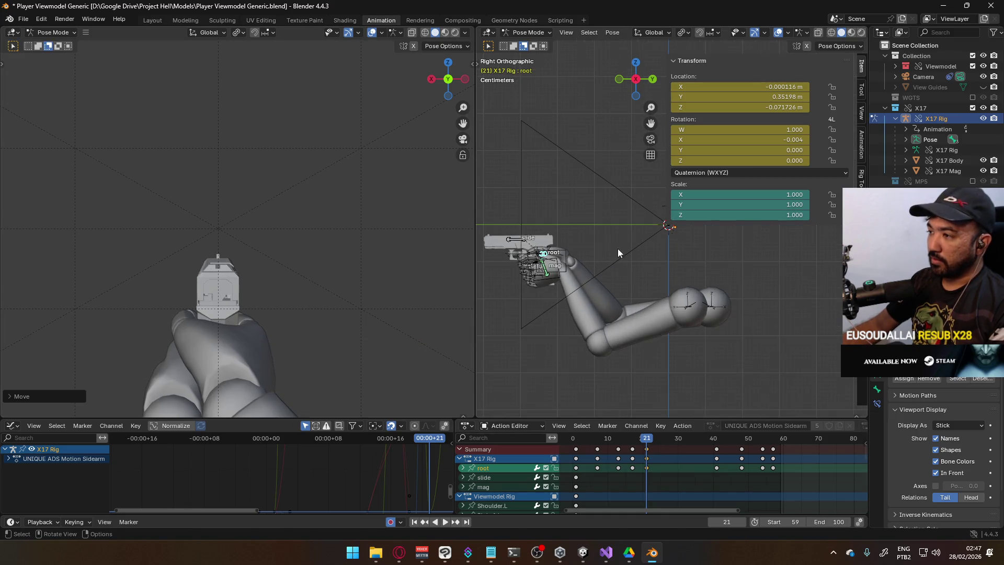
pyautogui.press('r')
pyautogui.press('x')
pyautogui.press('x')
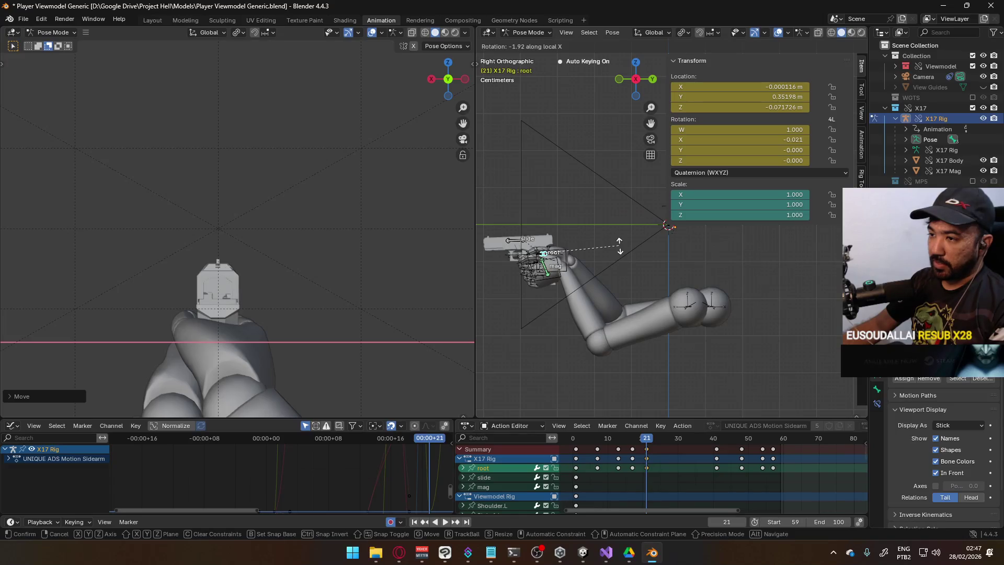
pyautogui.rightClick(619, 246)
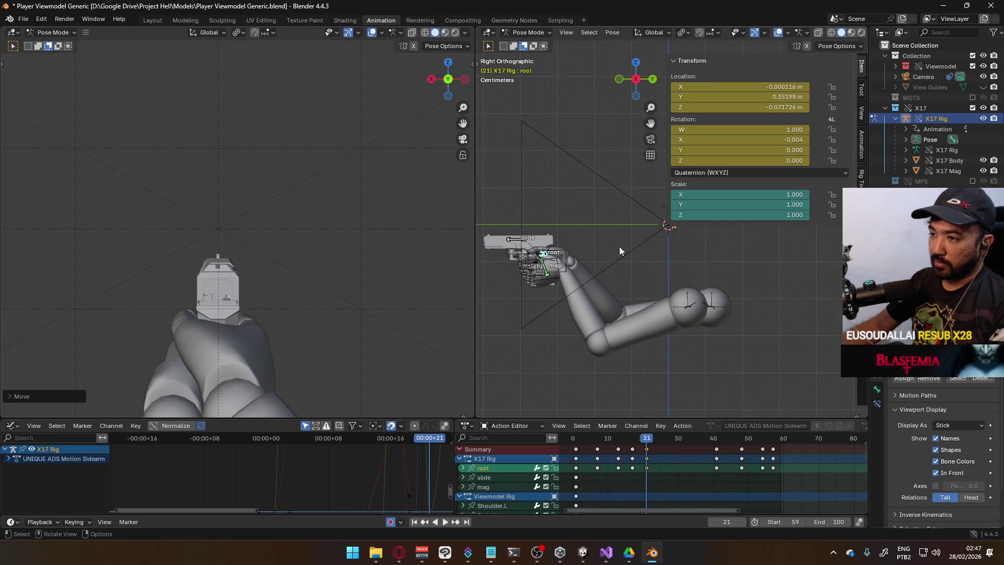
pyautogui.scroll(-5, 375, 237)
pyautogui.scroll(8, 244, 231)
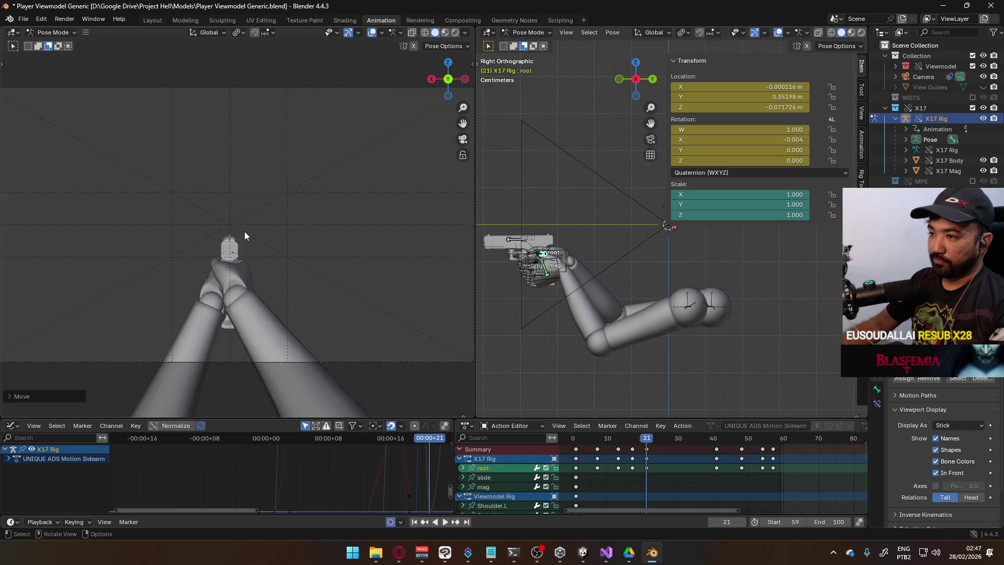
pyautogui.moveTo(646, 441)
pyautogui.mouseDown()
pyautogui.moveTo(578, 438)
pyautogui.moveTo(645, 415)
pyautogui.mouseUp()
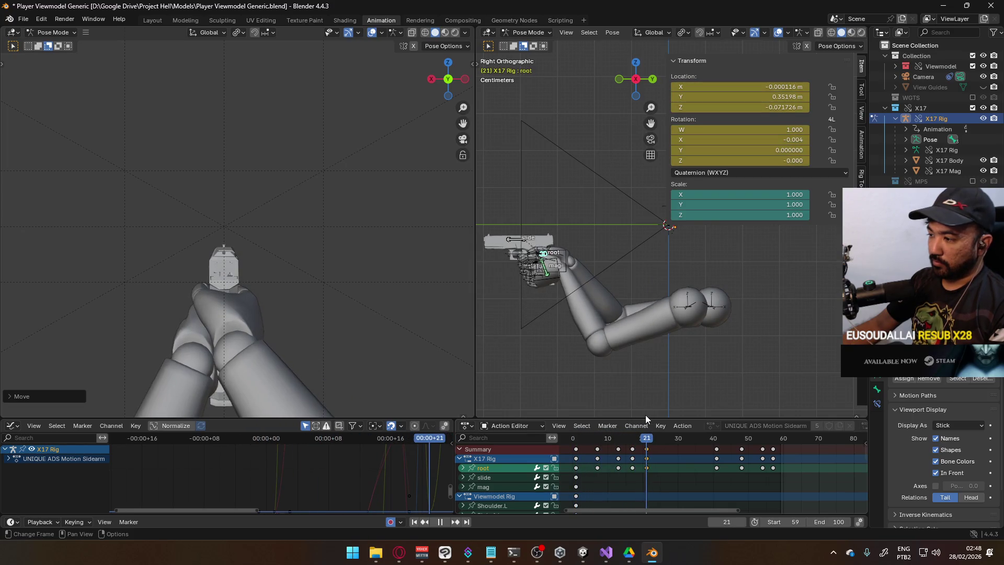
pyautogui.rightClick(614, 269)
# Calculate motion paths for the root bone, then jump to frame 7.
pyautogui.click(607, 316)
pyautogui.click(607, 316)
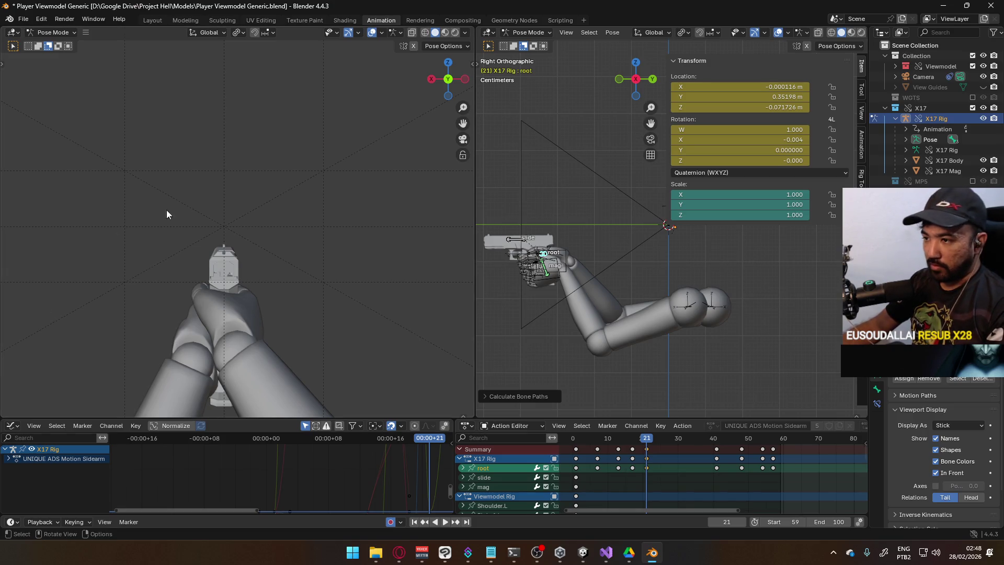
pyautogui.moveTo(611, 440); pyautogui.dragTo(596, 443)
pyautogui.scroll(-4, 596, 328)
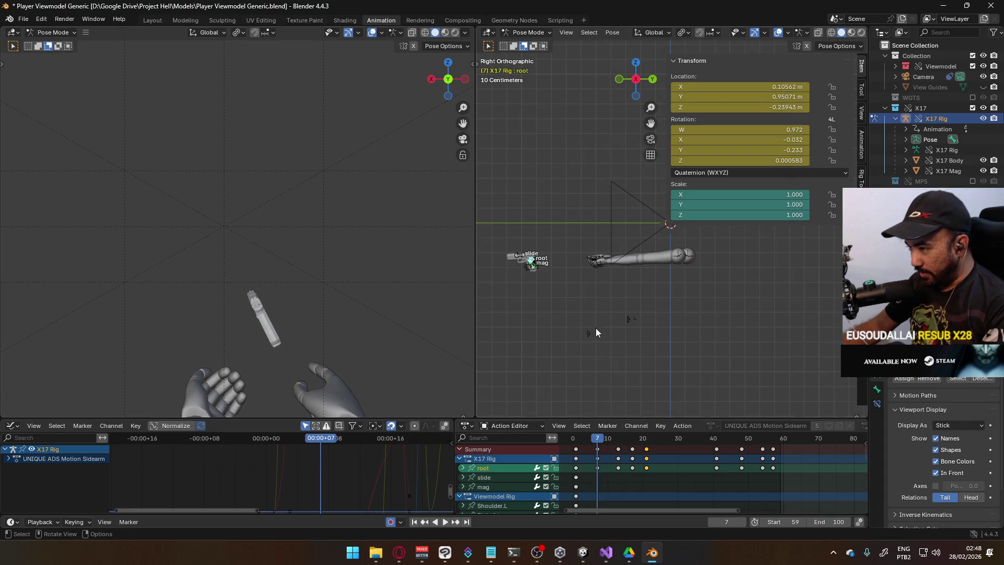
pyautogui.scroll(2, 607, 308)
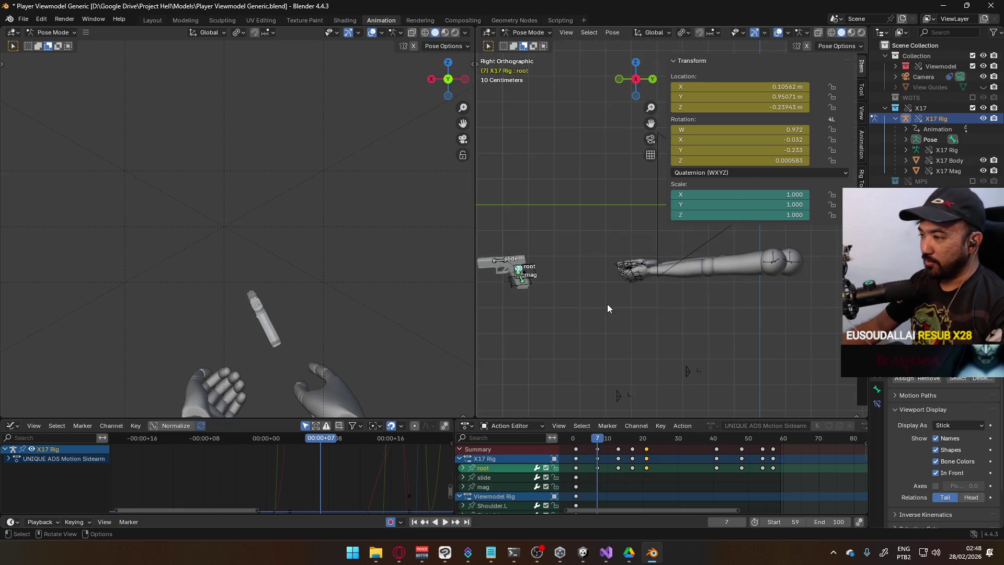
# Recalculate the bone paths from the F3 search and narrow the sidebar to view the rig in perspective.
pyautogui.press('F3')
pyautogui.press('Return')
pyautogui.click(601, 349)
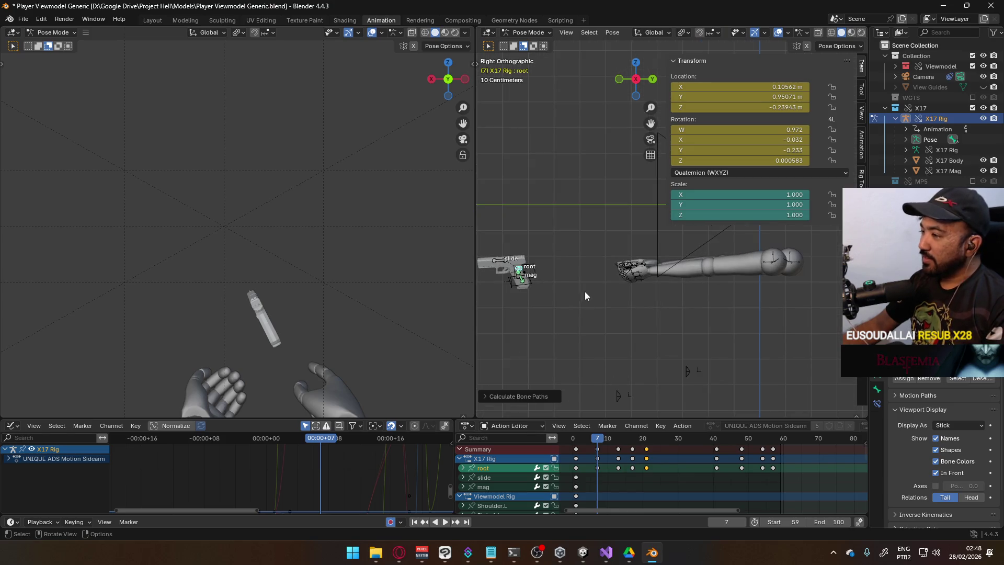
pyautogui.scroll(-5, 596, 269)
pyautogui.moveTo(667, 142); pyautogui.dragTo(731, 141)
pyautogui.moveTo(659, 257)
pyautogui.mouseDown(button='middle')
pyautogui.moveTo(585, 284)
pyautogui.moveTo(649, 299)
pyautogui.moveTo(690, 291)
pyautogui.moveTo(598, 280)
pyautogui.moveTo(680, 250)
pyautogui.moveTo(611, 272)
pyautogui.mouseUp(button='middle')
pyautogui.scroll(5, 613, 270)
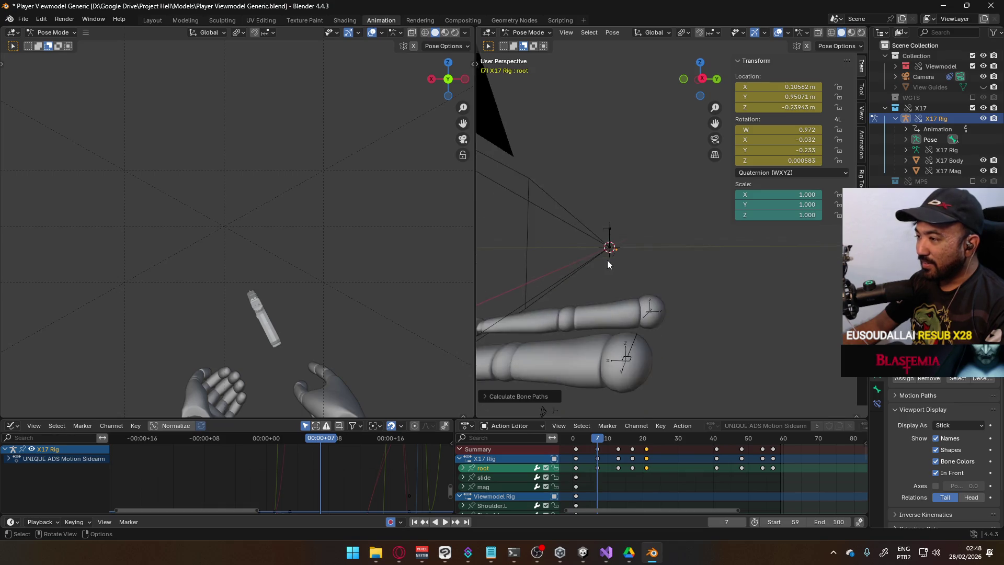
pyautogui.scroll(-4, 609, 262)
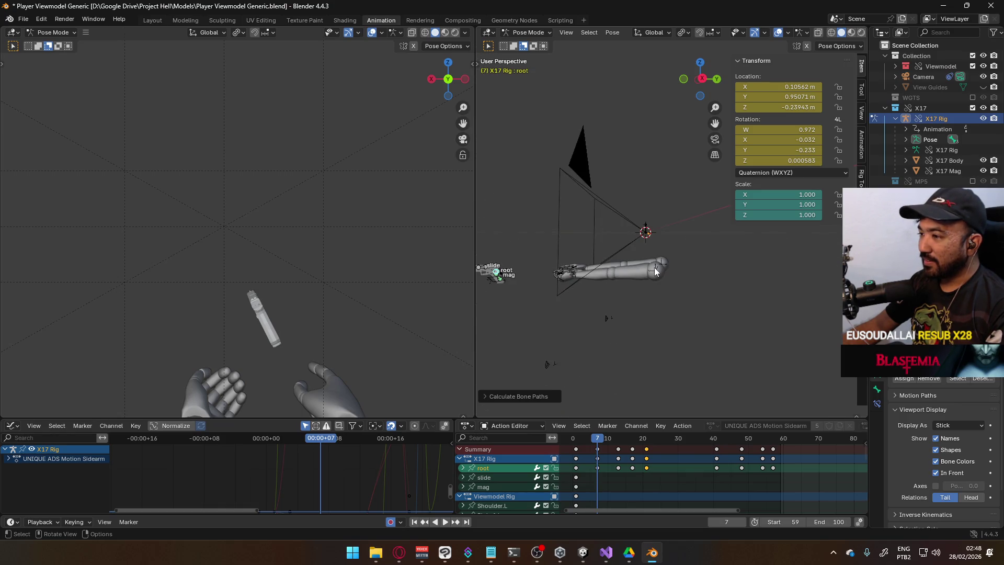
# In Object Mode, clear the rig's location to zero, delete its Object Transforms keys, and return to Pose Mode.
pyautogui.click(528, 32)
pyautogui.click(523, 44)
pyautogui.keyDown('shift'); pyautogui.moveTo(561, 226); pyautogui.dragTo(651, 228, button='middle'); pyautogui.keyUp('shift')
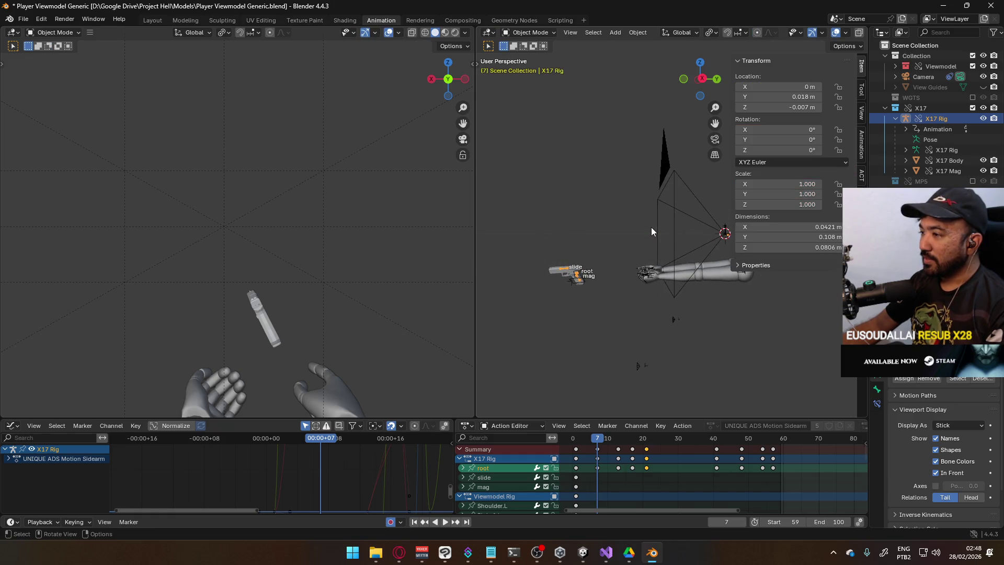
pyautogui.hotkey('alt', 'g')
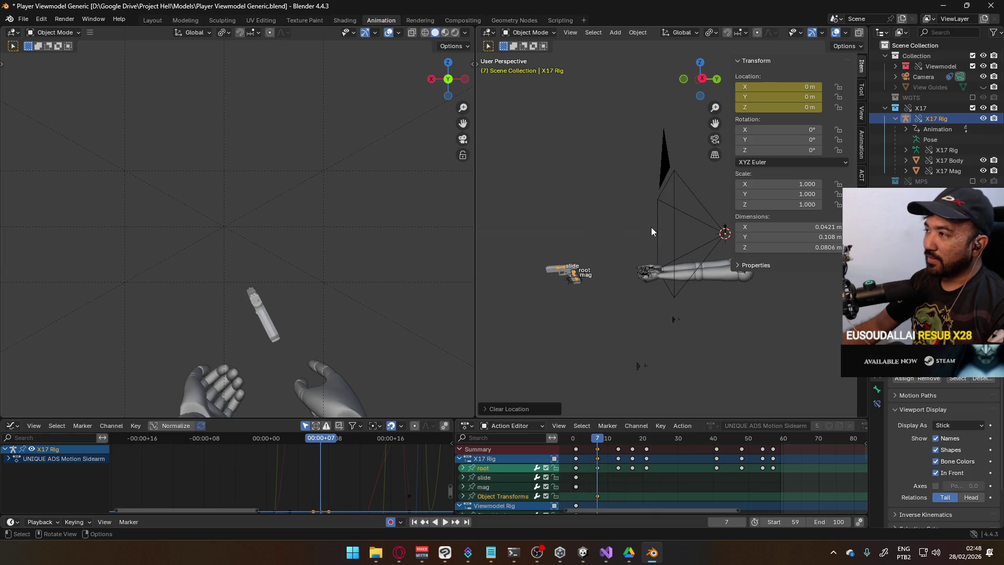
pyautogui.click(513, 498)
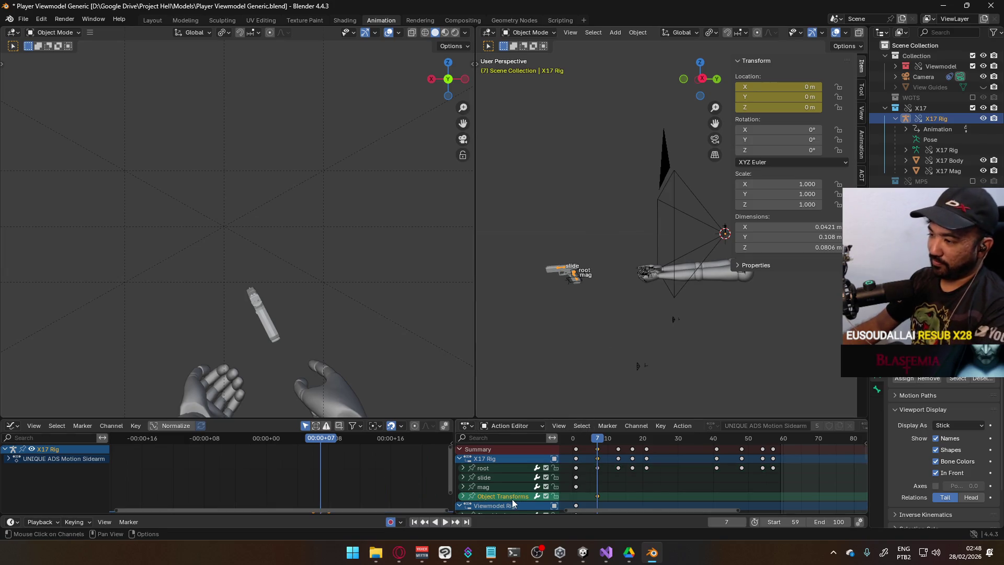
pyautogui.press('x')
pyautogui.click(528, 32)
pyautogui.click(544, 67)
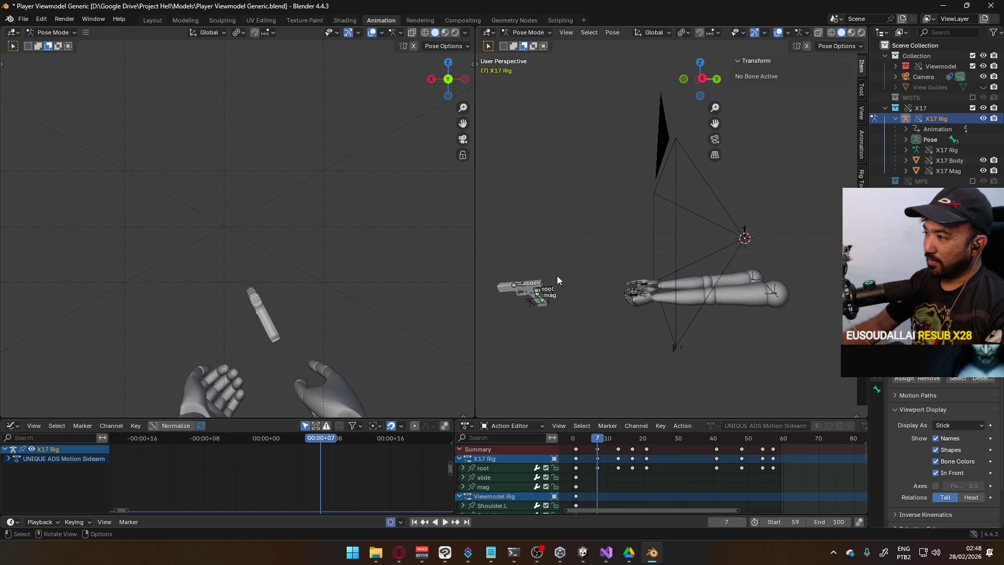
pyautogui.hotkey('alt', 'Tab')
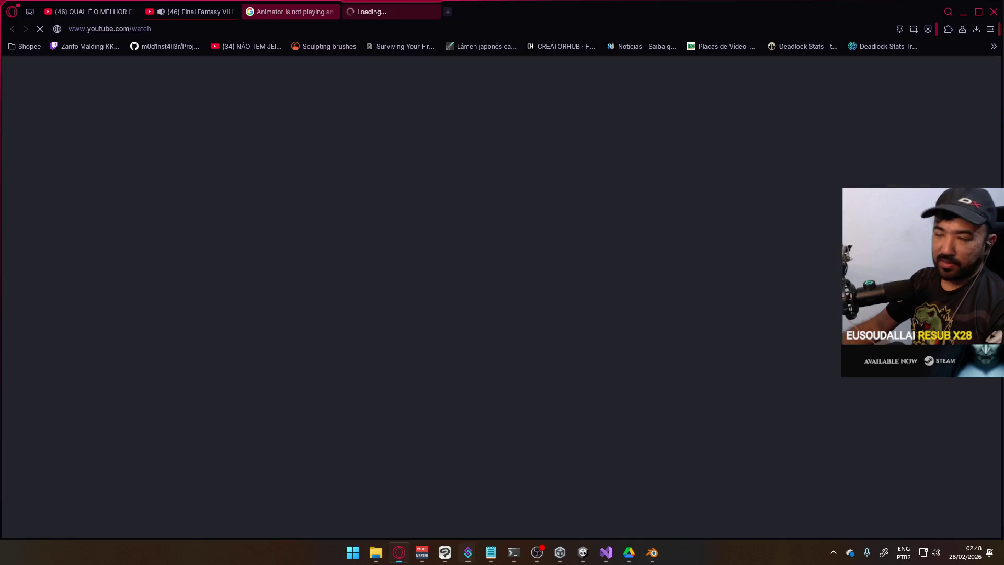
# Pause the Final Fantasy VII Remake medley and switch to the Miki Matsubara 'Stay With Me' video.
pyautogui.click(191, 11)
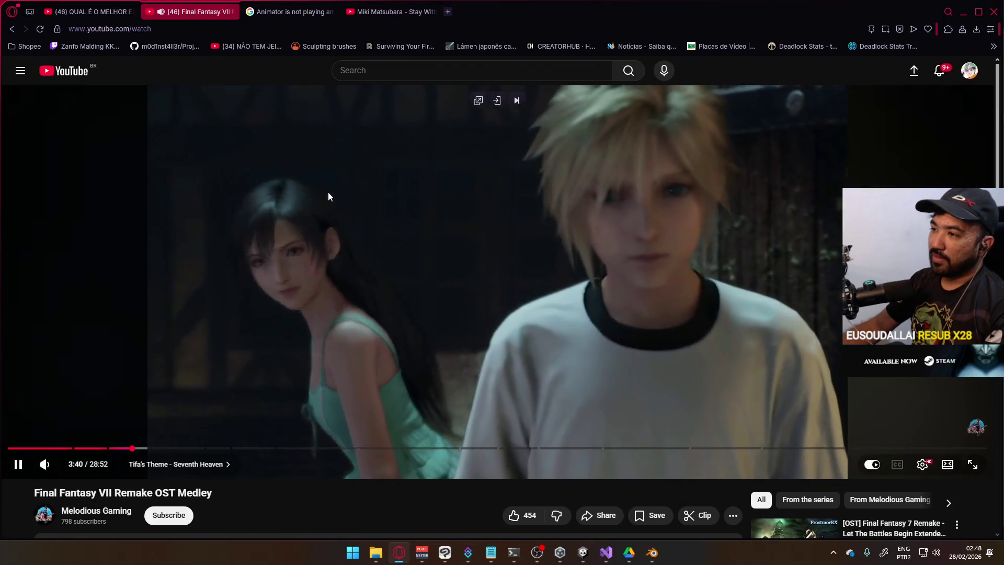
pyautogui.click(293, 149)
pyautogui.click(394, 13)
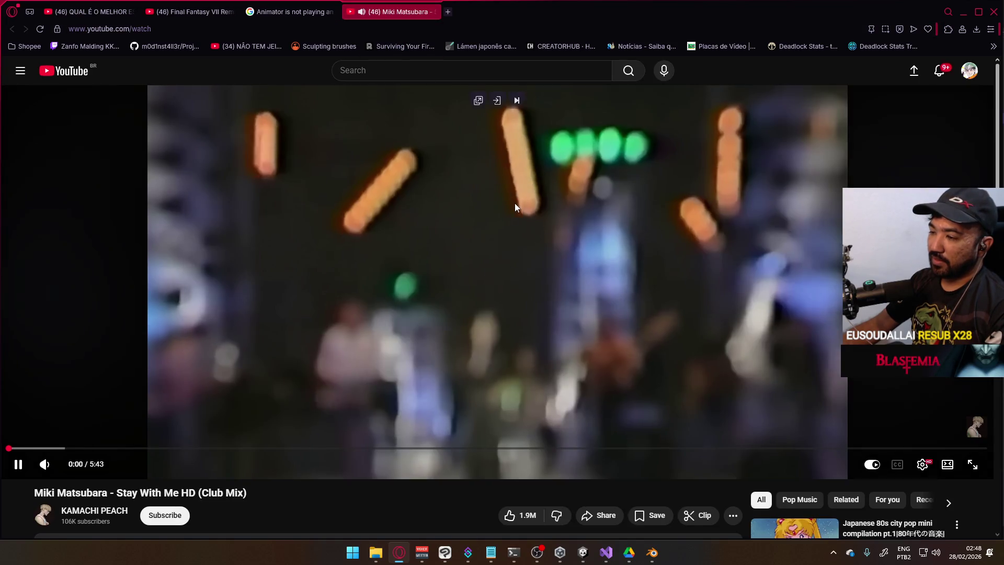
# Back in Blender, start the bone path calculation from the F3 command search.
pyautogui.scroll(-4, 637, 248)
pyautogui.scroll(-3, 637, 249)
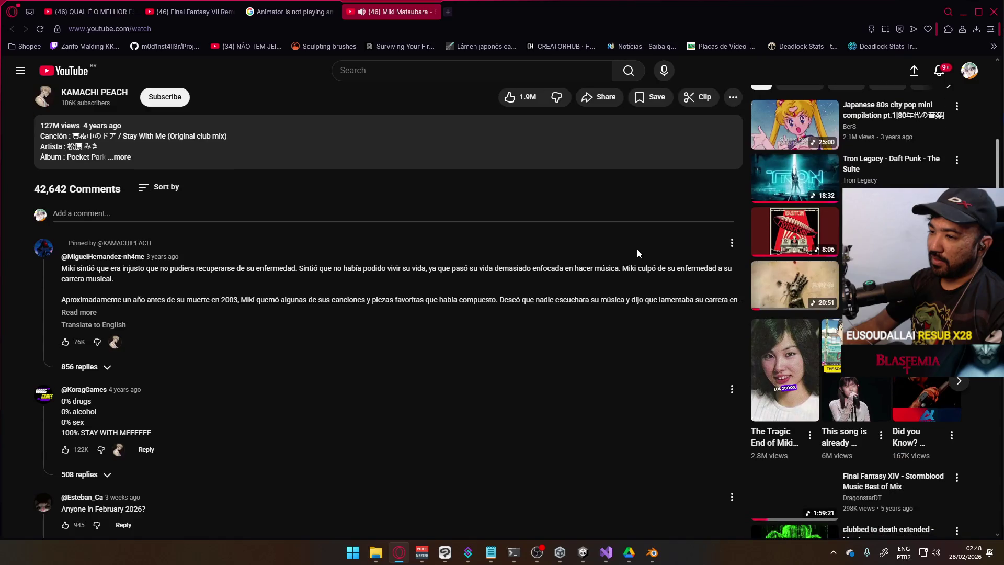
pyautogui.scroll(6, 638, 249)
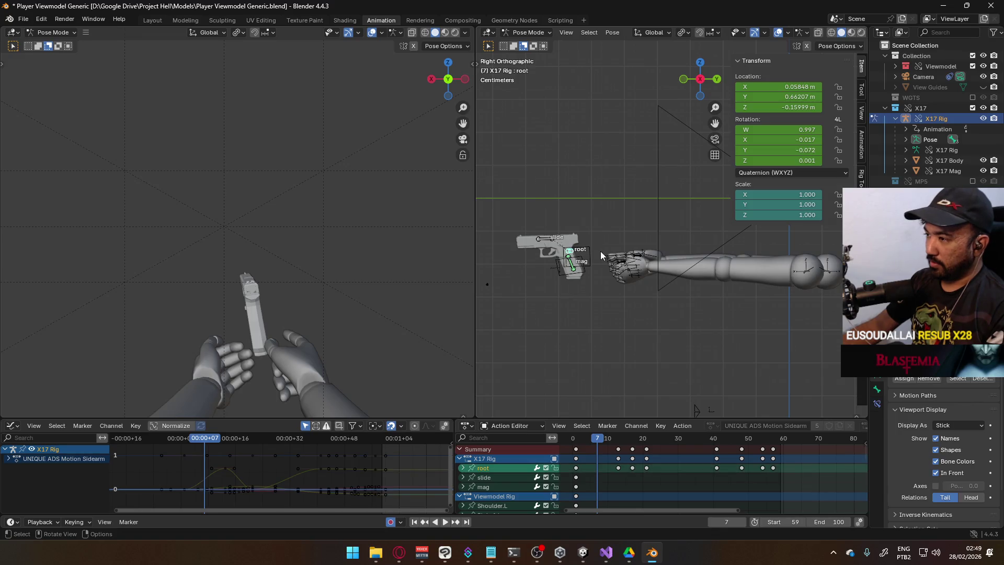
pyautogui.press('F3')
pyautogui.click(614, 252)
# Confirm the bone path calculation and show its settings, orbiting to view the rig in perspective.
pyautogui.click(607, 298)
pyautogui.scroll(-3, 607, 301)
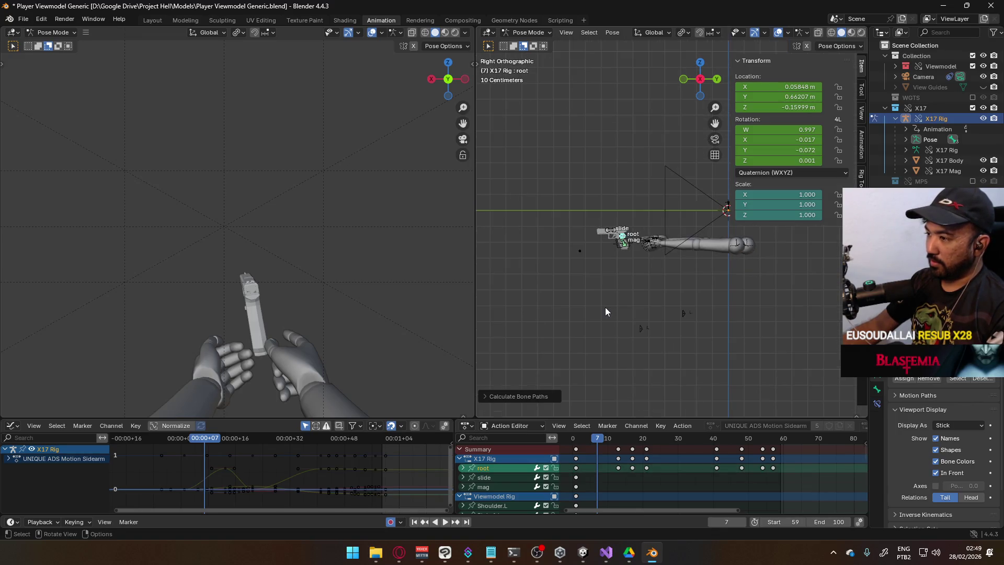
pyautogui.scroll(2, 604, 309)
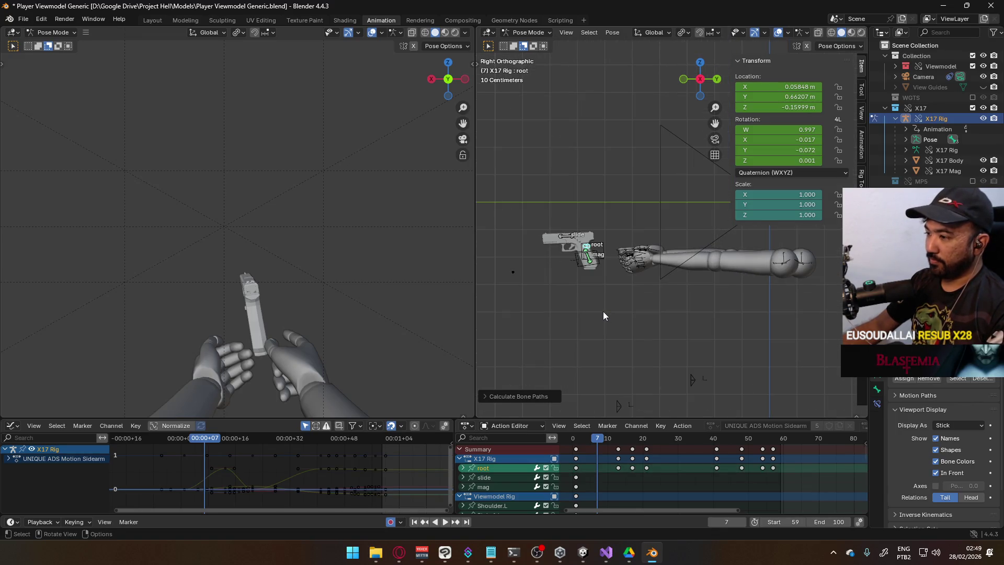
pyautogui.click(529, 397)
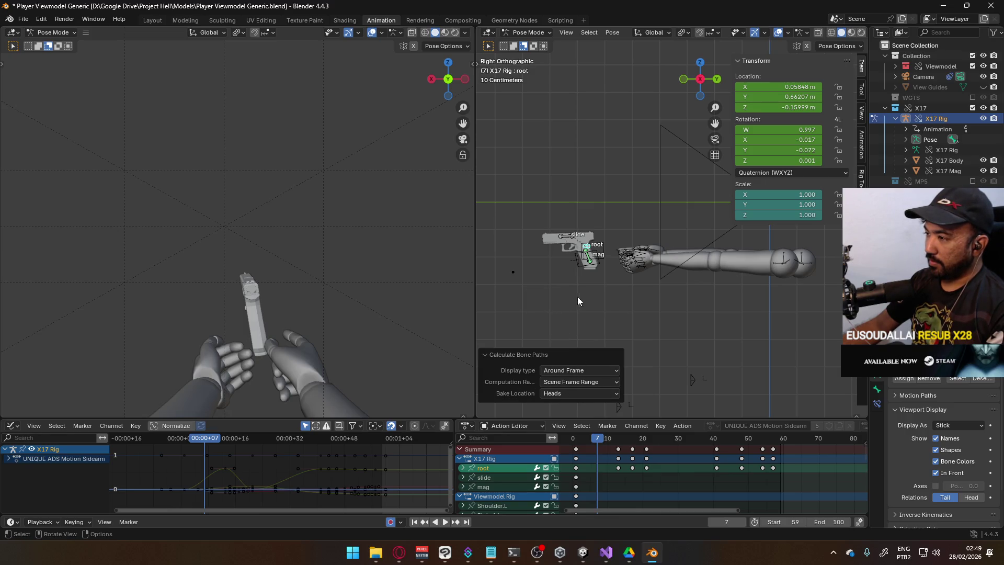
pyautogui.scroll(2, 589, 291)
pyautogui.scroll(-6, 598, 285)
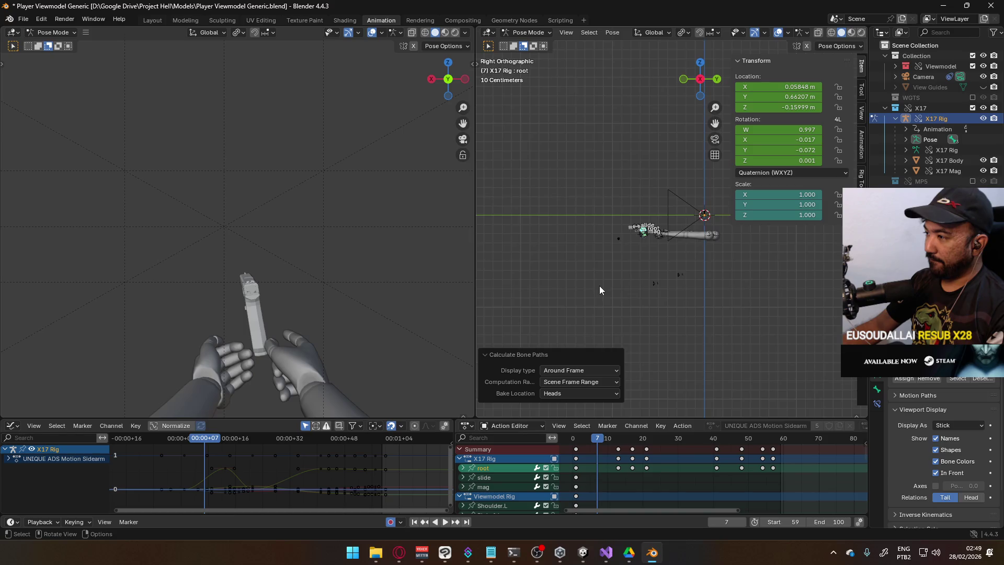
pyautogui.scroll(2, 599, 286)
pyautogui.moveTo(607, 286)
pyautogui.mouseDown(button='middle')
pyautogui.moveTo(598, 267)
pyautogui.moveTo(685, 267)
pyautogui.mouseUp(button='middle')
pyautogui.scroll(3, 685, 268)
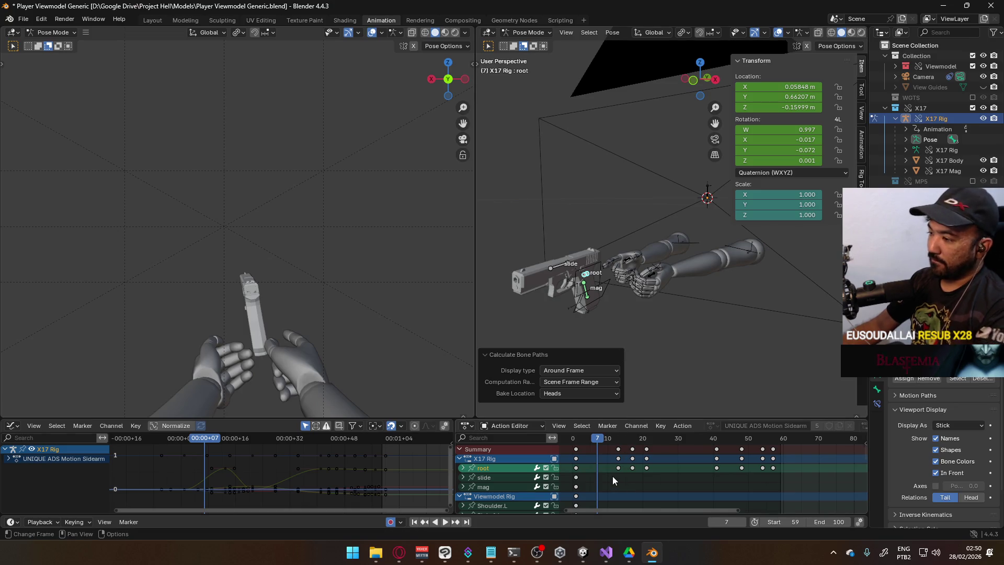
# Play the animation from frame 7, then recalculate the bone paths from Quick Favourites and frame the selected bones.
pyautogui.moveTo(619, 441); pyautogui.dragTo(631, 449)
pyautogui.press('space')
pyautogui.press('space')
pyautogui.moveTo(652, 274); pyautogui.dragTo(599, 255, button='middle')
pyautogui.press('q')
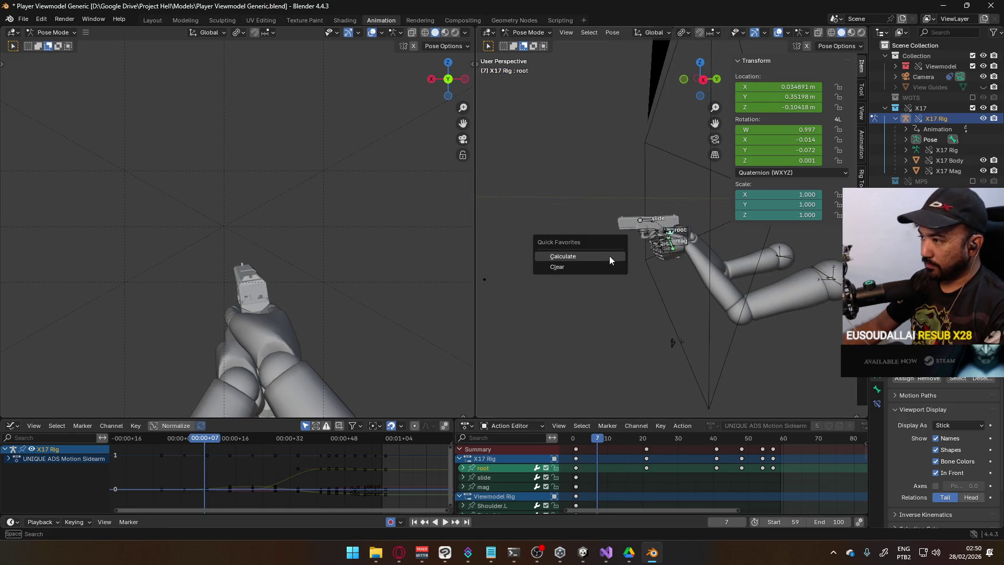
pyautogui.click(610, 255)
pyautogui.click(600, 302)
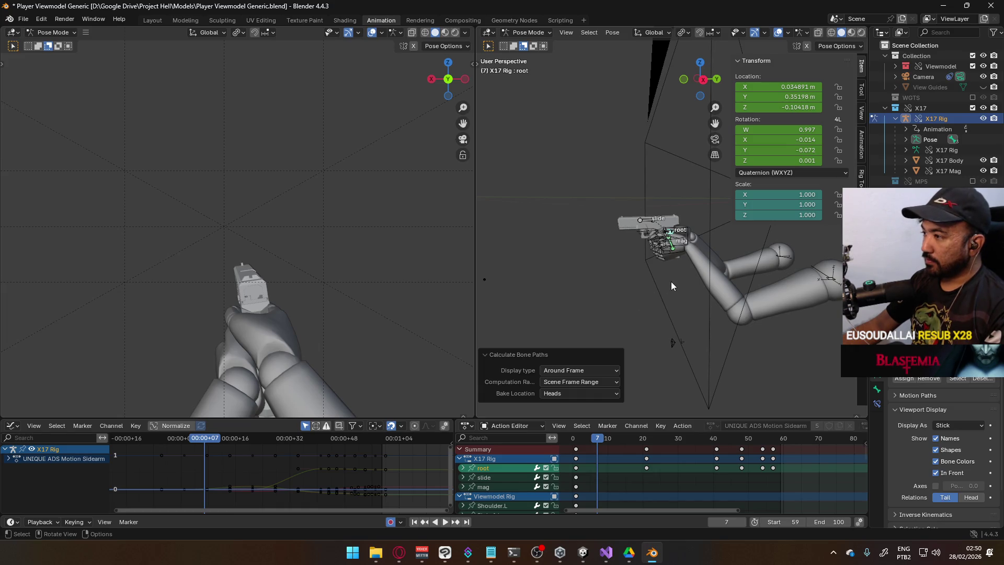
pyautogui.press('KP_Decimal')
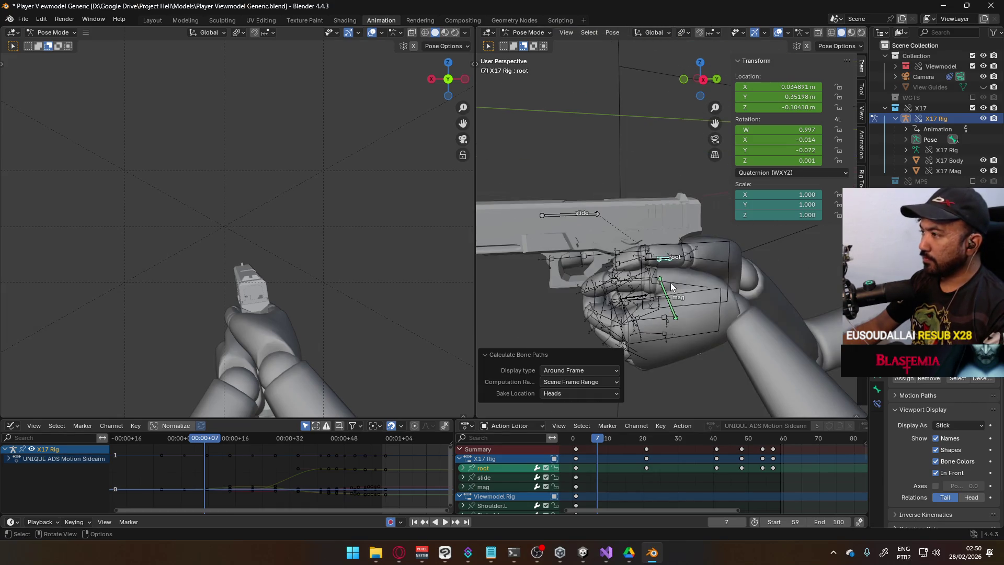
# Set the playback range to frames 1–21, scrub through it, and stop back at frame 7.
pyautogui.click(599, 382)
pyautogui.write('1')
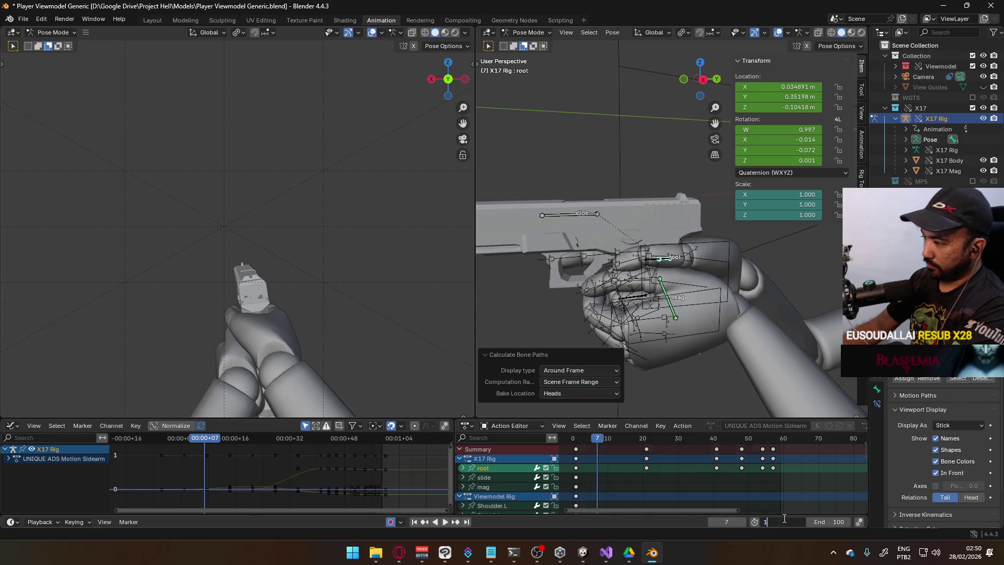
pyautogui.press('Return')
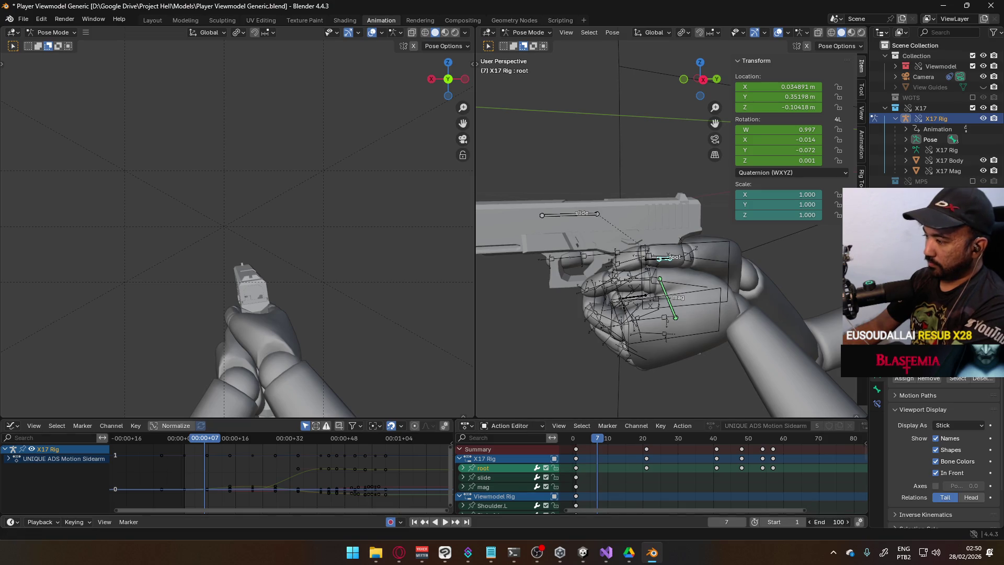
pyautogui.moveTo(834, 522); pyautogui.dragTo(831, 519)
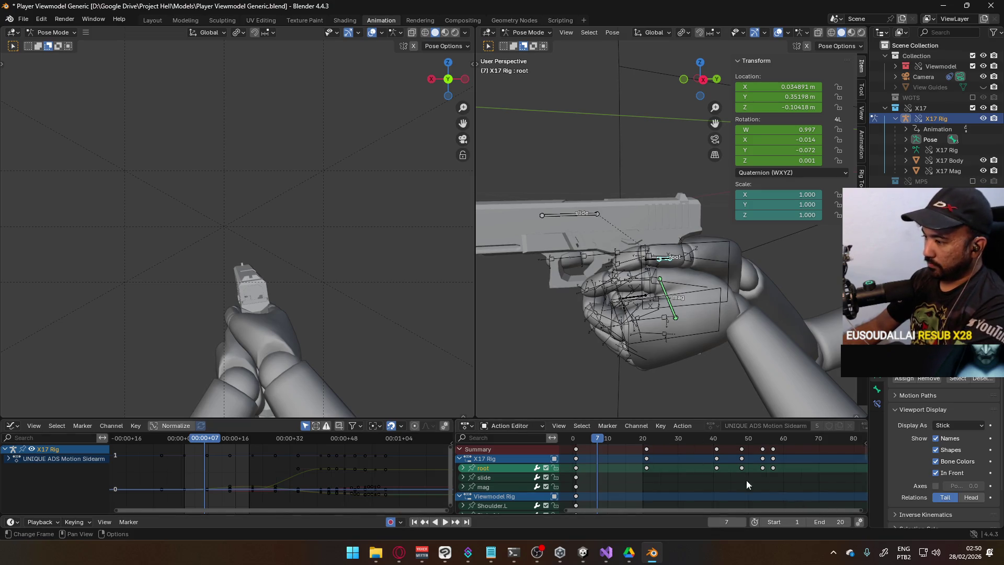
pyautogui.moveTo(598, 442); pyautogui.dragTo(648, 433)
pyautogui.click(599, 440)
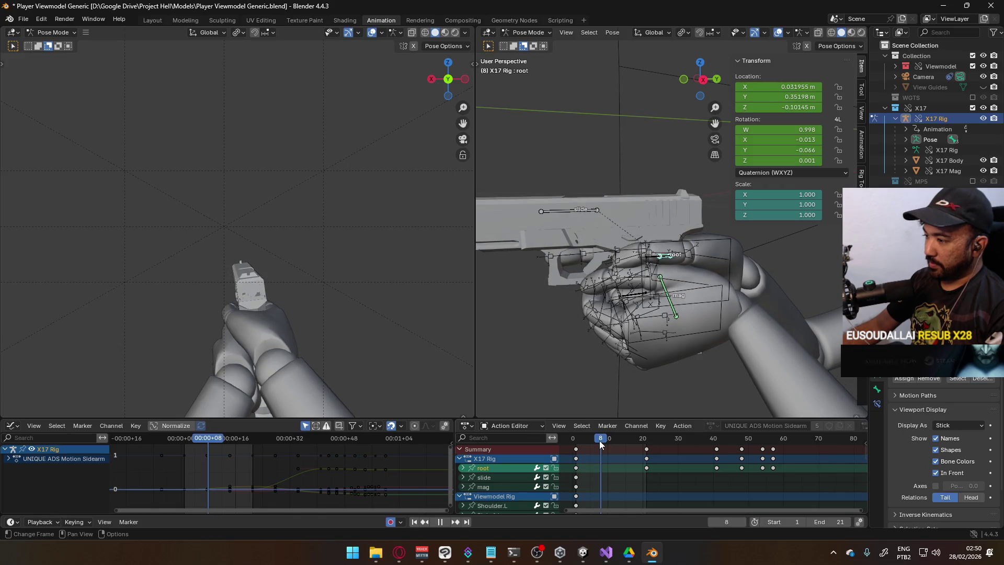
pyautogui.press('space')
# Search YouTube for 'plastic love' and open the Plastic Love album result.
pyautogui.click(406, 554)
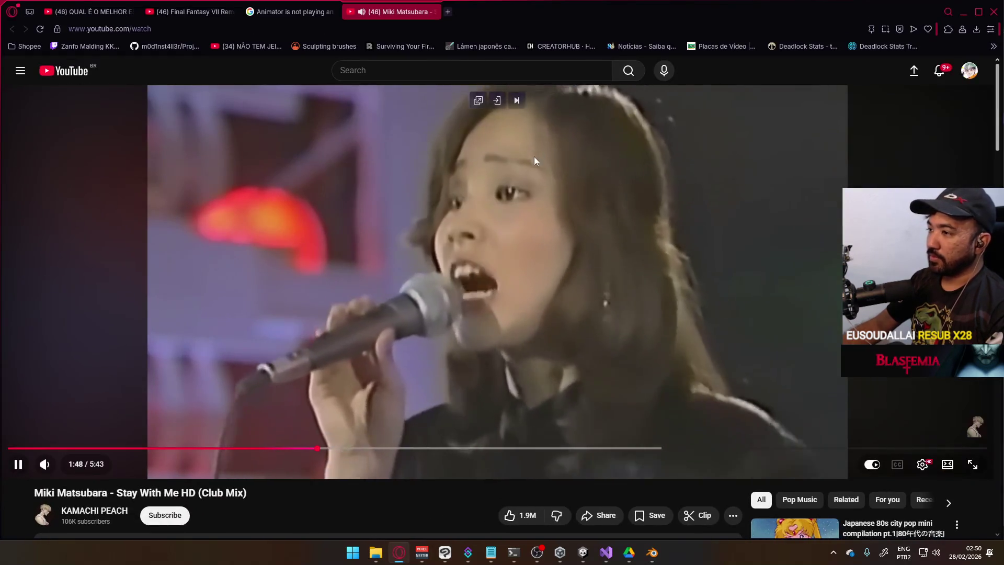
pyautogui.click(403, 71)
pyautogui.write('pl')
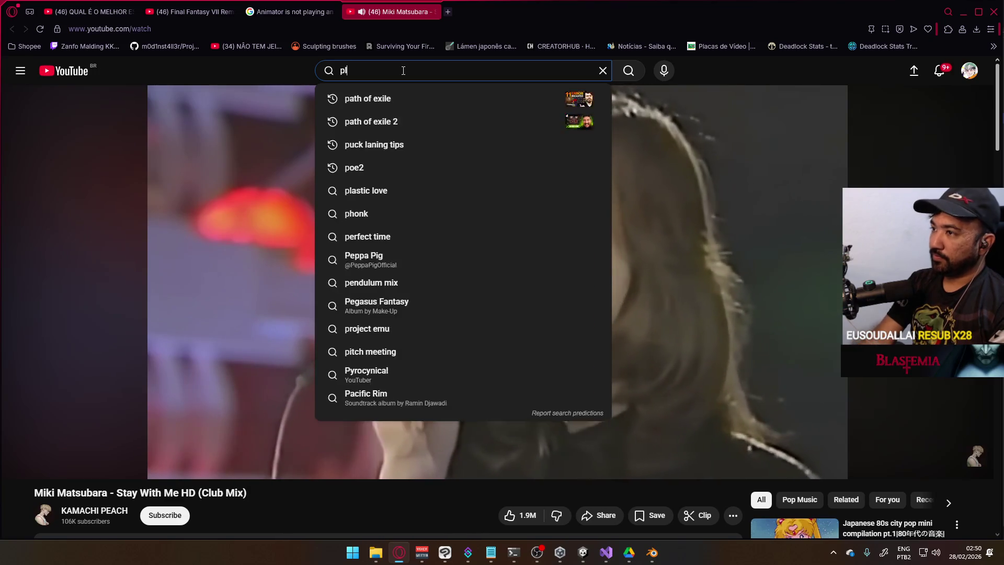
pyautogui.write('astic love')
pyautogui.press('Return')
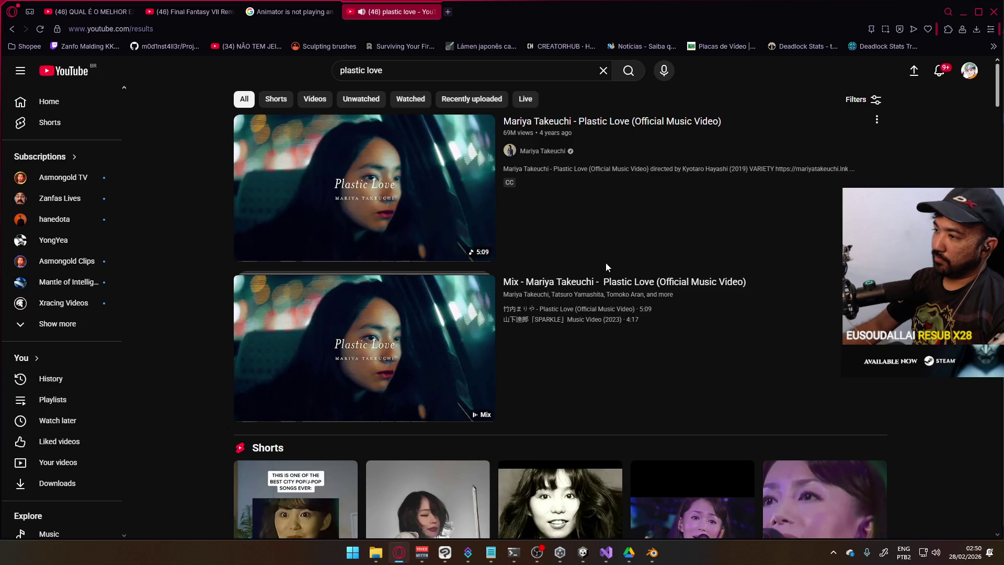
pyautogui.scroll(-8, 606, 263)
pyautogui.scroll(-5, 609, 269)
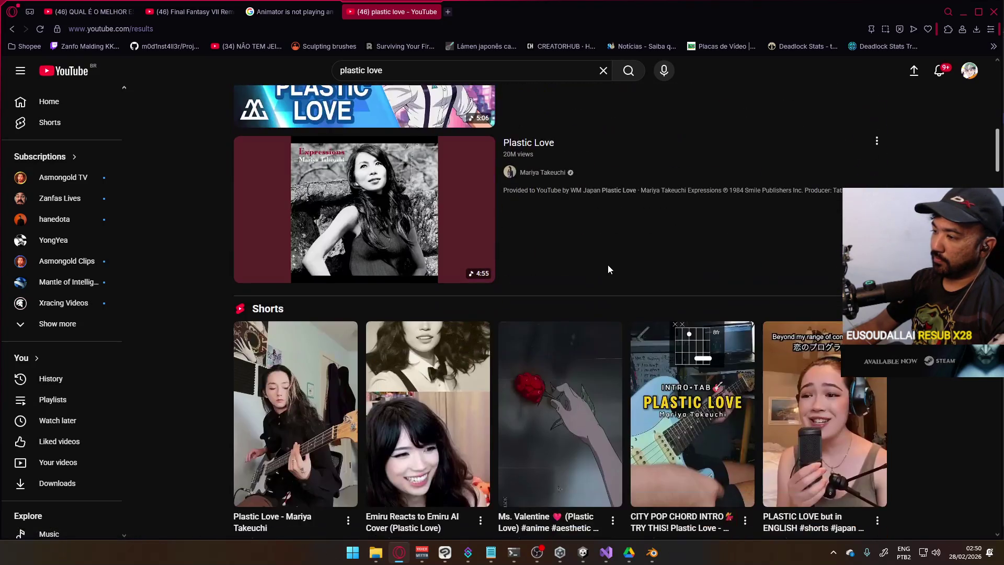
pyautogui.scroll(1, 662, 259)
pyautogui.click(503, 277)
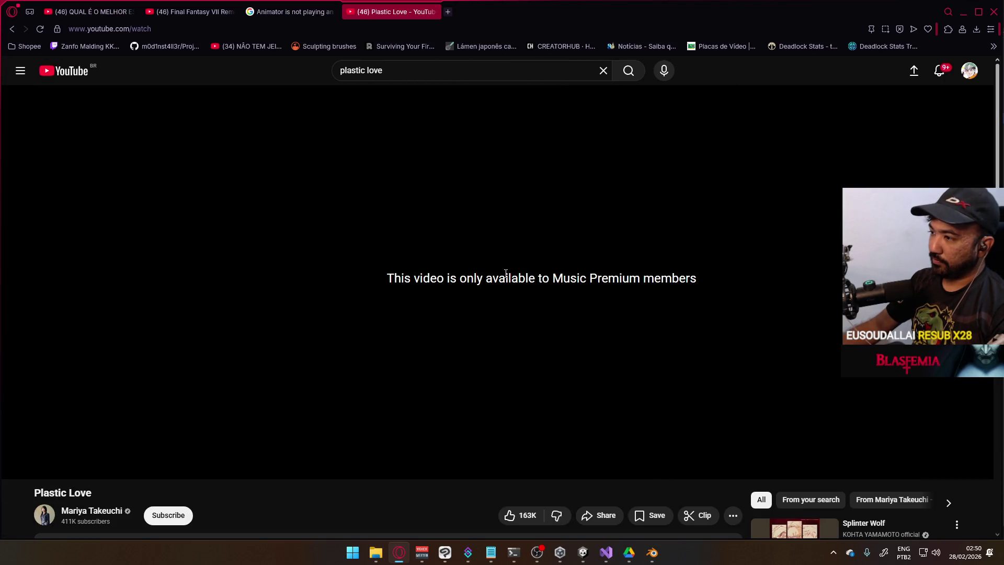
# Try the Caitlin Myers English version of Plastic Love, which turns out unavailable.
pyautogui.click(15, 29)
pyautogui.scroll(3, 576, 277)
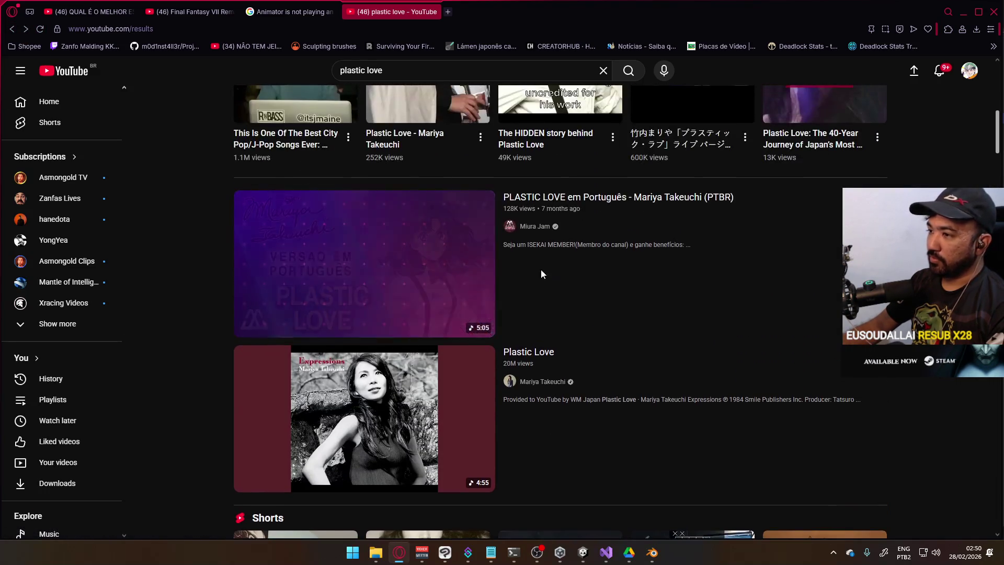
pyautogui.scroll(-15, 795, 312)
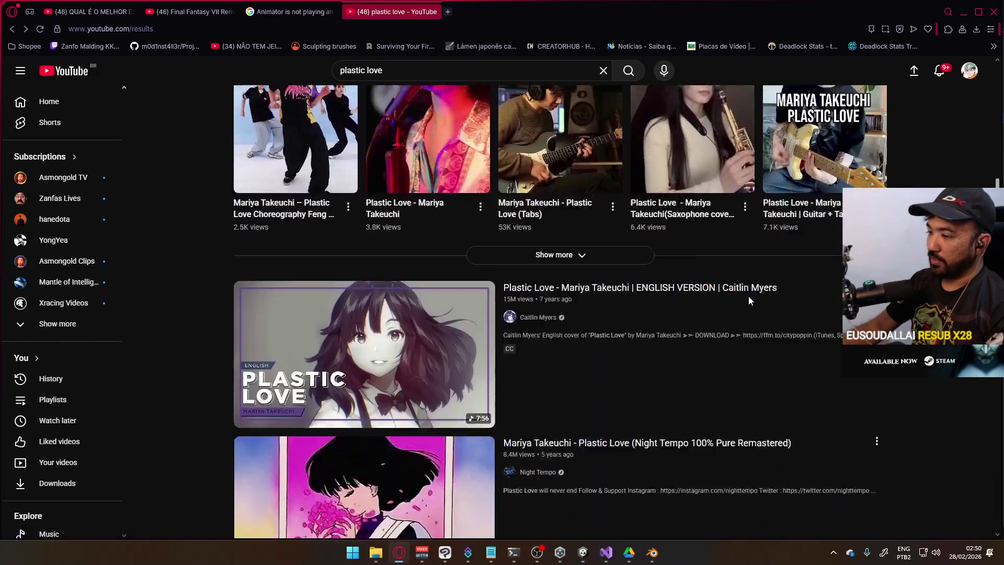
pyautogui.moveTo(749, 301)
pyautogui.scroll(10, 680, 274)
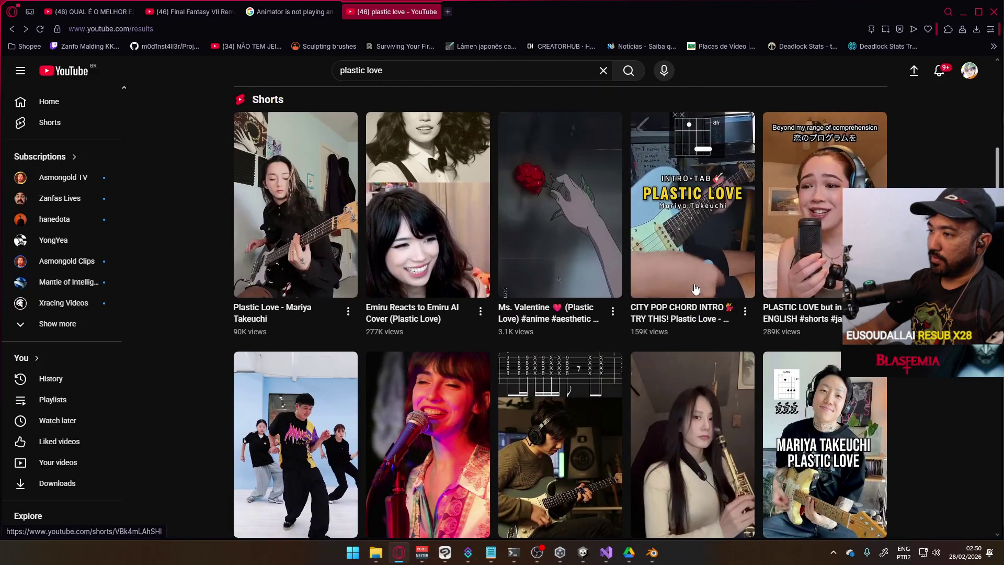
pyautogui.scroll(3, 695, 289)
pyautogui.scroll(-9, 695, 285)
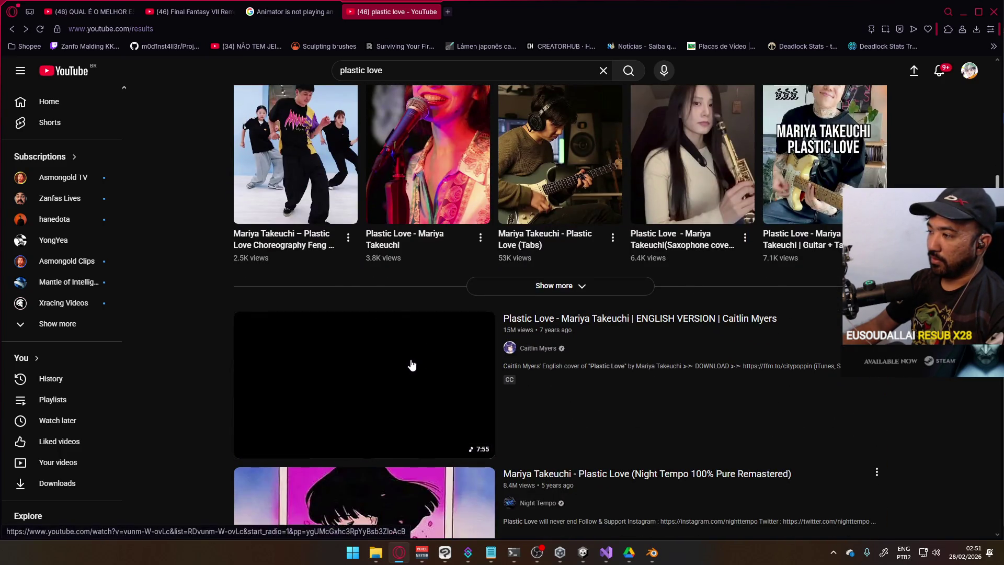
pyautogui.click(384, 342)
pyautogui.click(12, 30)
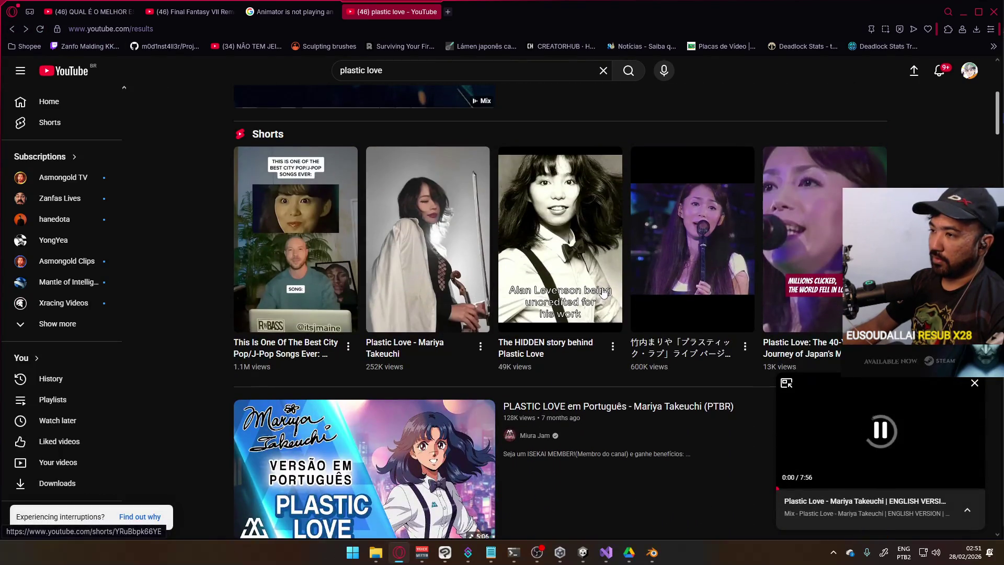
# Play the Plastic Love official music video and return to Blender.
pyautogui.scroll(5, 601, 288)
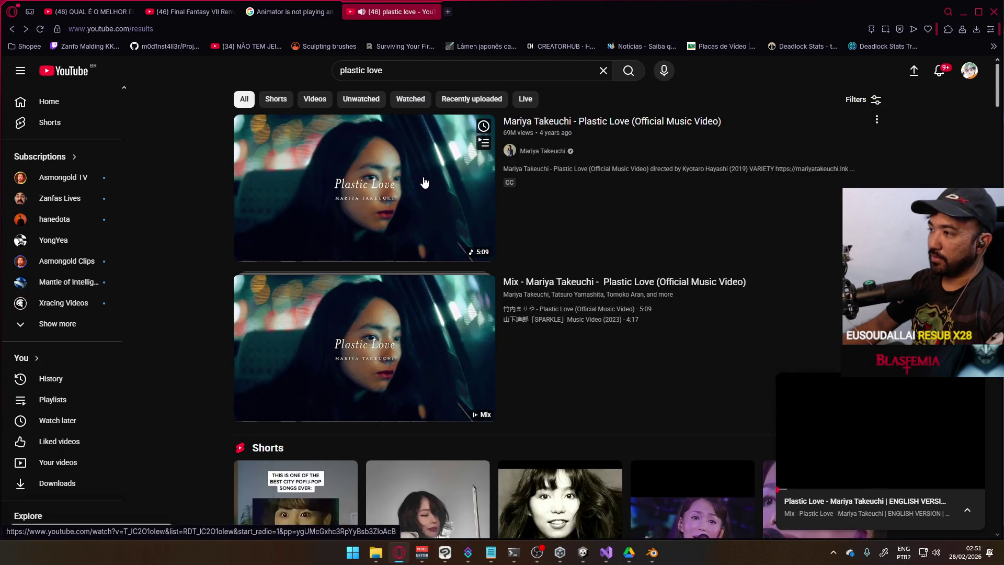
pyautogui.click(423, 183)
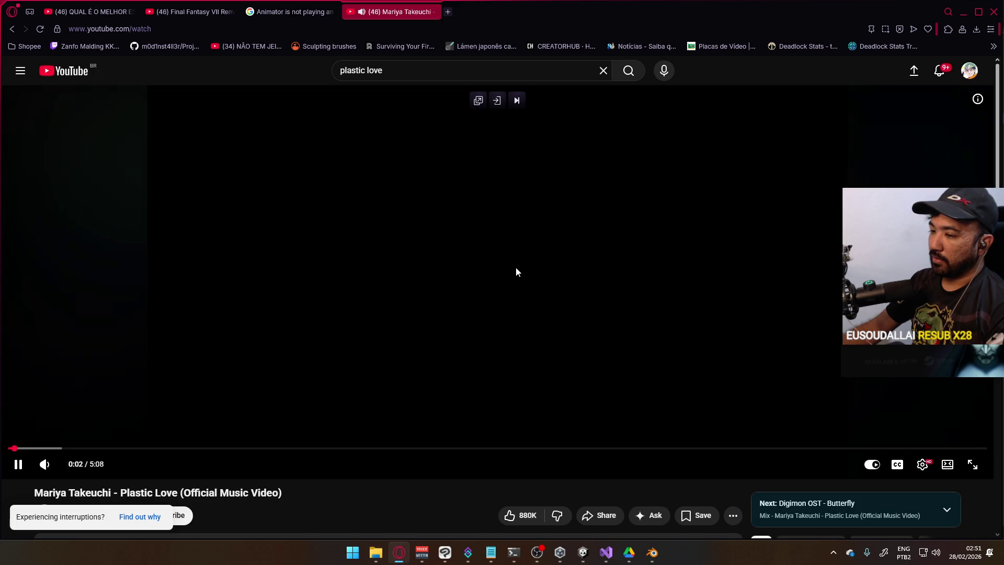
pyautogui.scroll(-3, 549, 257)
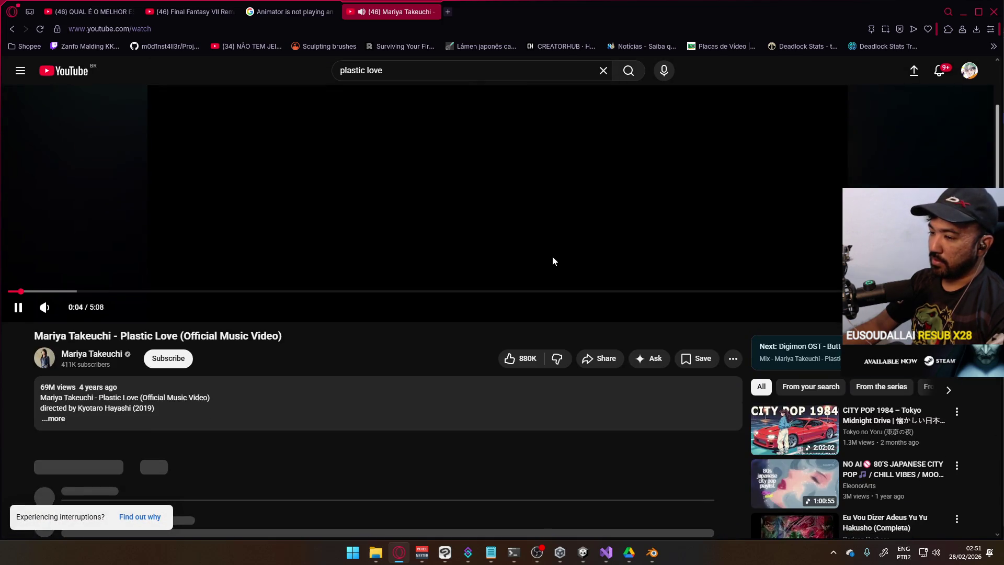
pyautogui.scroll(3, 558, 258)
pyautogui.scroll(-8, 560, 258)
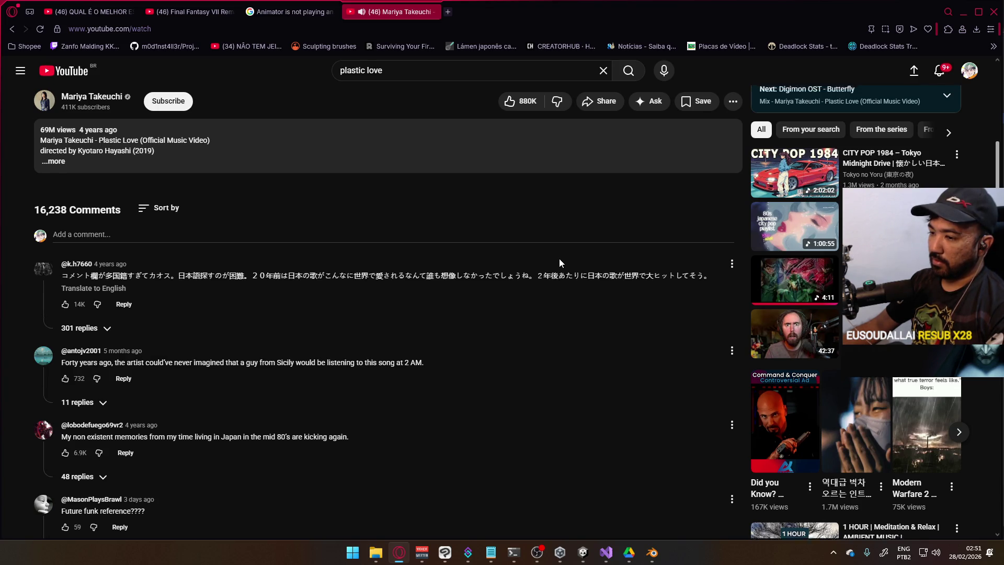
pyautogui.scroll(8, 560, 258)
pyautogui.hotkey('alt', 'Tab')
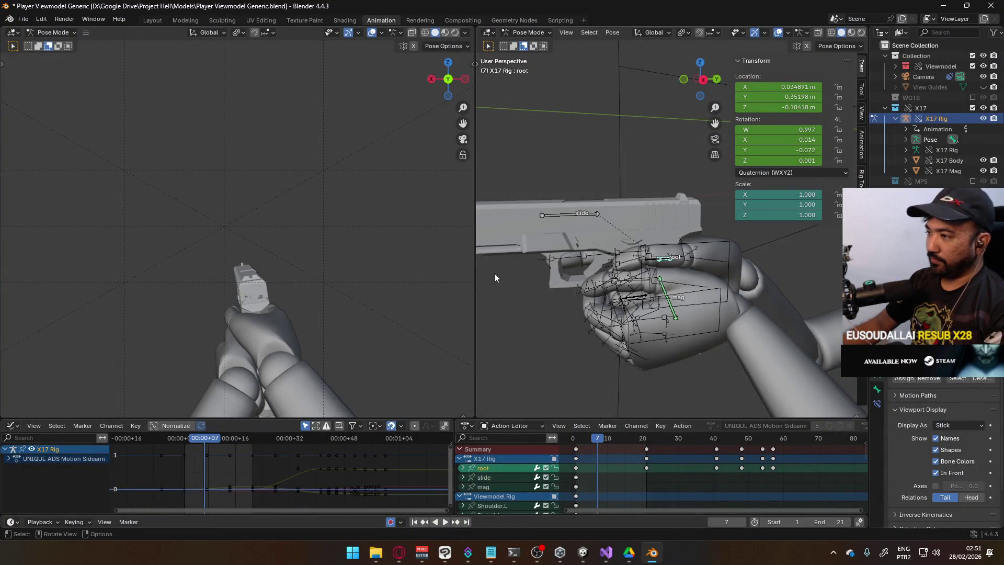
# View the rig from Right Ortho and calculate the root bone's motion paths.
pyautogui.scroll(-2, 523, 280)
pyautogui.press('KP_3')
pyautogui.scroll(-3, 560, 285)
pyautogui.press('q')
pyautogui.click(591, 281)
pyautogui.click(596, 330)
pyautogui.scroll(5, 617, 306)
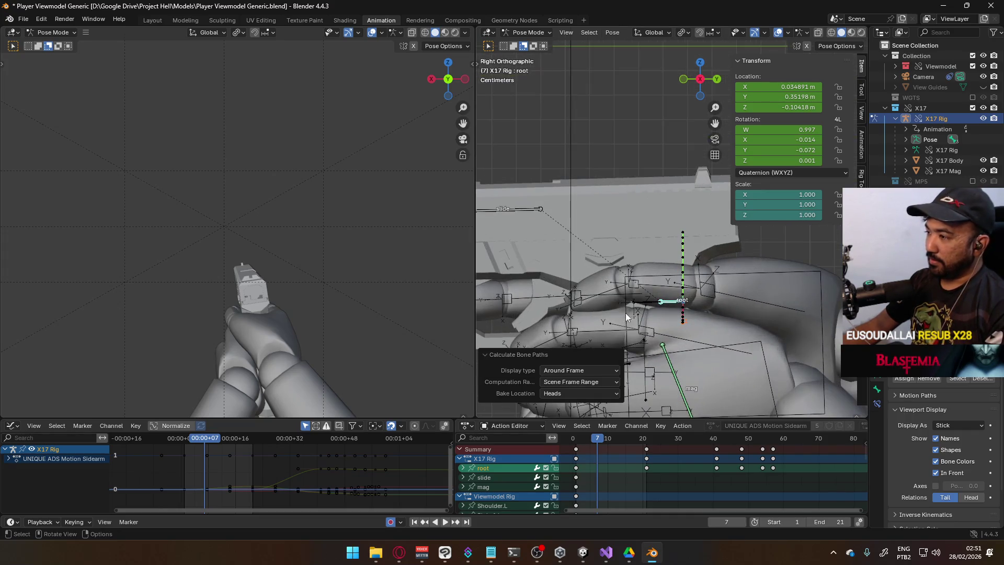
# Play and scrub through the animation, stopping on frame 17.
pyautogui.moveTo(593, 441)
pyautogui.mouseDown()
pyautogui.moveTo(569, 441)
pyautogui.moveTo(601, 436)
pyautogui.moveTo(650, 404)
pyautogui.moveTo(576, 410)
pyautogui.moveTo(588, 407)
pyautogui.mouseUp()
pyautogui.press('space')
pyautogui.scroll(-2, 652, 303)
pyautogui.scroll(2, 653, 306)
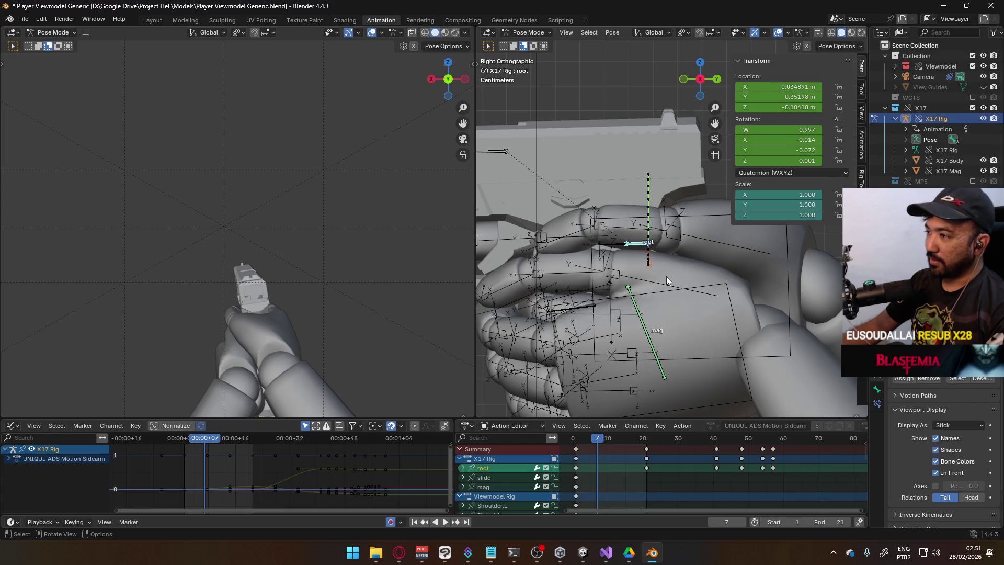
pyautogui.press('space')
pyautogui.click(630, 438)
pyautogui.moveTo(630, 439); pyautogui.dragTo(646, 436)
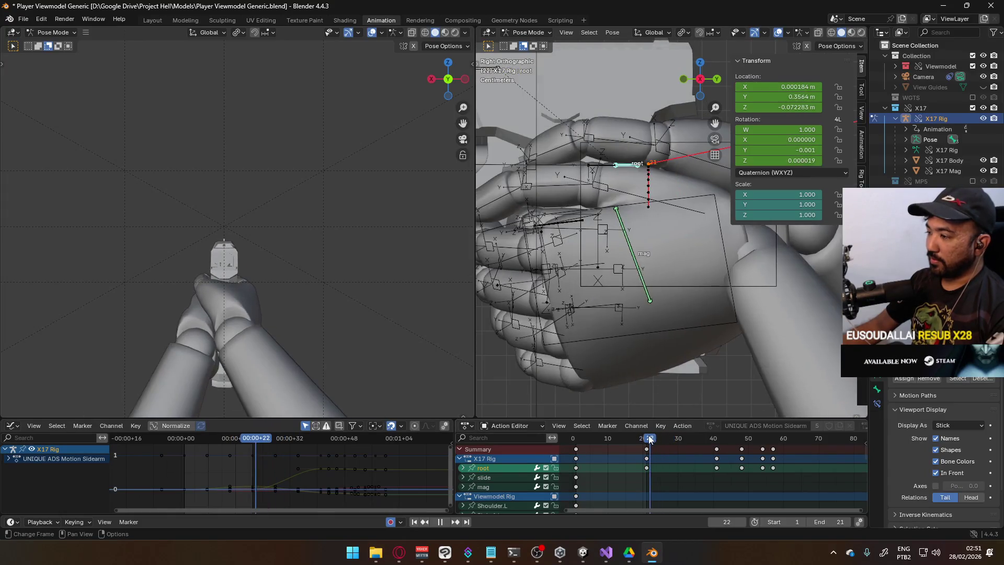
pyautogui.press('space')
pyautogui.click(634, 439)
# Move the root bone to X 0.004528, Y 0.35525, Z -0.073656 m and recalculate its path.
pyautogui.scroll(3, 657, 187)
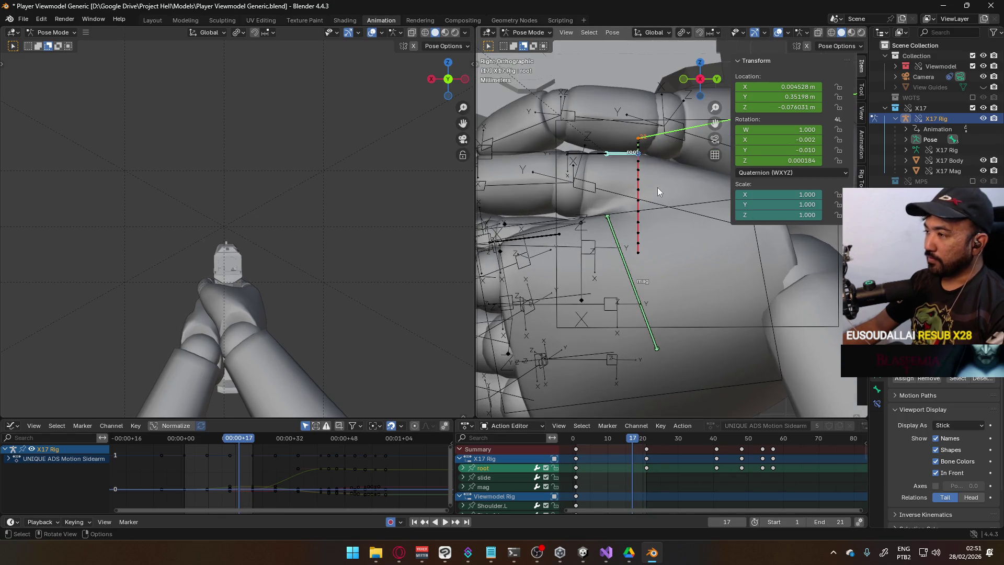
pyautogui.press('g')
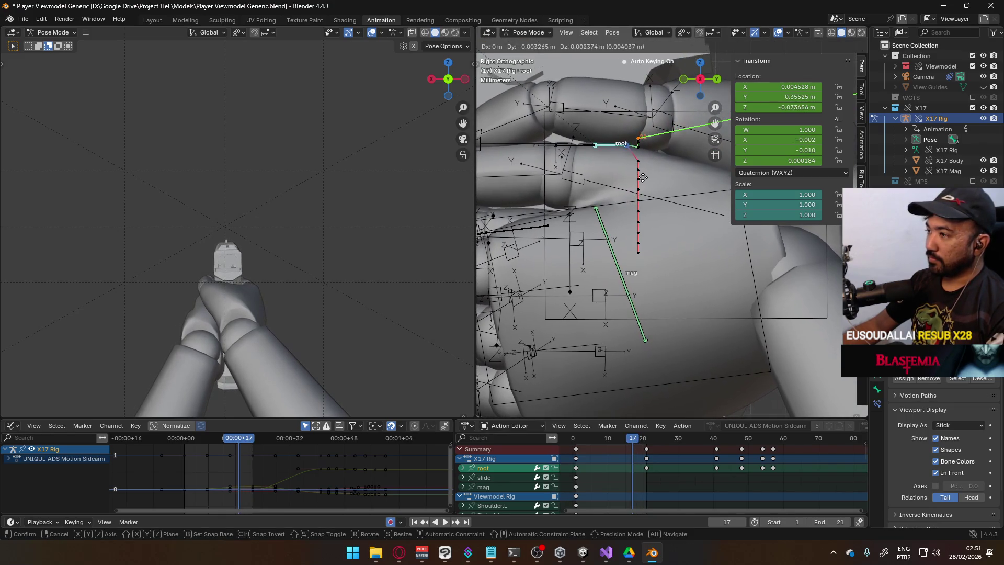
pyautogui.click(643, 178)
pyautogui.press('q')
pyautogui.click(660, 186)
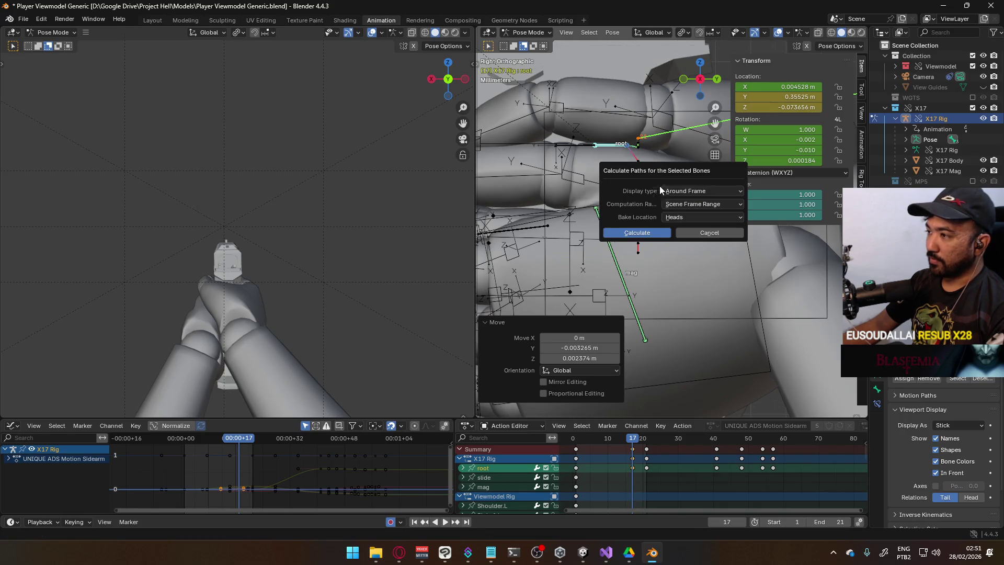
pyautogui.click(646, 234)
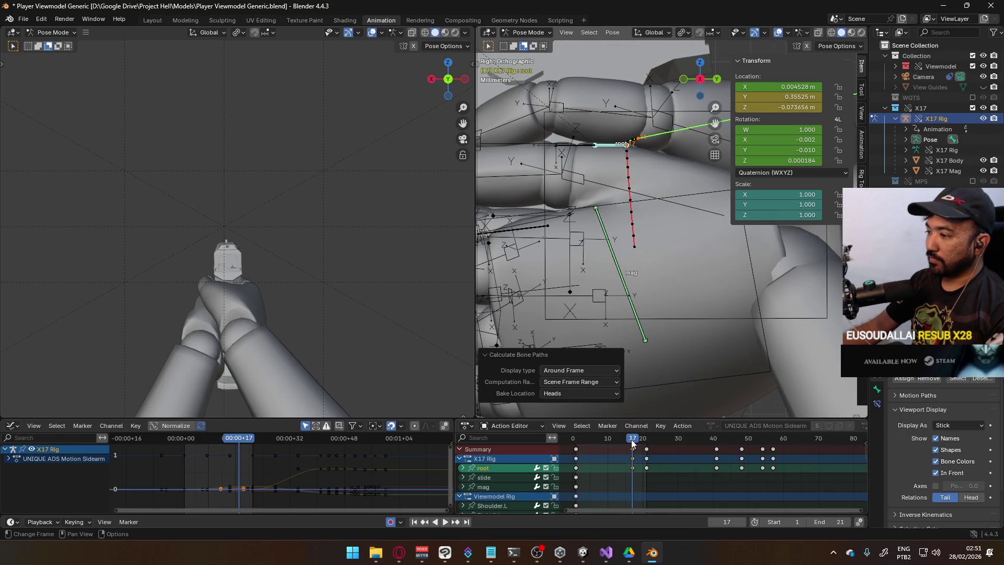
# At frame 10, move the root bone, recalculate its motion path, and play back to review.
pyautogui.press('space')
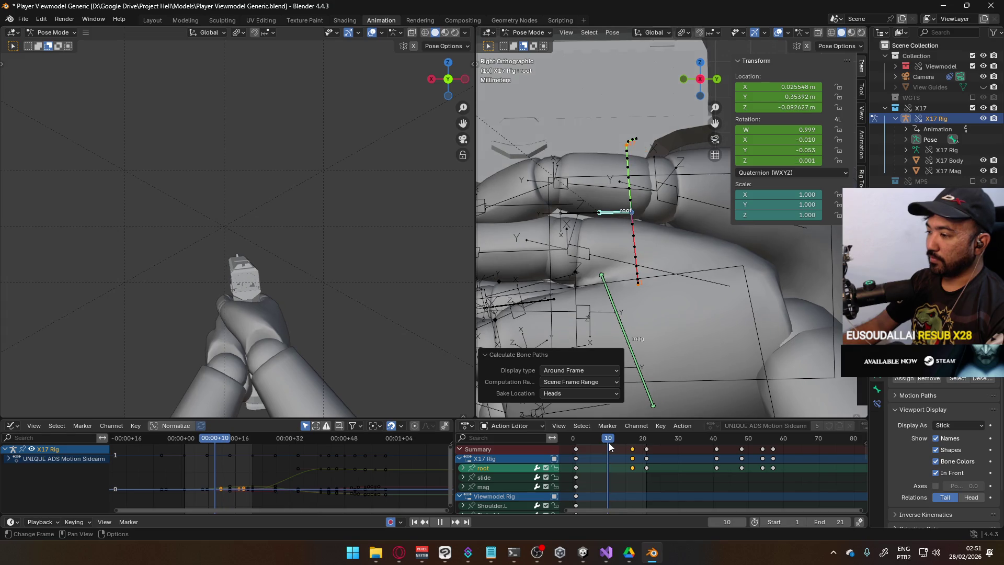
pyautogui.press('space')
pyautogui.press('g')
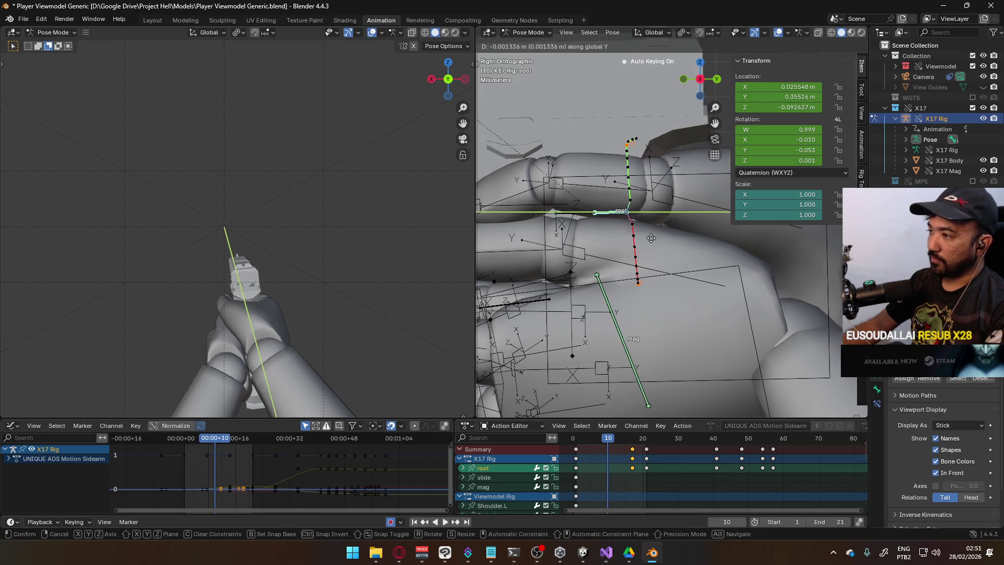
pyautogui.click(641, 240)
pyautogui.press('q')
pyautogui.click(642, 240)
pyautogui.click(639, 286)
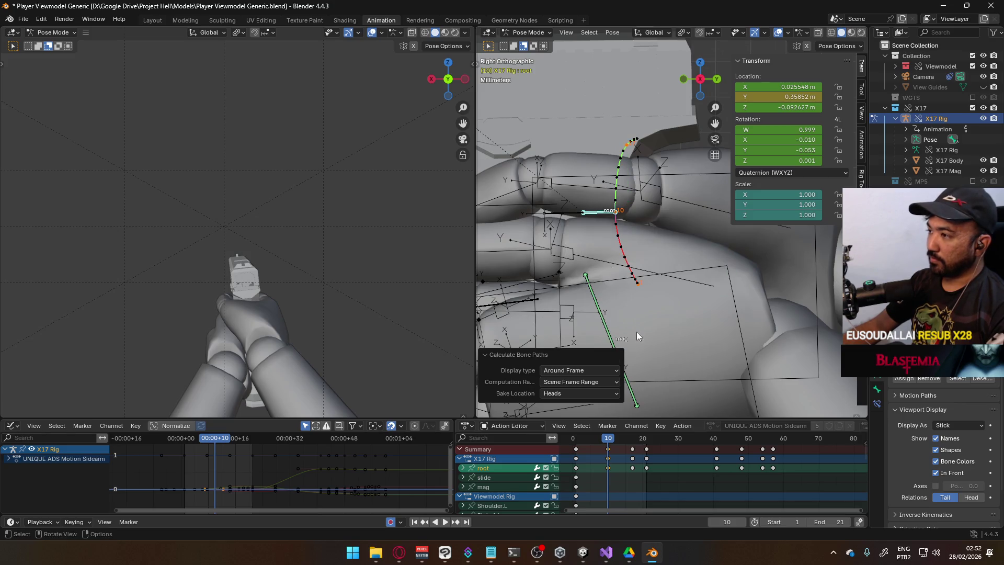
pyautogui.press('space')
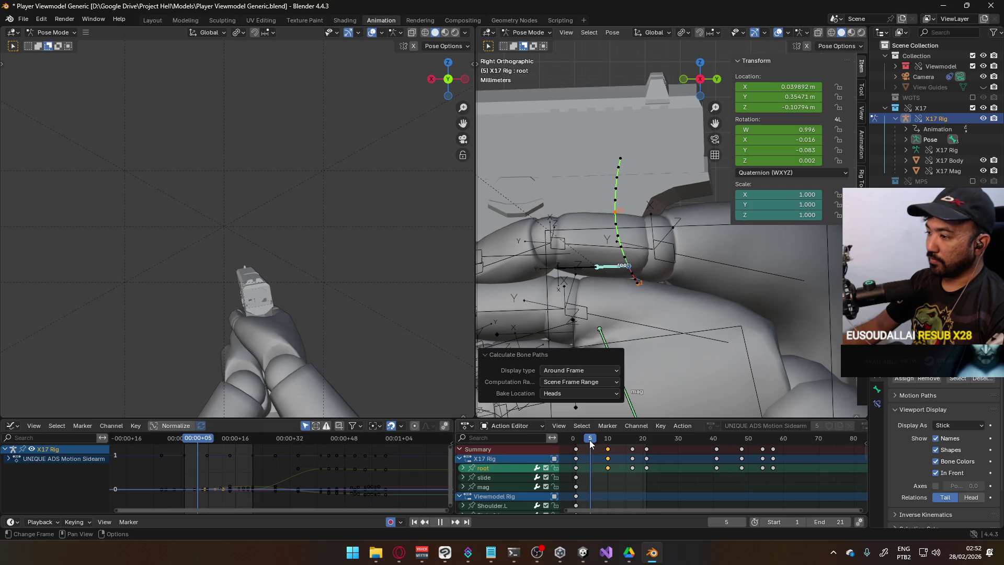
pyautogui.press('space')
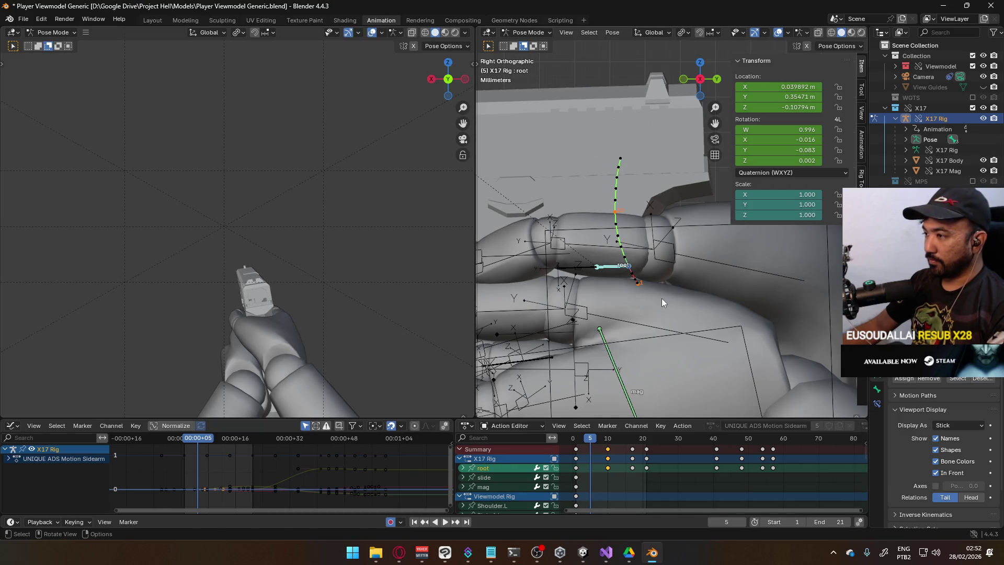
# Move the root bone at frame 5, recalculate its path with Ctrl+Alt+P, and play the animation.
pyautogui.press('g')
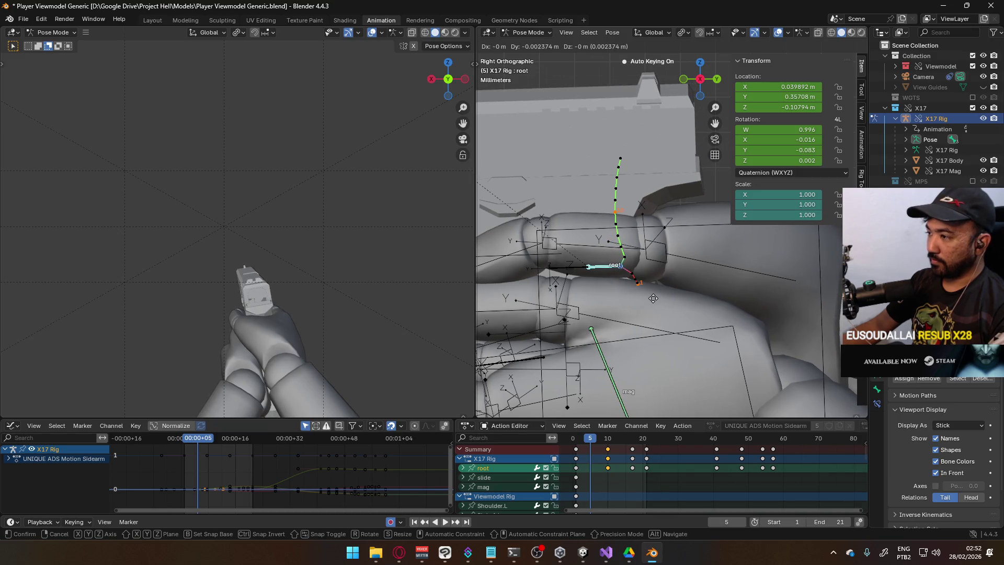
pyautogui.click(654, 298)
pyautogui.hotkey('ctrl', 'alt', 'p')
pyautogui.click(654, 345)
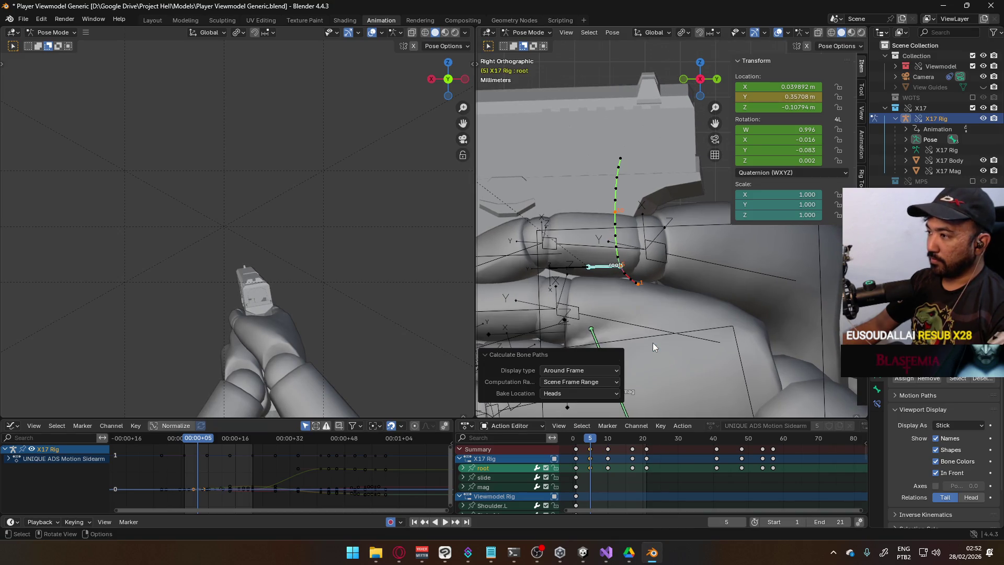
pyautogui.press('space')
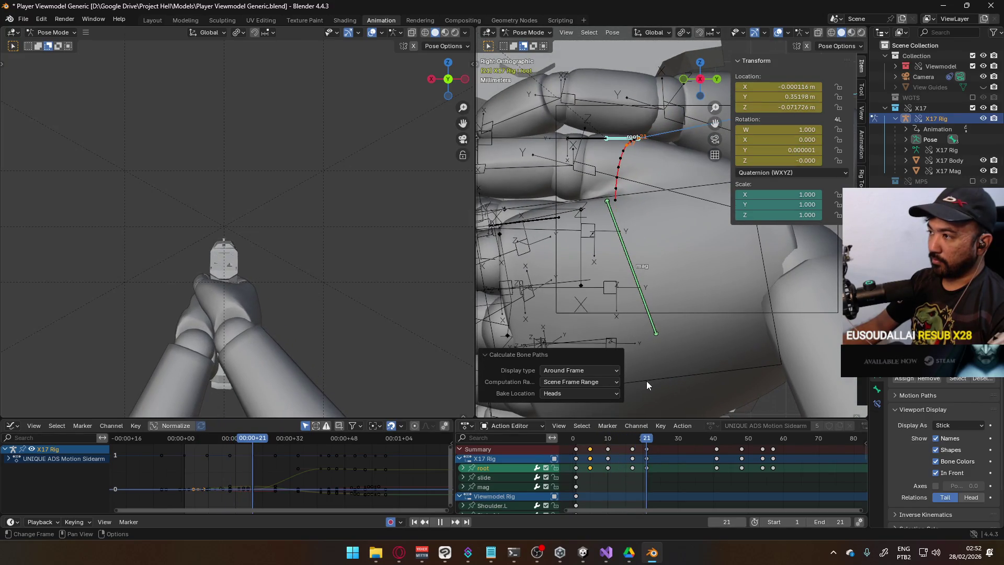
# Move the root bone at frame 17 and recalculate its motion path.
pyautogui.scroll(2, 647, 381)
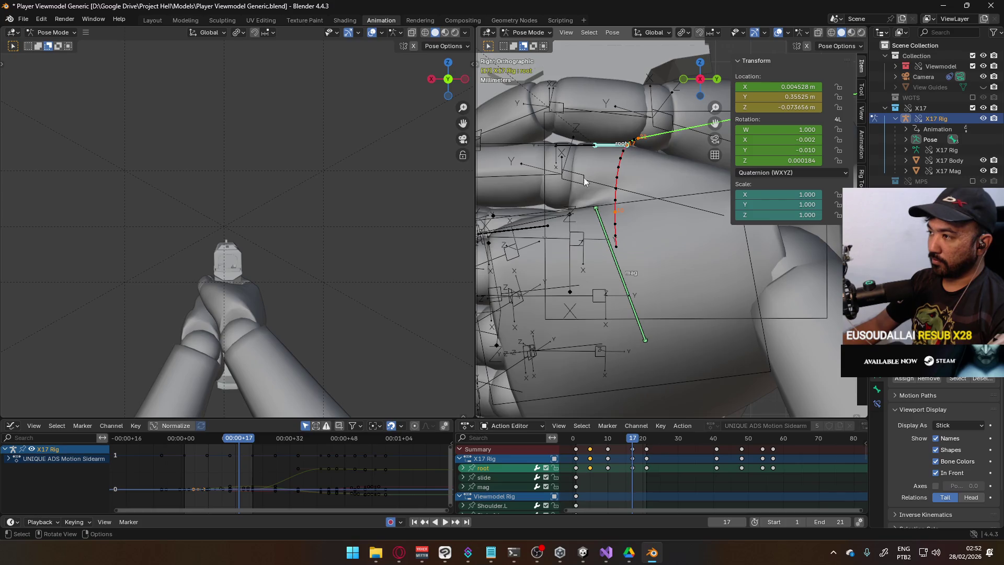
pyautogui.press('space')
pyautogui.scroll(3, 603, 227)
pyautogui.press('g')
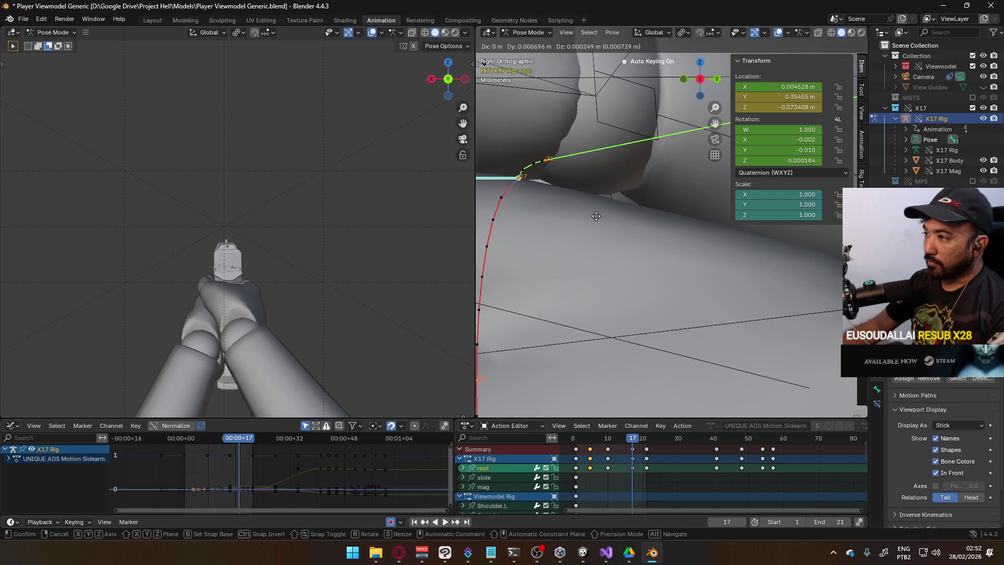
pyautogui.click(610, 211)
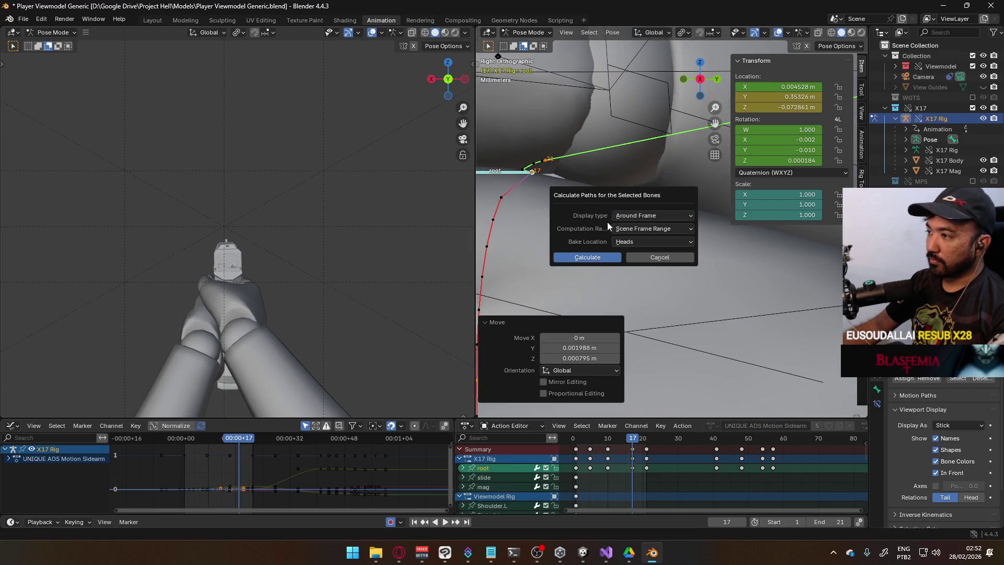
pyautogui.click(605, 256)
# In Front view, reposition the root bone at frame 5 and recalculate its path.
pyautogui.scroll(-5, 581, 252)
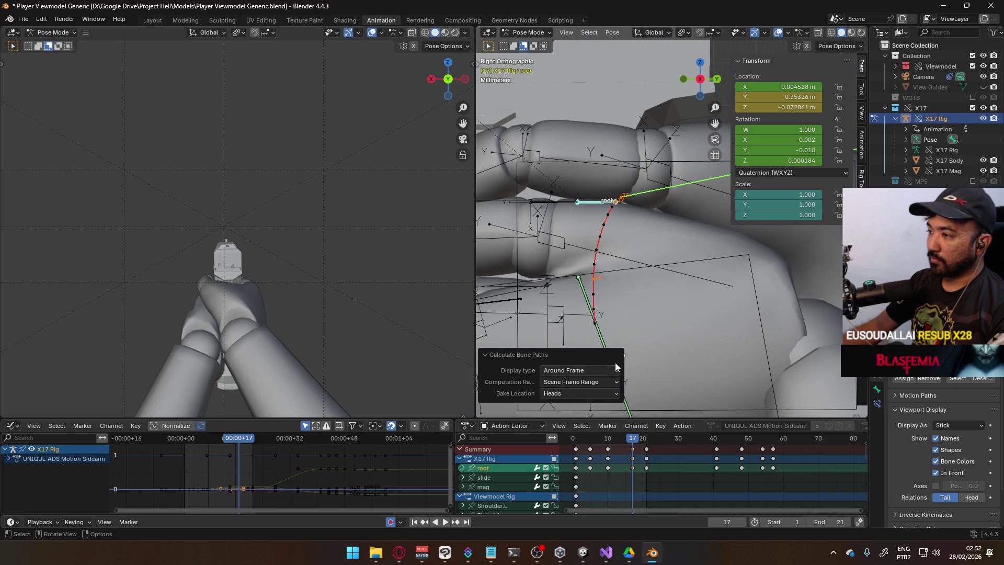
pyautogui.scroll(-2, 601, 290)
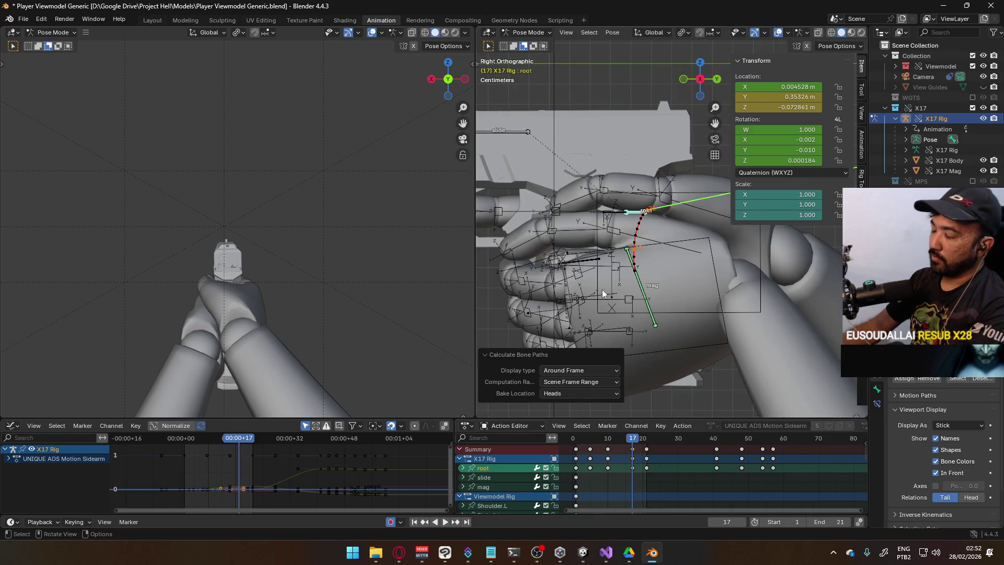
pyautogui.press('KP_1')
pyautogui.scroll(2, 639, 299)
pyautogui.press('space')
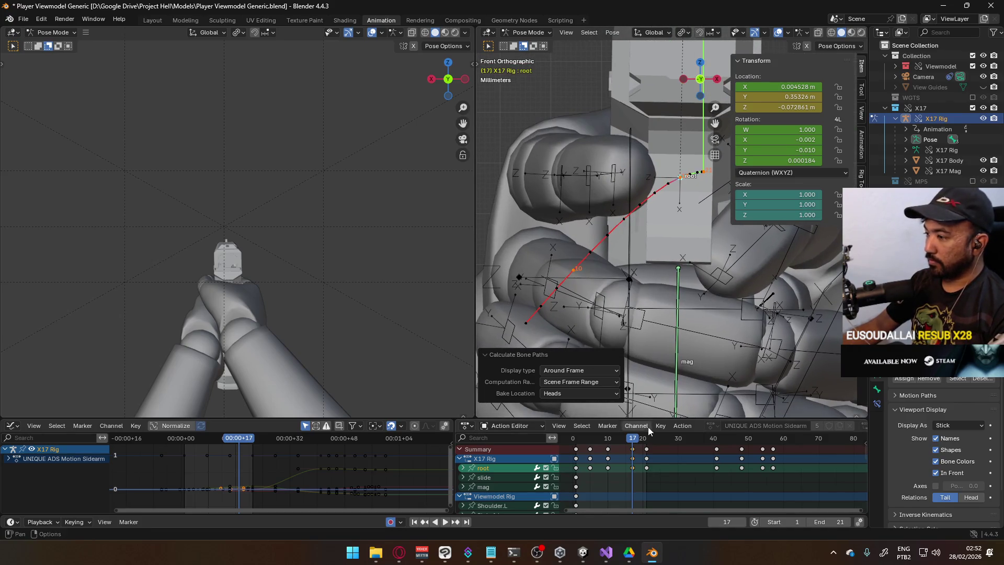
pyautogui.click(590, 441)
pyautogui.scroll(4, 600, 300)
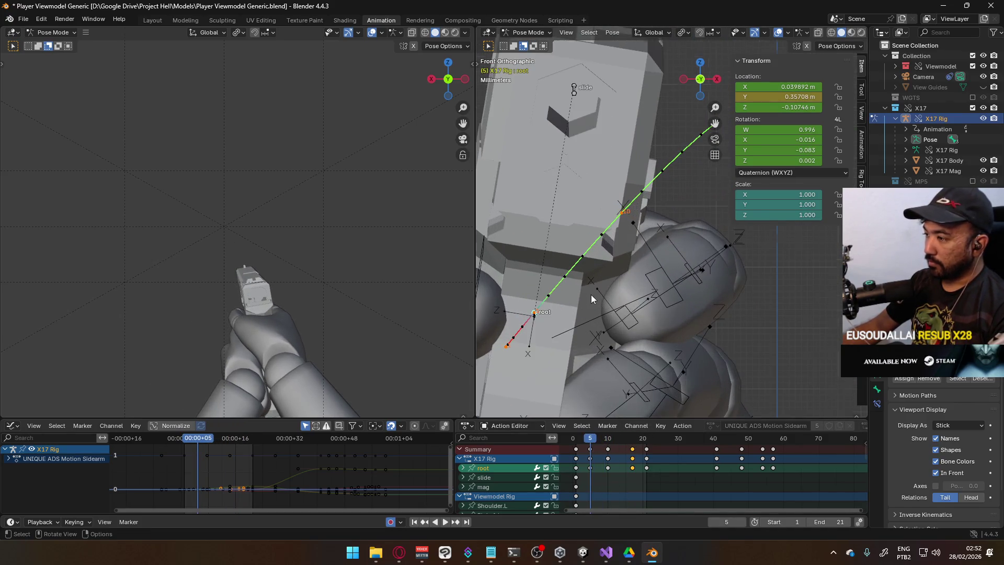
pyautogui.press('g')
pyautogui.click(589, 336)
pyautogui.hotkey('ctrl', 'alt', 'p')
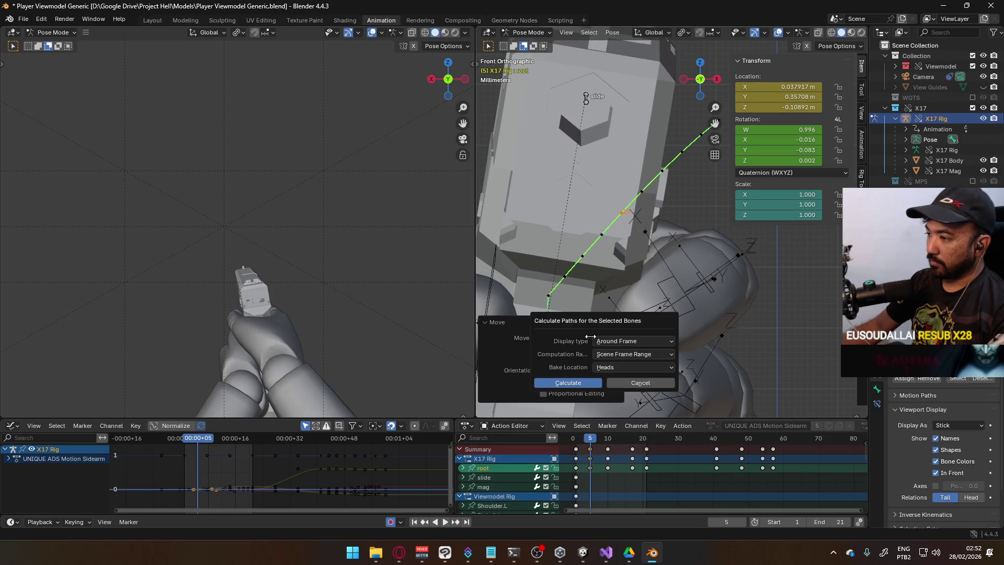
pyautogui.click(588, 383)
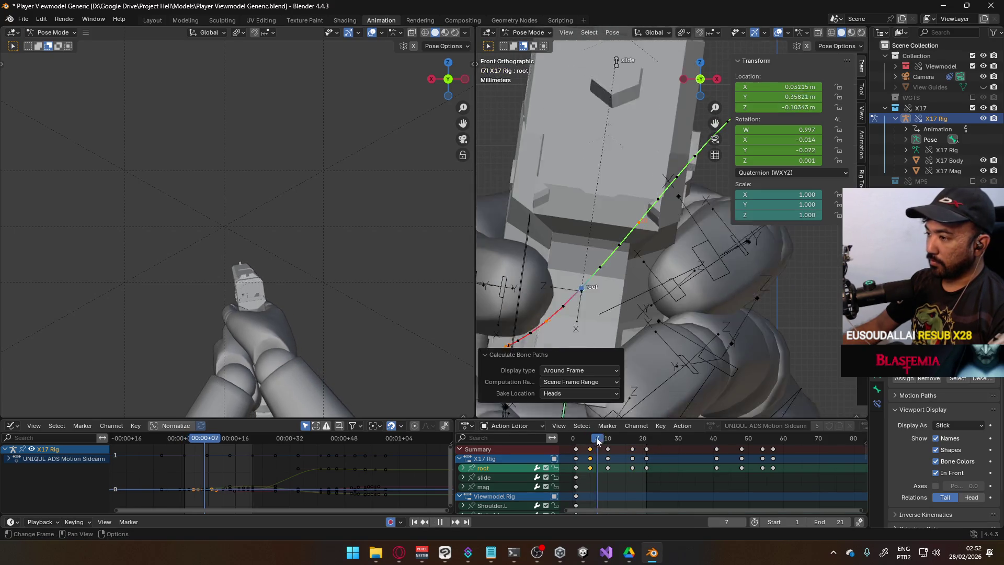
# Adjust the root bone's position at frame 10 and recalculate the motion path.
pyautogui.press('g')
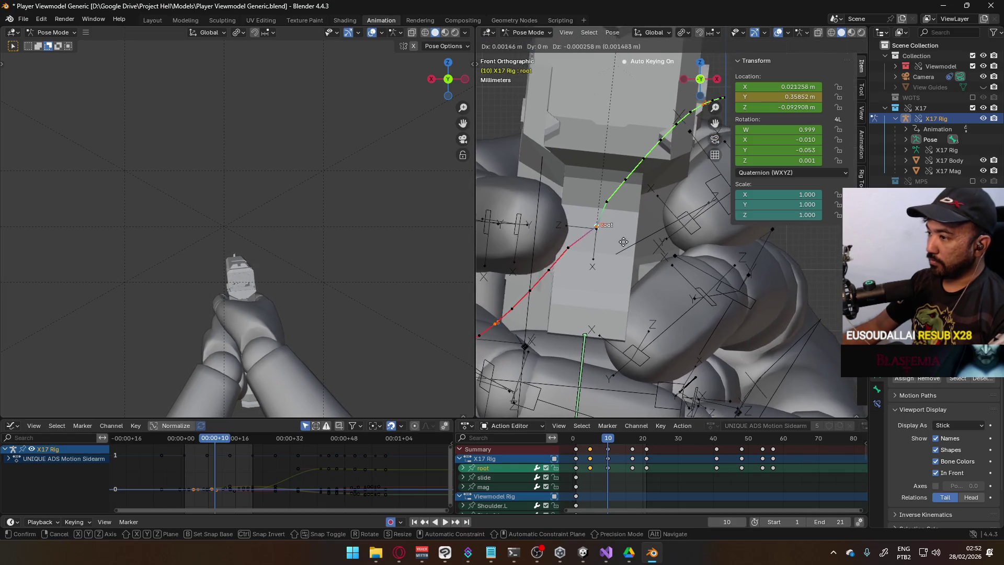
pyautogui.click(628, 243)
pyautogui.hotkey('ctrl', 'alt', 'p')
pyautogui.click(608, 292)
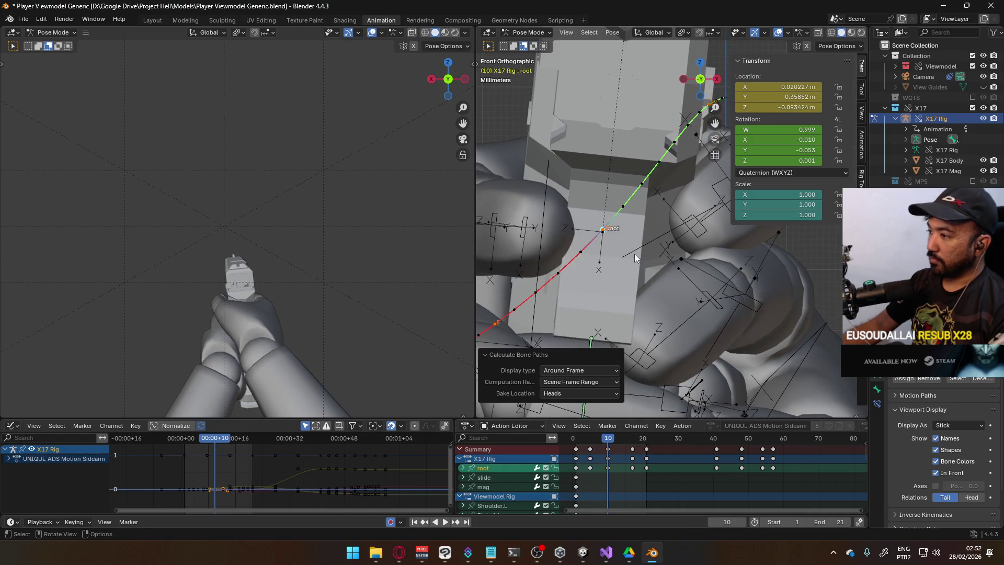
# Refine the root bone at frame 17 with several nudges, recalculating the path each time.
pyautogui.keyDown('shift'); pyautogui.moveTo(635, 253); pyautogui.dragTo(557, 334, button='middle'); pyautogui.keyUp('shift')
pyautogui.moveTo(597, 437); pyautogui.dragTo(632, 438)
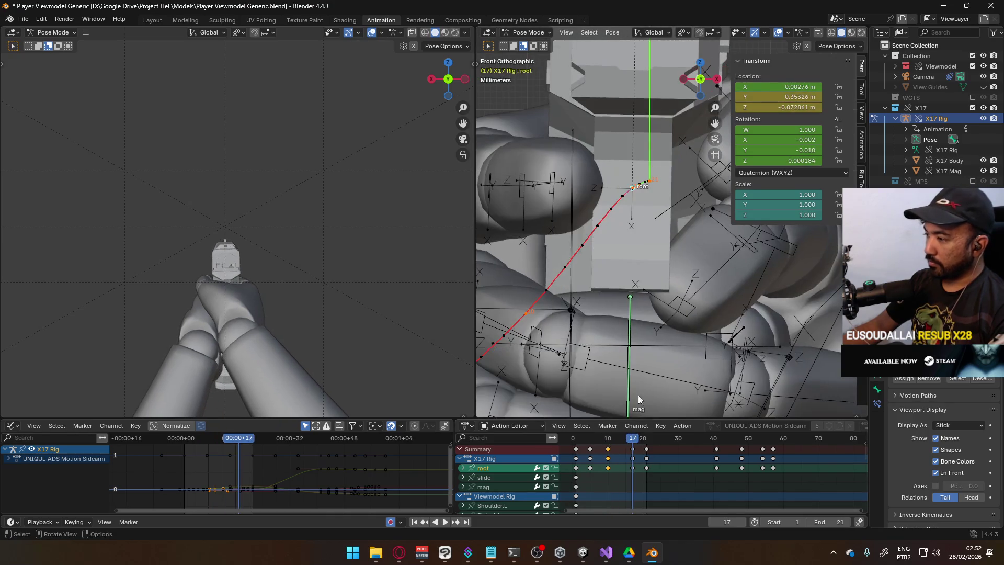
pyautogui.press('g')
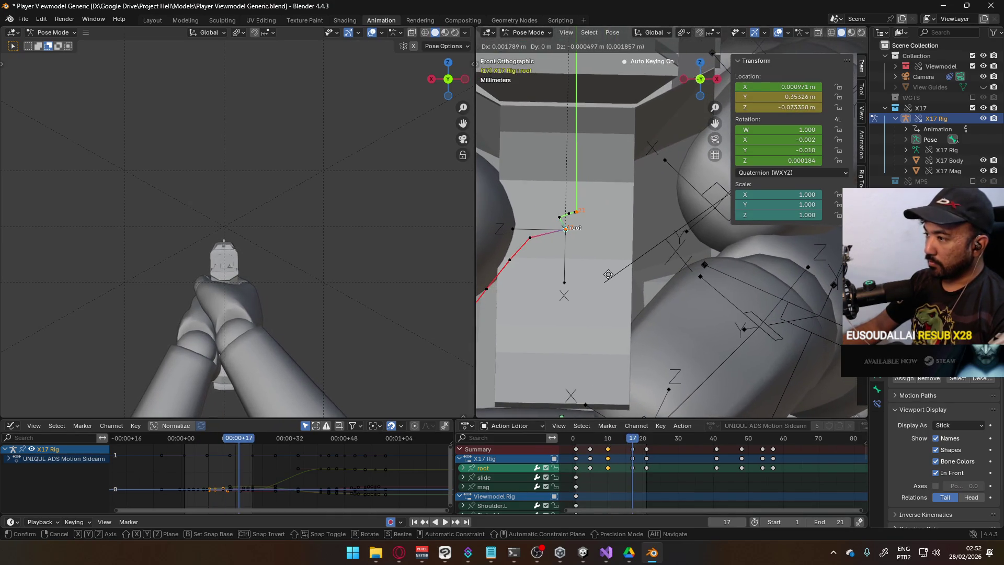
pyautogui.click(602, 273)
pyautogui.press('g')
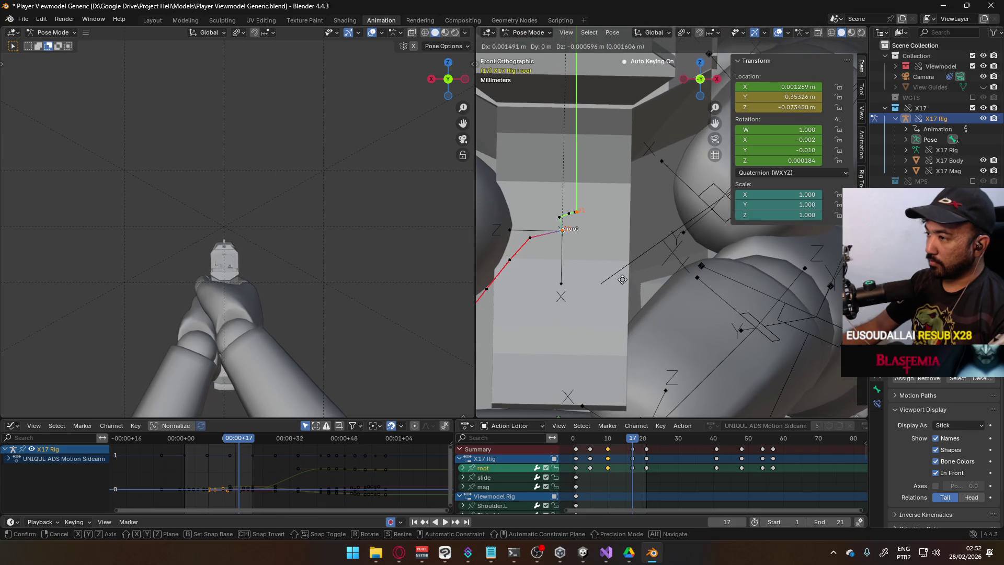
pyautogui.click(623, 279)
pyautogui.click(622, 328)
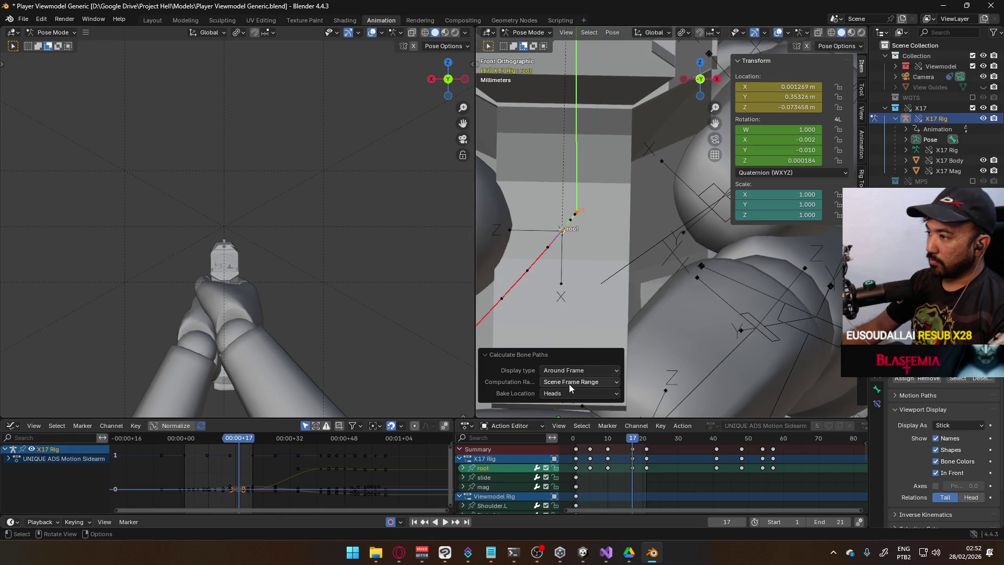
pyautogui.press('g')
pyautogui.click(601, 278)
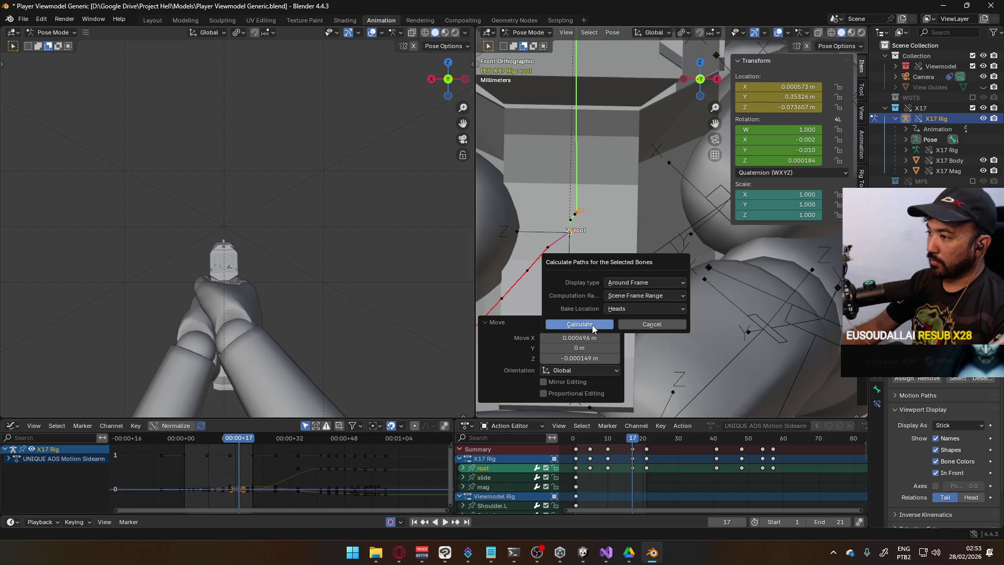
pyautogui.click(598, 327)
# Play back and scrub the animation to check the root bone's curved path.
pyautogui.press('space')
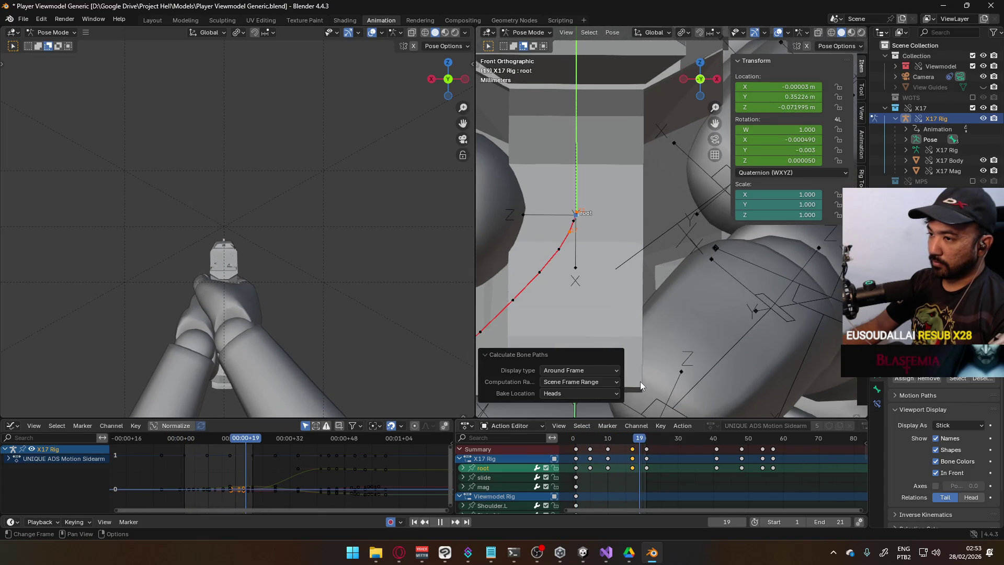
pyautogui.press('space')
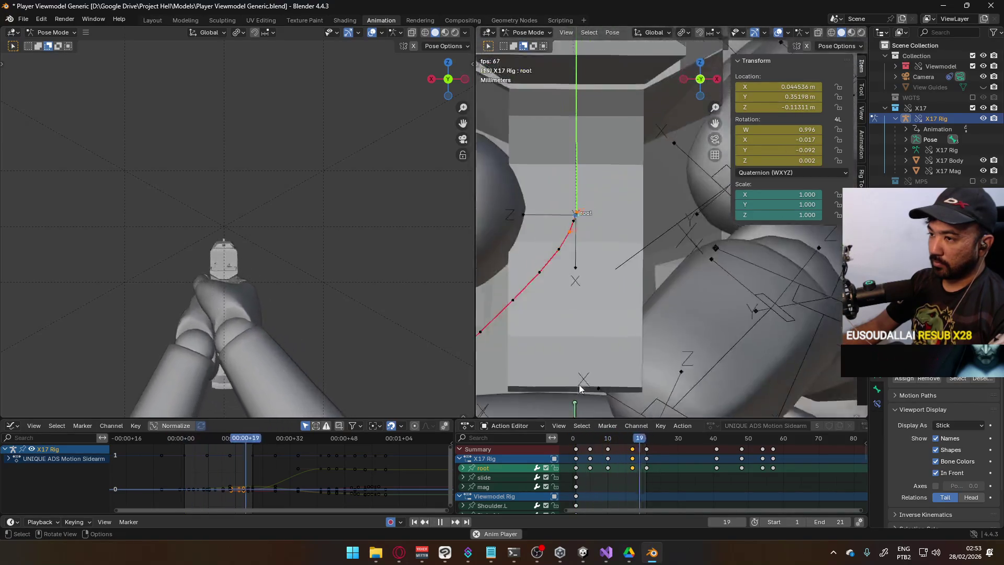
pyautogui.press('KP_1')
pyautogui.moveTo(615, 438)
pyautogui.mouseDown()
pyautogui.moveTo(578, 438)
pyautogui.moveTo(648, 428)
pyautogui.mouseUp()
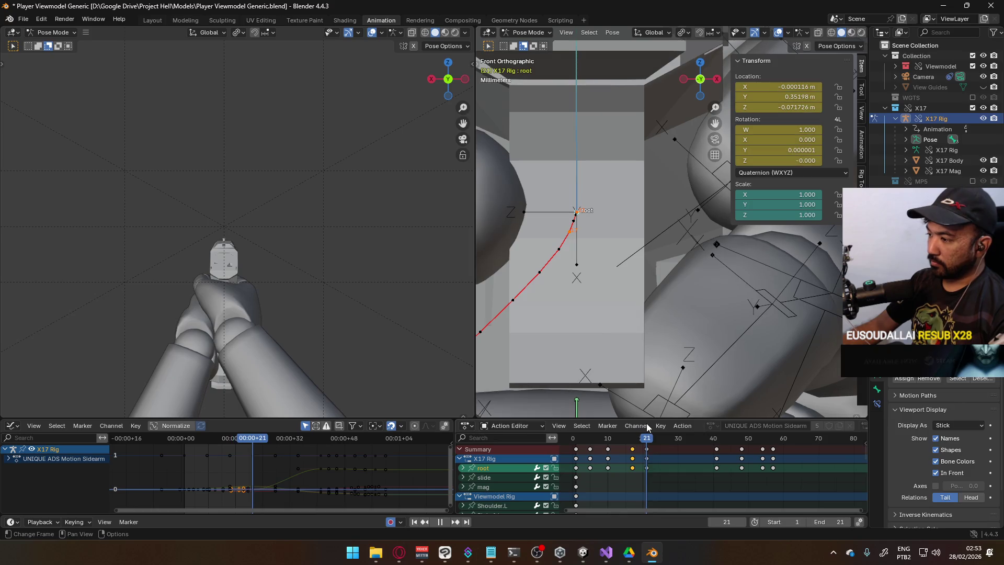
pyautogui.moveTo(657, 454)
pyautogui.mouseDown(button='middle')
pyautogui.moveTo(619, 506)
pyautogui.moveTo(657, 487)
pyautogui.mouseUp(button='middle')
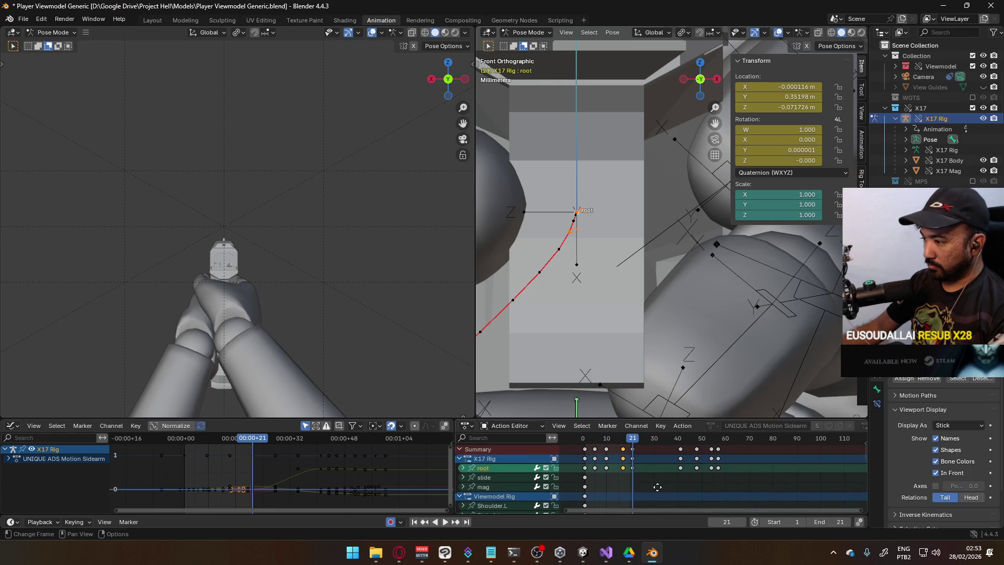
# Copy the frame 21 keys and paste them at frame 41.
pyautogui.click(633, 459)
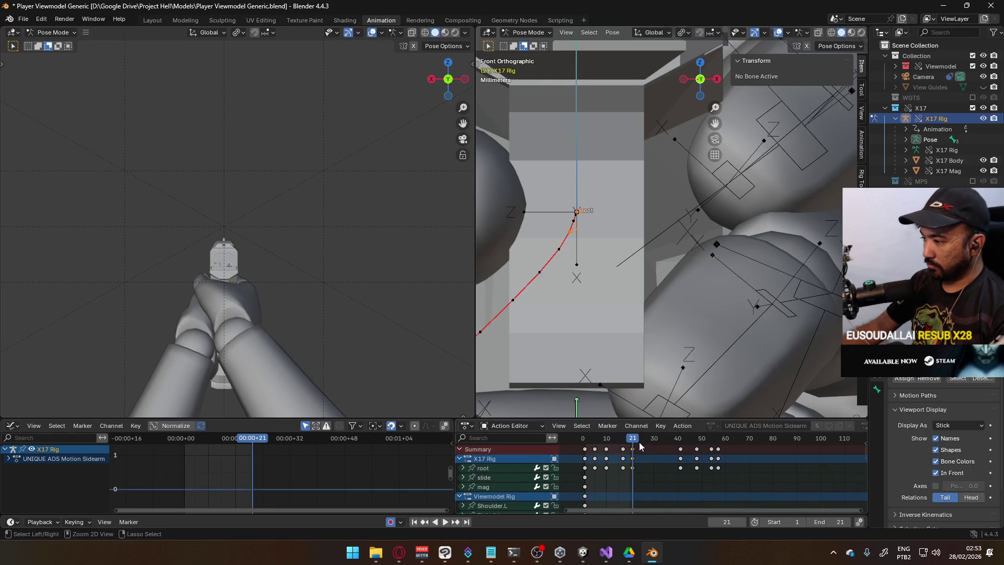
pyautogui.press('space')
pyautogui.press('Escape')
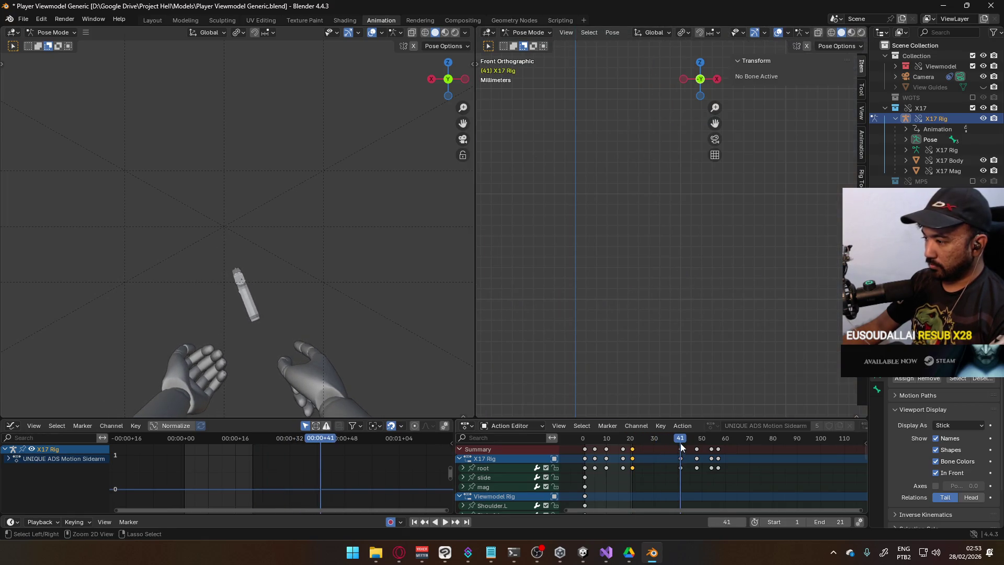
pyautogui.hotkey('ctrl', 'v')
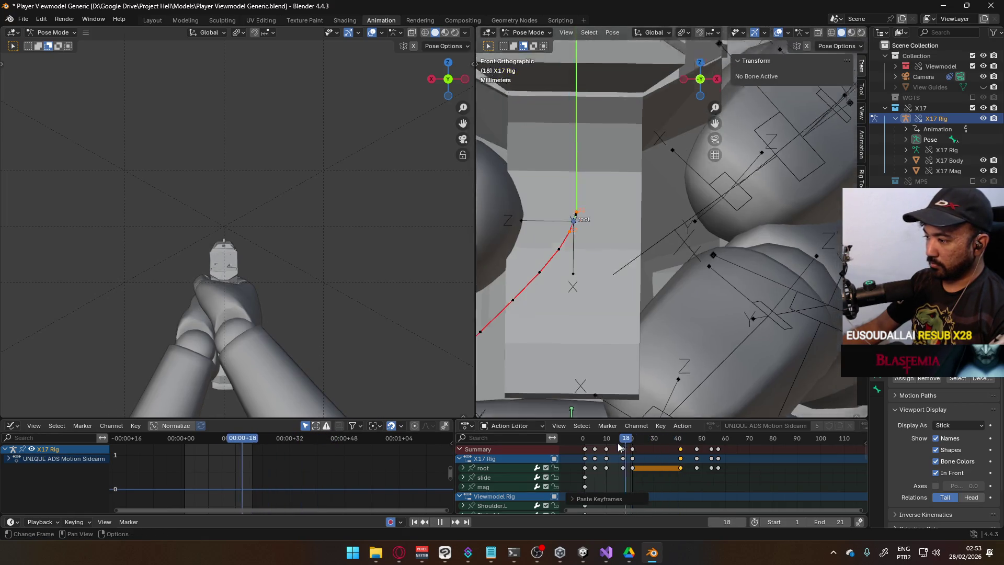
# Copy the frame 1 keys and paste them at frame 57.
pyautogui.click(584, 444)
pyautogui.moveTo(588, 467); pyautogui.dragTo(593, 486)
pyautogui.moveTo(586, 442); pyautogui.dragTo(718, 447)
pyautogui.hotkey('ctrl', 'v')
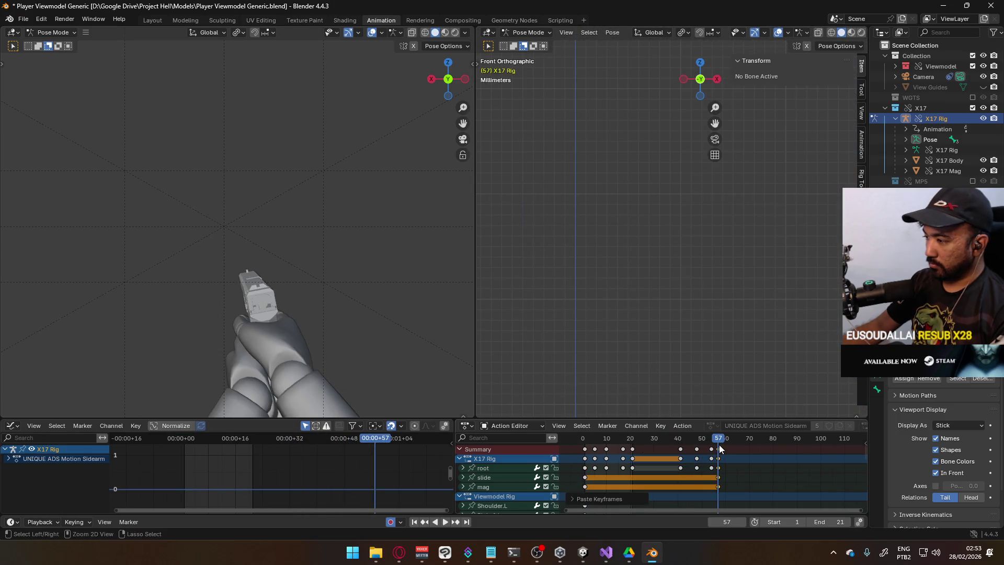
# Preview the sequence and delete the stray keys near frames 48 and 54.
pyautogui.press('space')
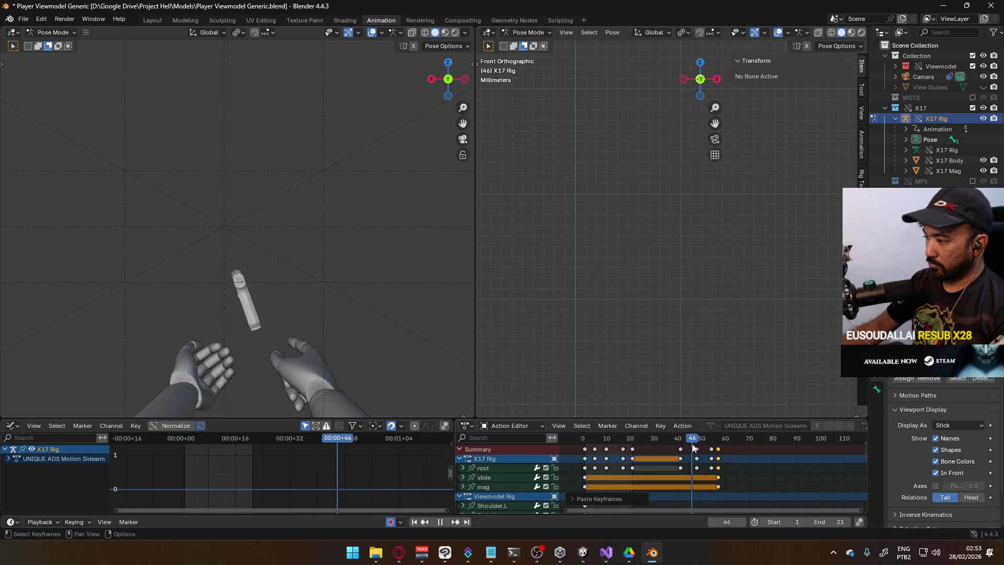
pyautogui.click(697, 444)
pyautogui.click(707, 450)
pyautogui.press('Delete')
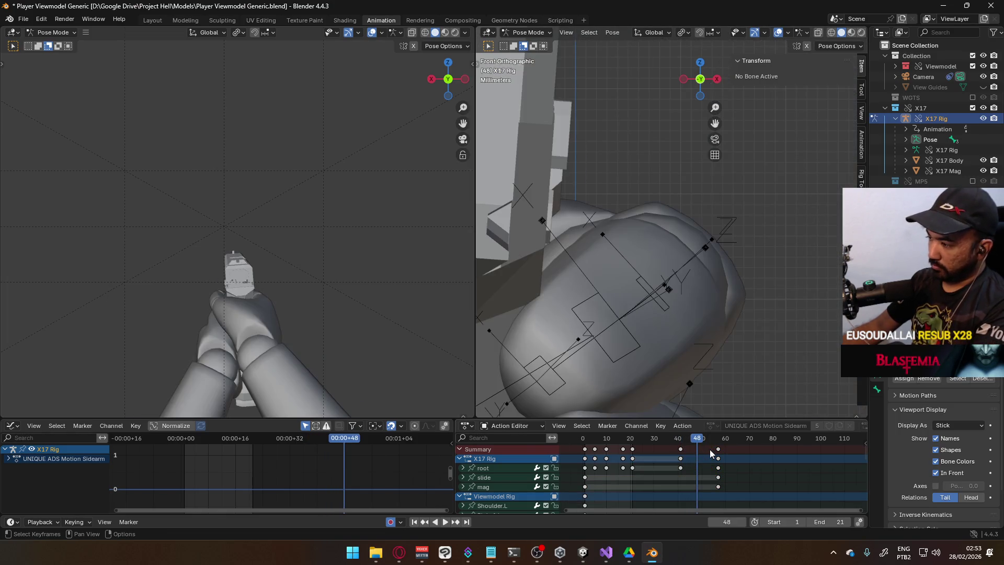
# In side view at frame 48, select the X17 rig's root bone.
pyautogui.press('KP_3')
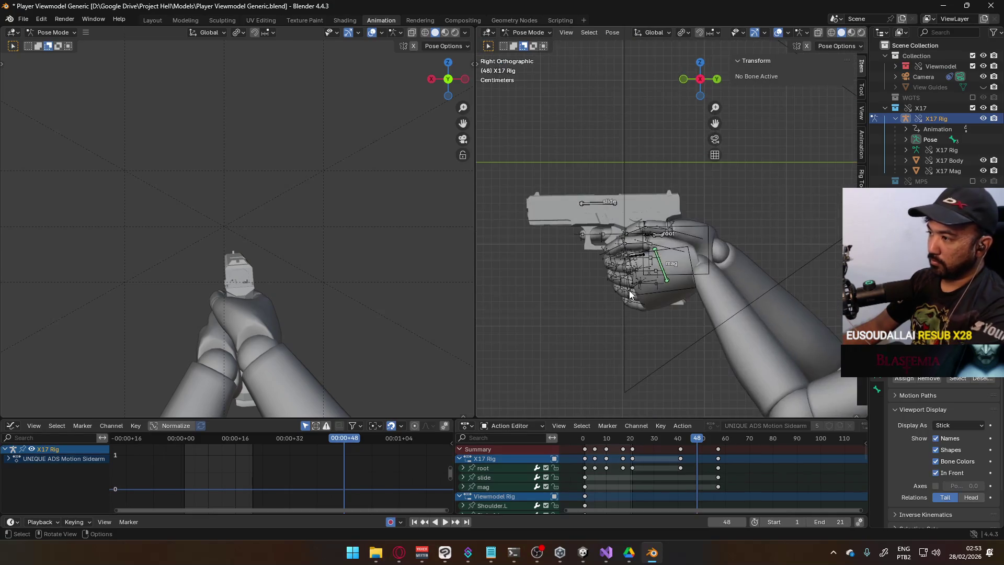
pyautogui.moveTo(698, 449)
pyautogui.mouseDown()
pyautogui.moveTo(715, 448)
pyautogui.moveTo(682, 447)
pyautogui.moveTo(695, 448)
pyautogui.mouseUp()
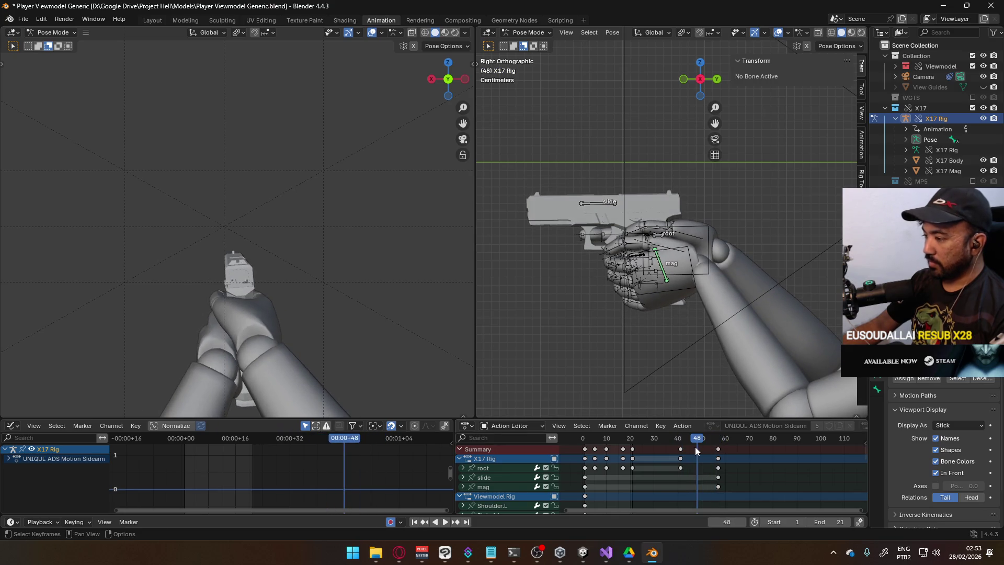
pyautogui.click(656, 239)
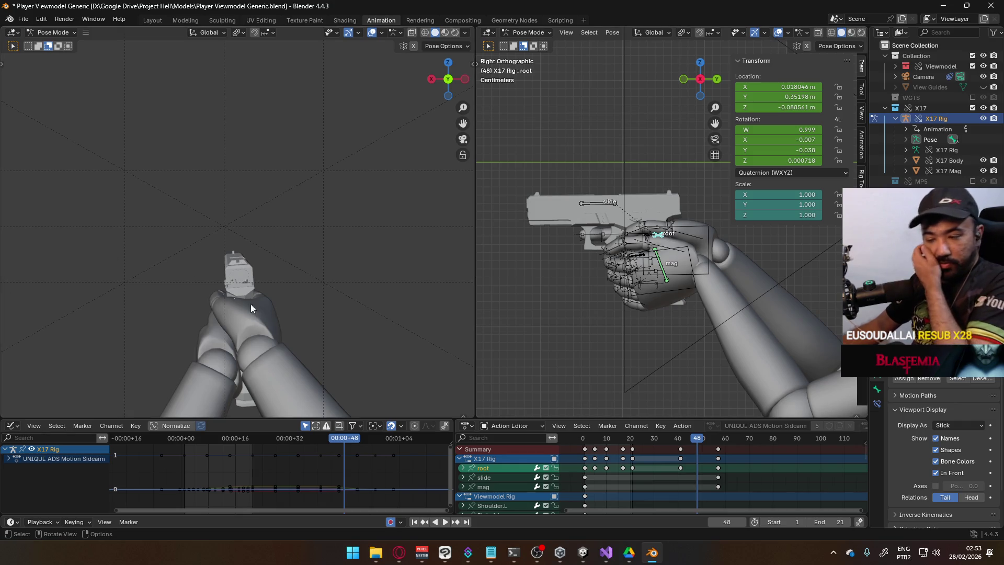
# Switch briefly to the Opera browser, then minimize it to return to Blender.
pyautogui.click(399, 552)
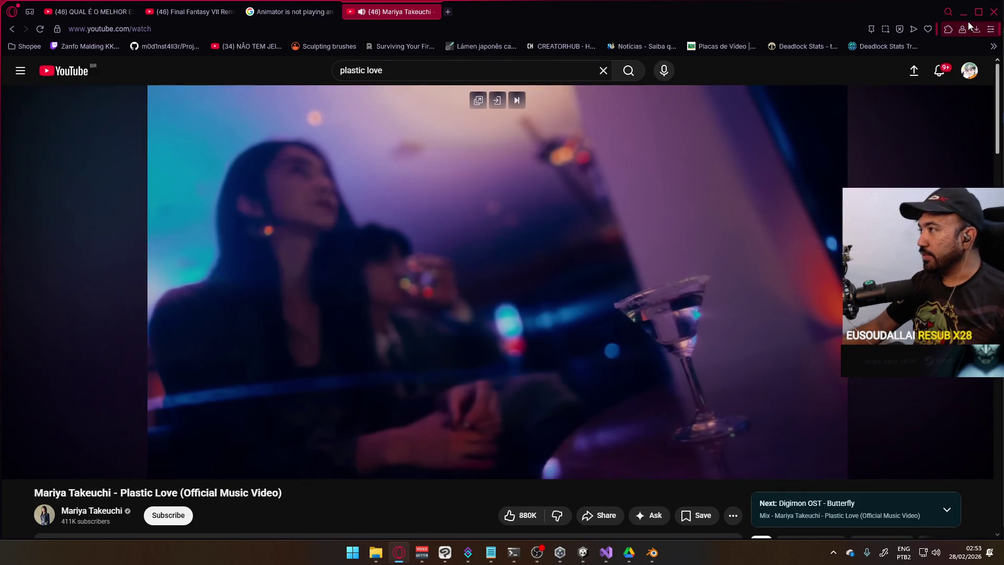
pyautogui.click(978, 12)
pyautogui.click(907, 56)
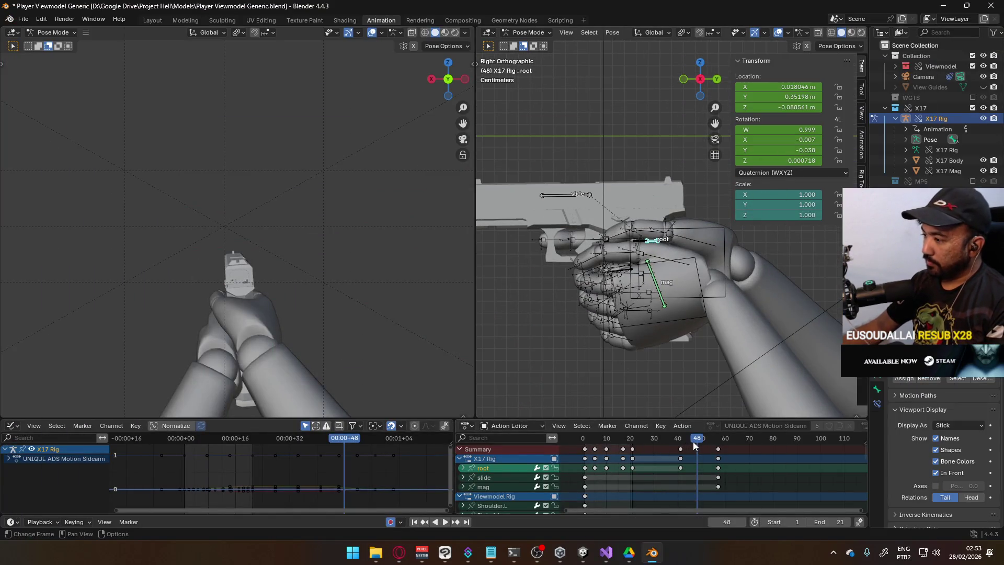
# Review the animation and calculate the root bone's motion paths.
pyautogui.press('space')
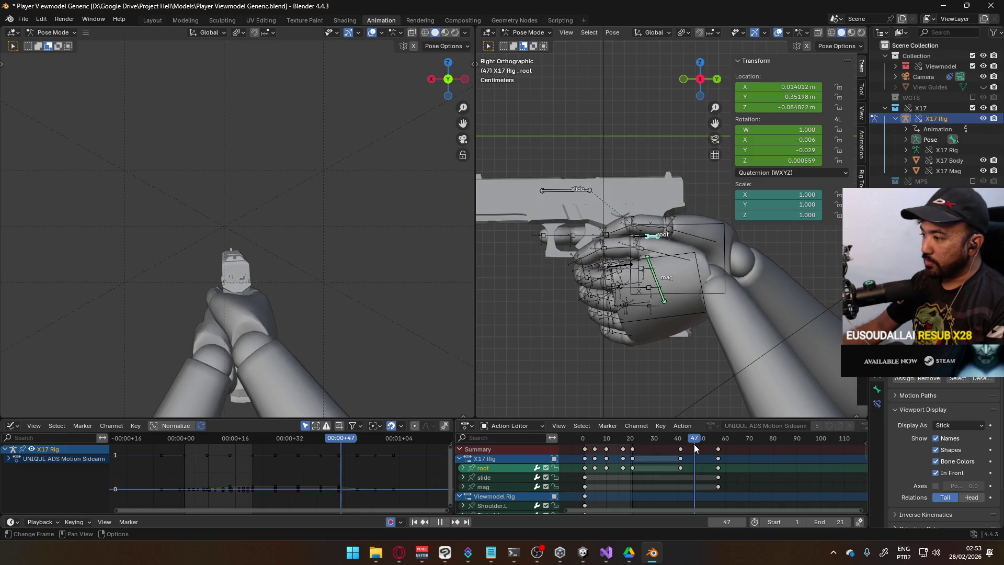
pyautogui.moveTo(694, 444)
pyautogui.mouseDown()
pyautogui.moveTo(716, 445)
pyautogui.moveTo(680, 452)
pyautogui.mouseUp()
pyautogui.press('q')
pyautogui.click(607, 326)
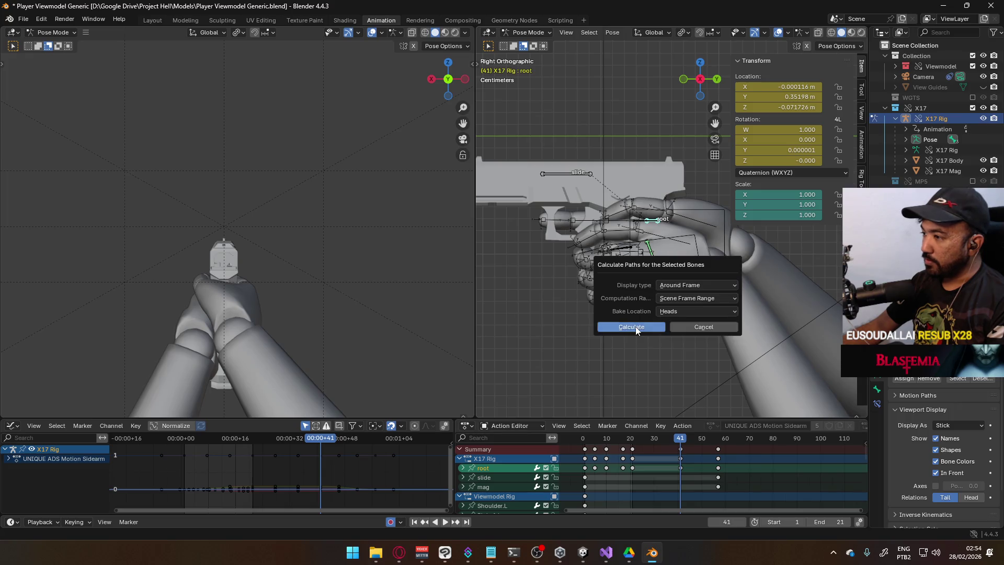
pyautogui.click(607, 328)
# Set the playback range to Start 41 and End 57.
pyautogui.scroll(4, 642, 345)
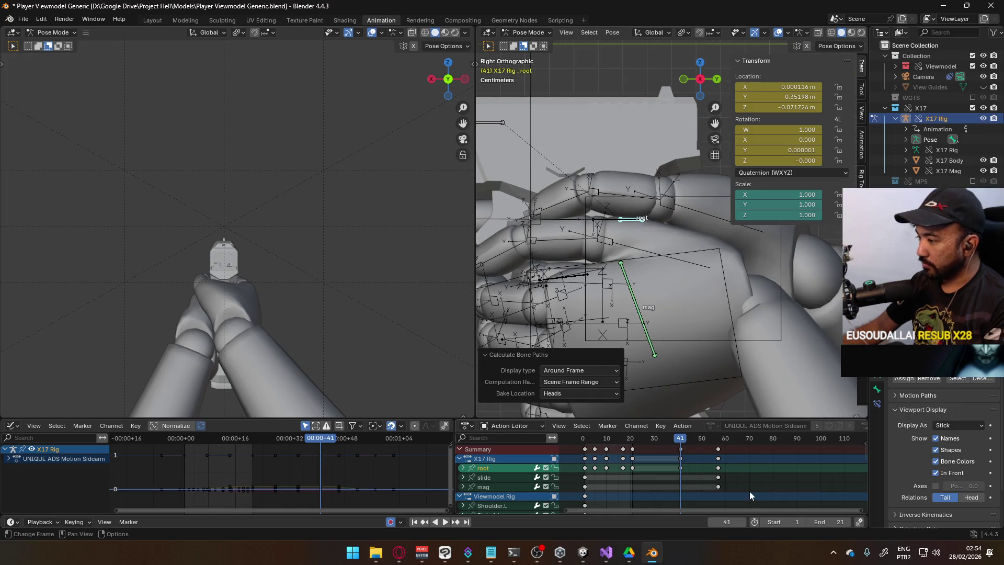
pyautogui.write('41')
pyautogui.press('Return')
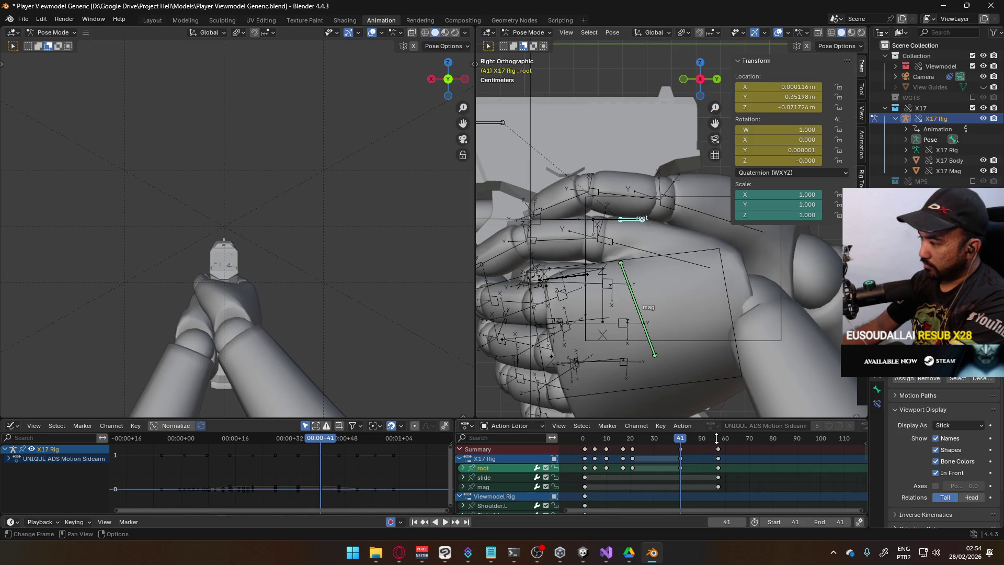
pyautogui.press('space')
pyautogui.click(838, 519)
pyautogui.write('57')
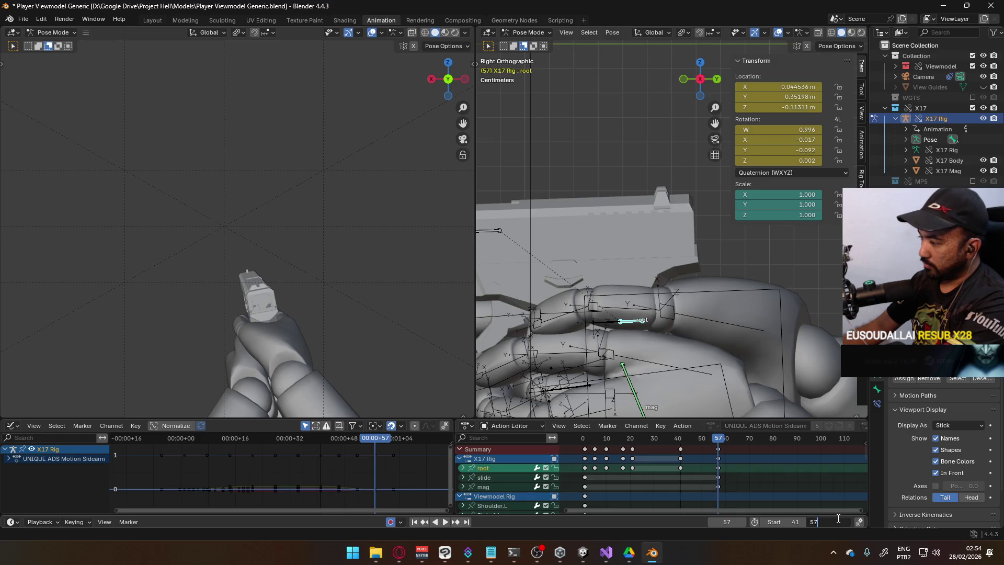
pyautogui.press('Return')
# Loop frames 41–57, inspect the pose at frame 47, and switch to front orthographic view.
pyautogui.moveTo(718, 443)
pyautogui.mouseDown()
pyautogui.moveTo(682, 445)
pyautogui.moveTo(732, 444)
pyautogui.moveTo(679, 449)
pyautogui.mouseUp()
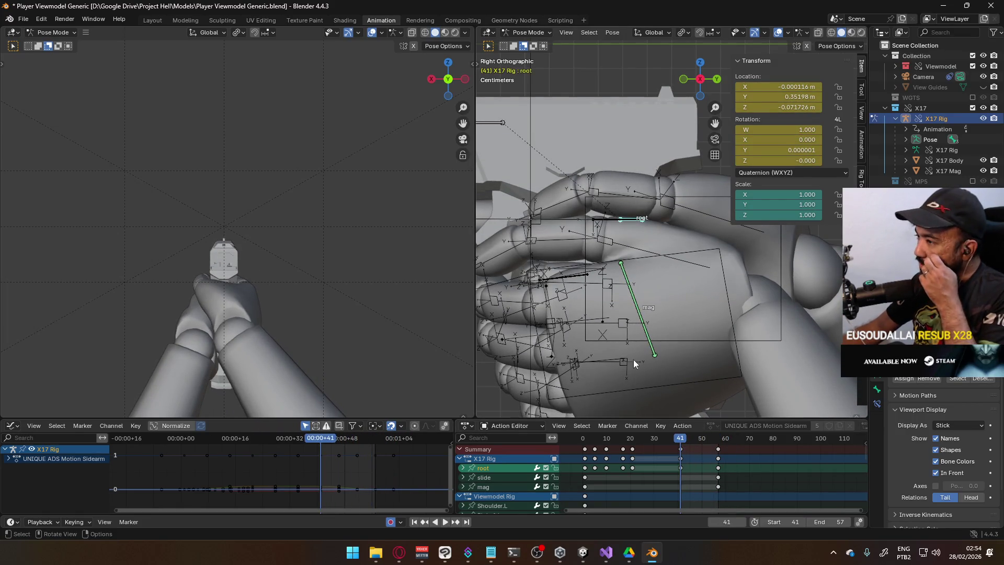
pyautogui.press('space')
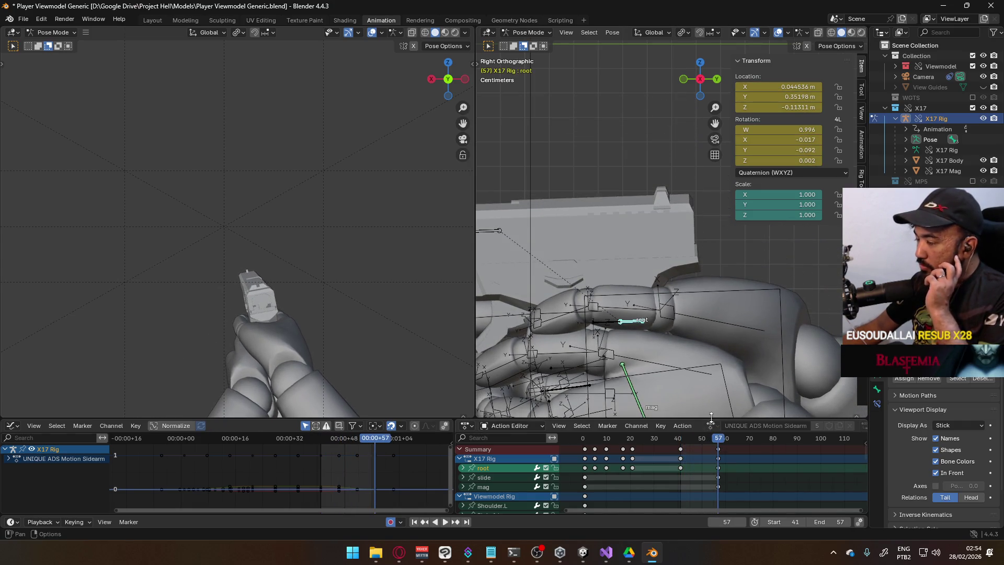
pyautogui.scroll(-4, 603, 316)
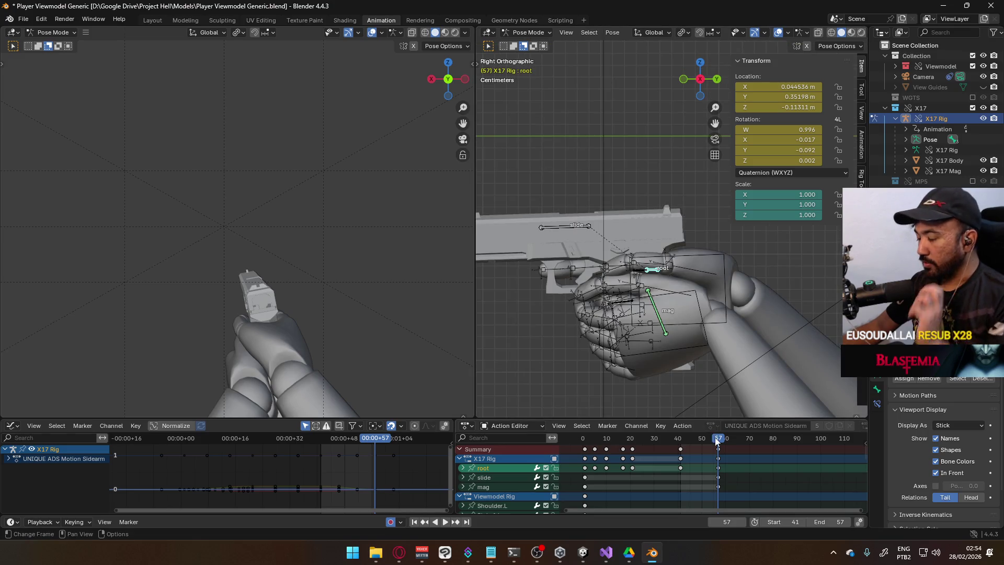
pyautogui.moveTo(714, 442); pyautogui.dragTo(680, 442)
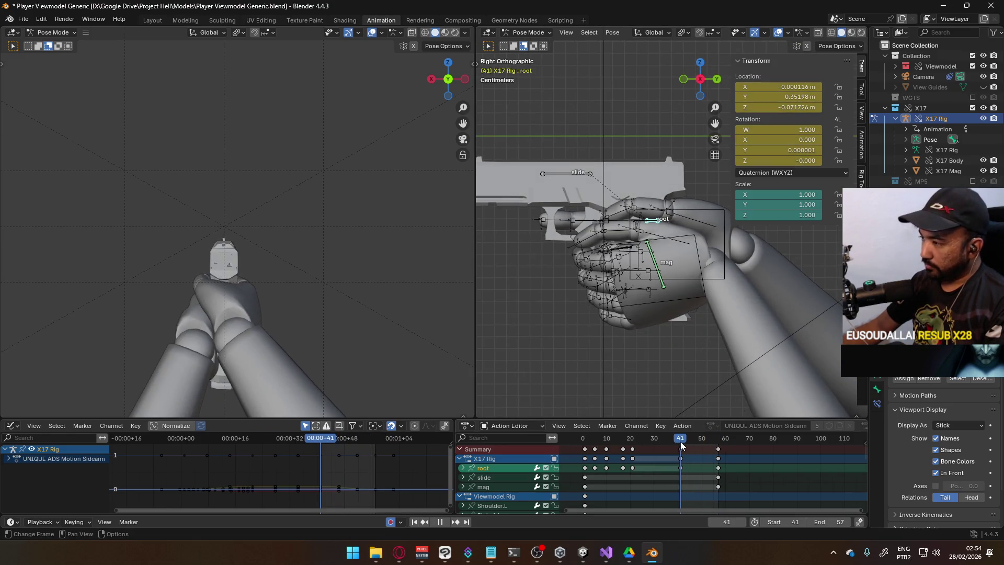
pyautogui.scroll(2, 644, 318)
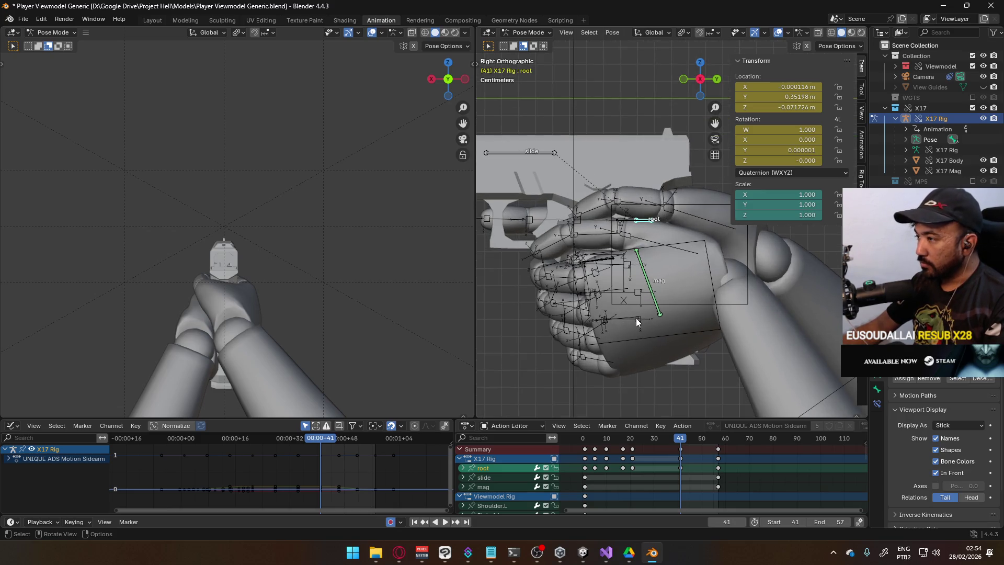
pyautogui.press('space')
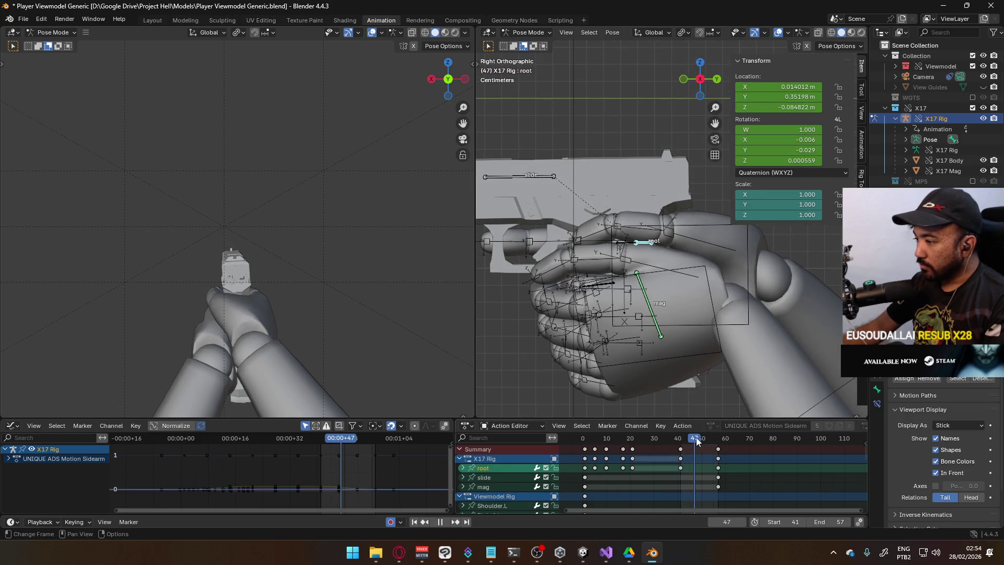
pyautogui.moveTo(702, 442); pyautogui.dragTo(696, 442)
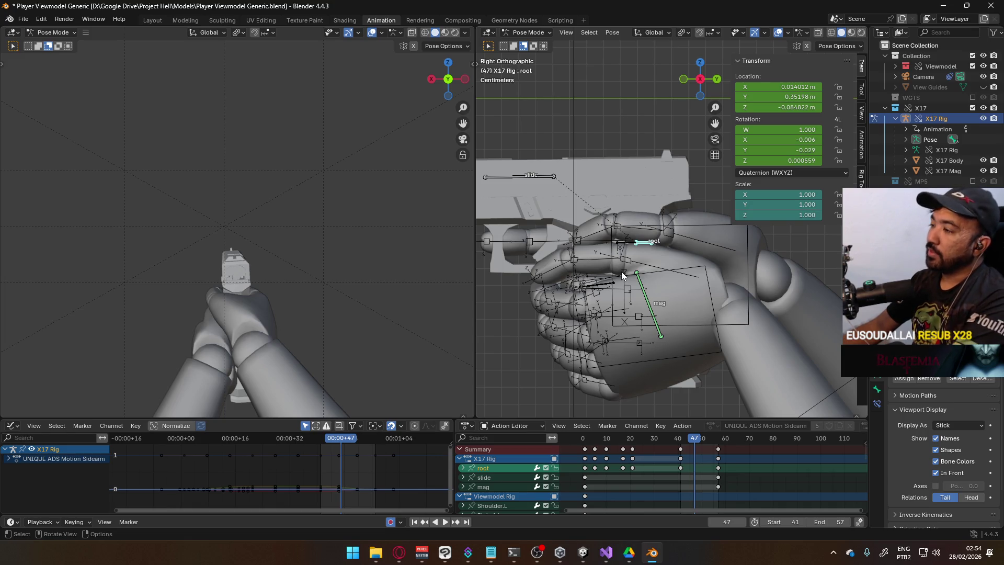
pyautogui.press('KP_1')
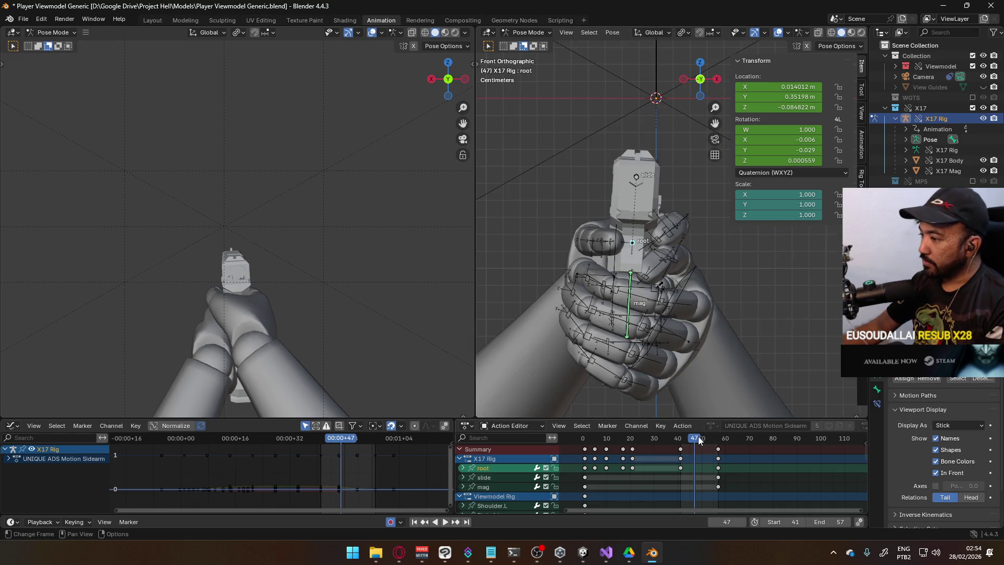
# Recalculate the root bone path, then move it along global X at frame 45 and refresh.
pyautogui.press('q')
pyautogui.click(685, 304)
pyautogui.click(676, 344)
pyautogui.scroll(2, 646, 308)
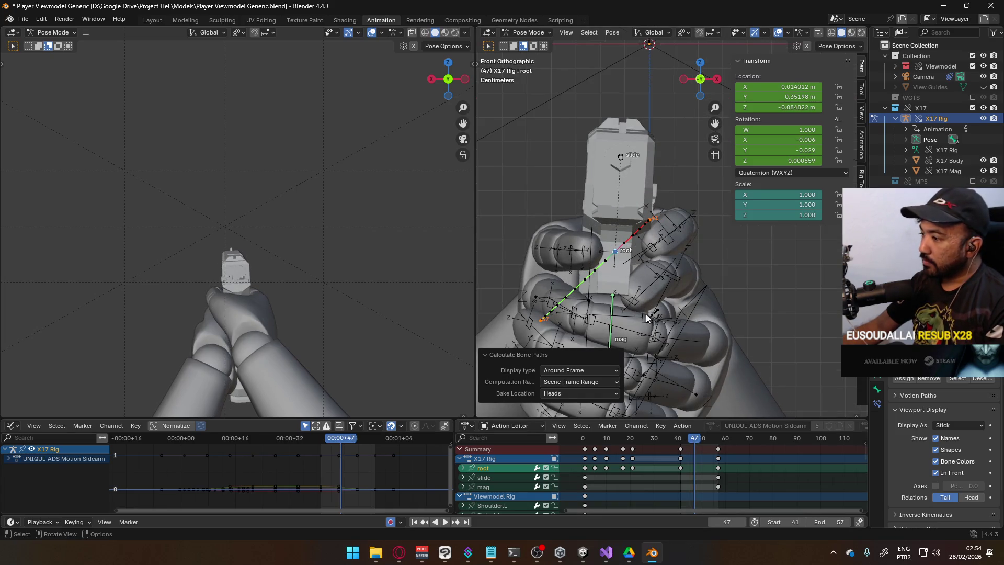
pyautogui.press('space')
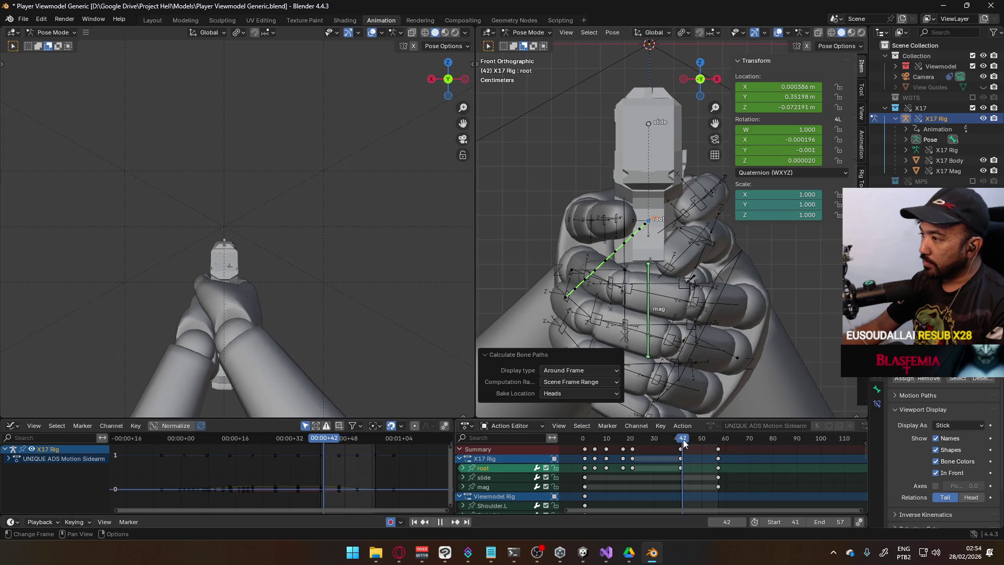
pyautogui.press('space')
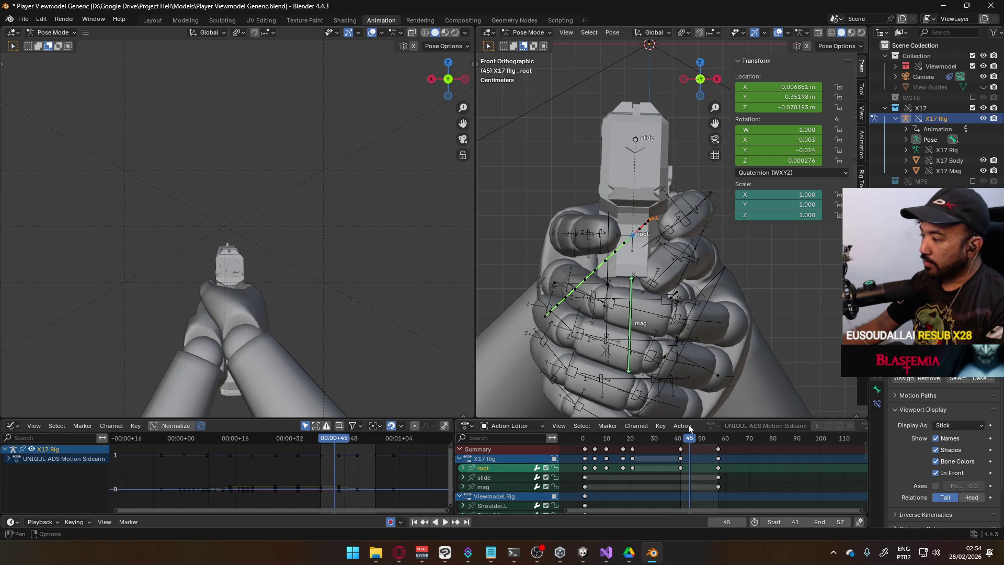
pyautogui.press('g')
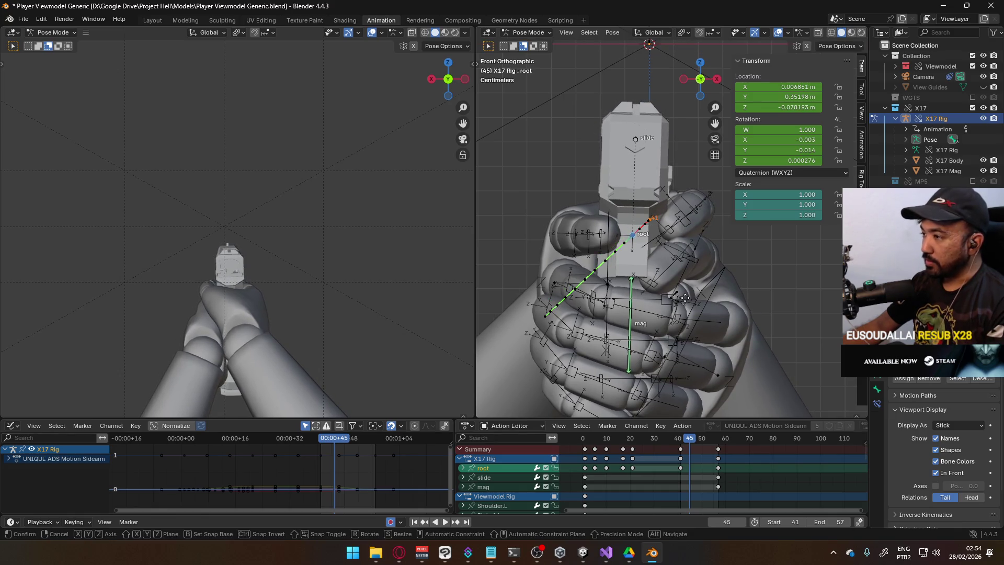
pyautogui.press('x')
pyautogui.click(701, 297)
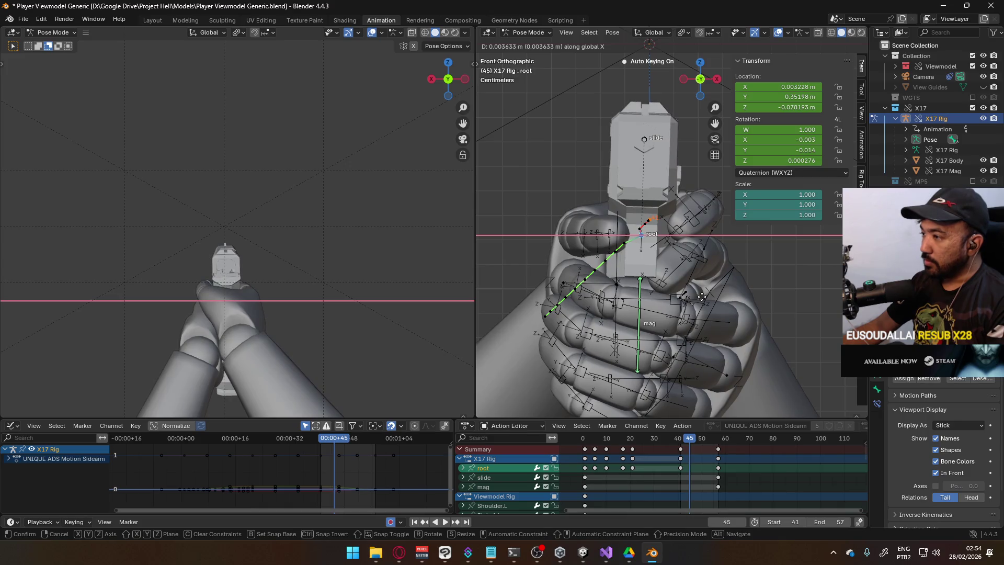
pyautogui.click(692, 342)
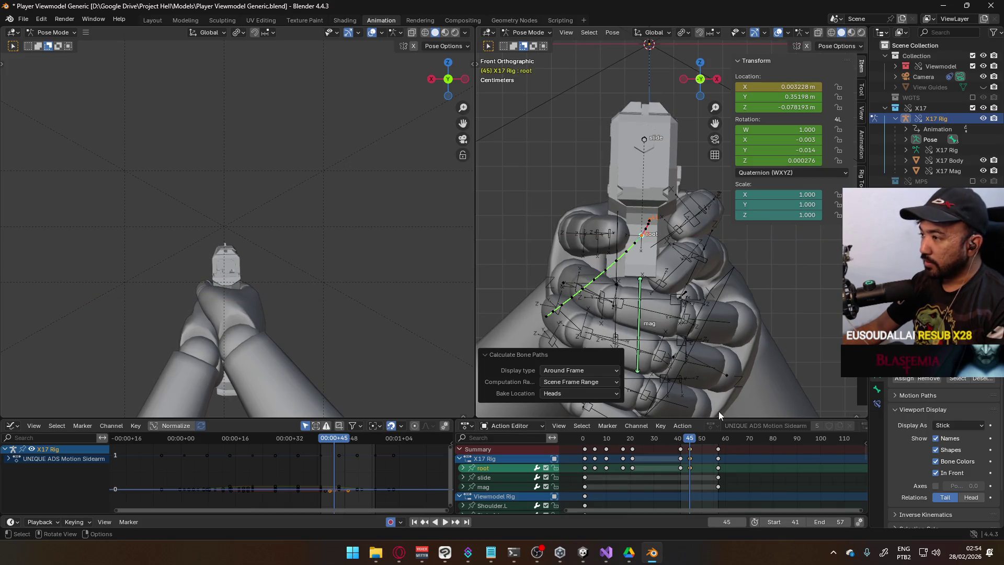
# Nudge the root bone at frame 50 and recalculate its motion path.
pyautogui.press('space')
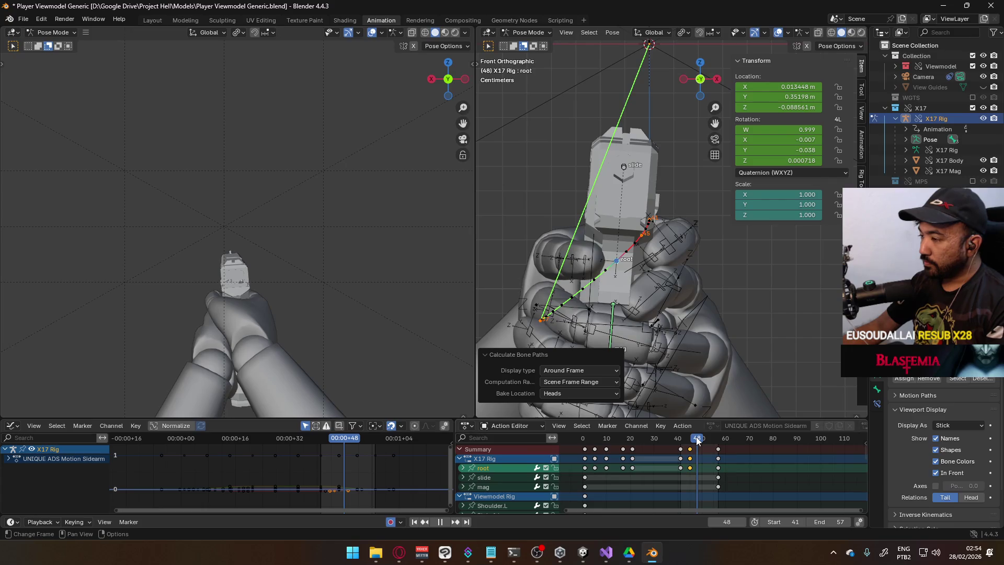
pyautogui.press('space')
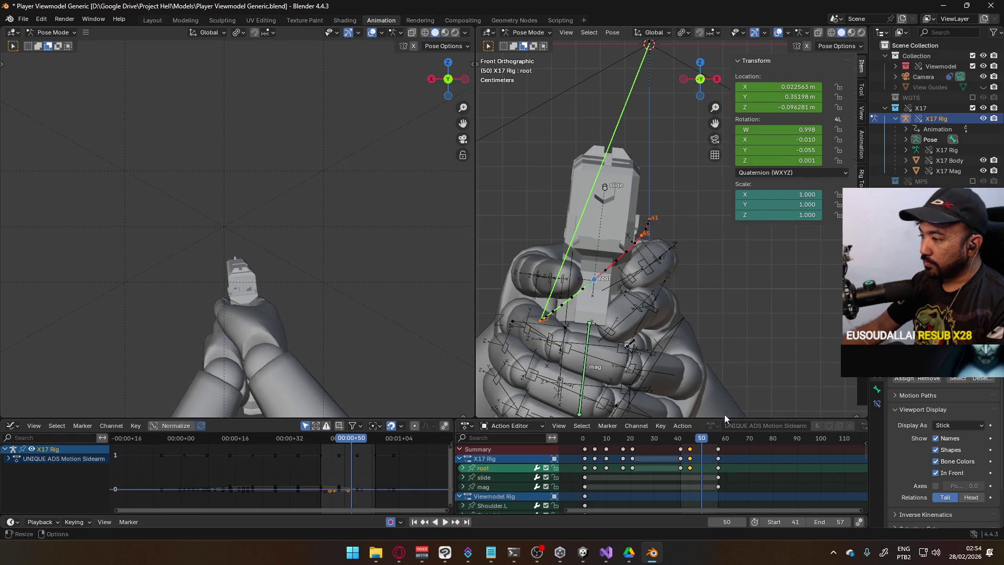
pyautogui.press('g')
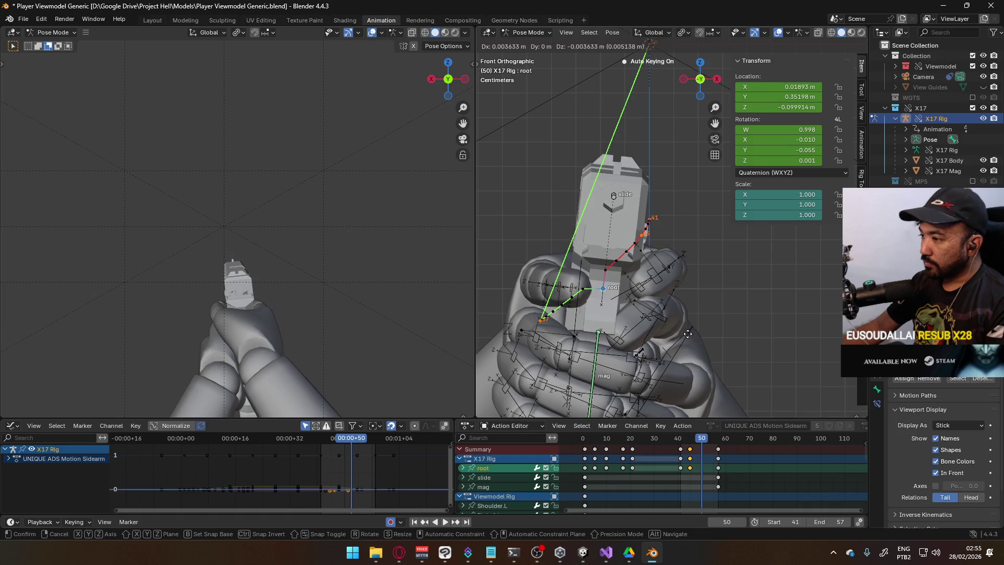
pyautogui.click(688, 334)
pyautogui.hotkey('shift', 'r')
pyautogui.click(683, 381)
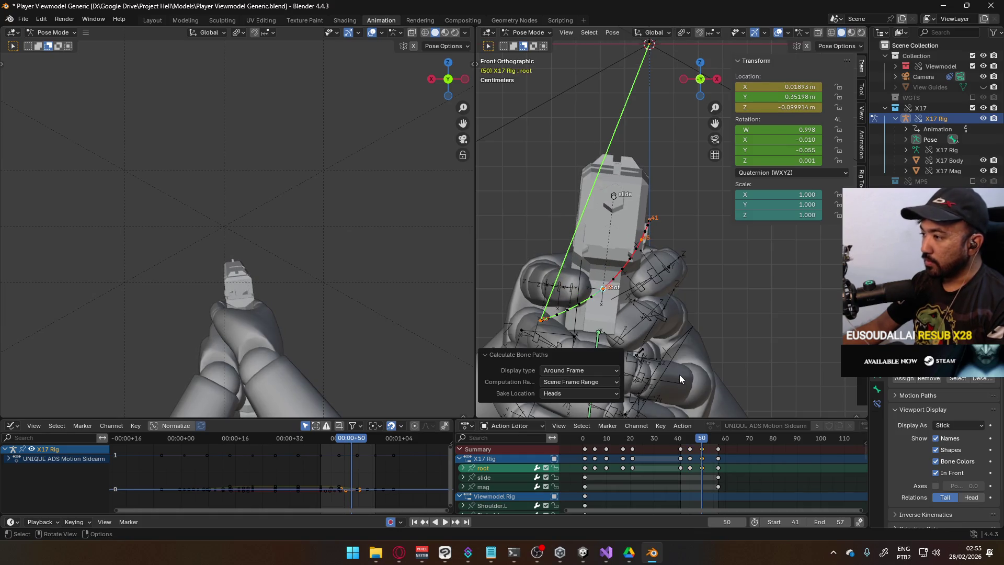
# Lower the root bone along Z at frame 54 and recalculate the path.
pyautogui.press('space')
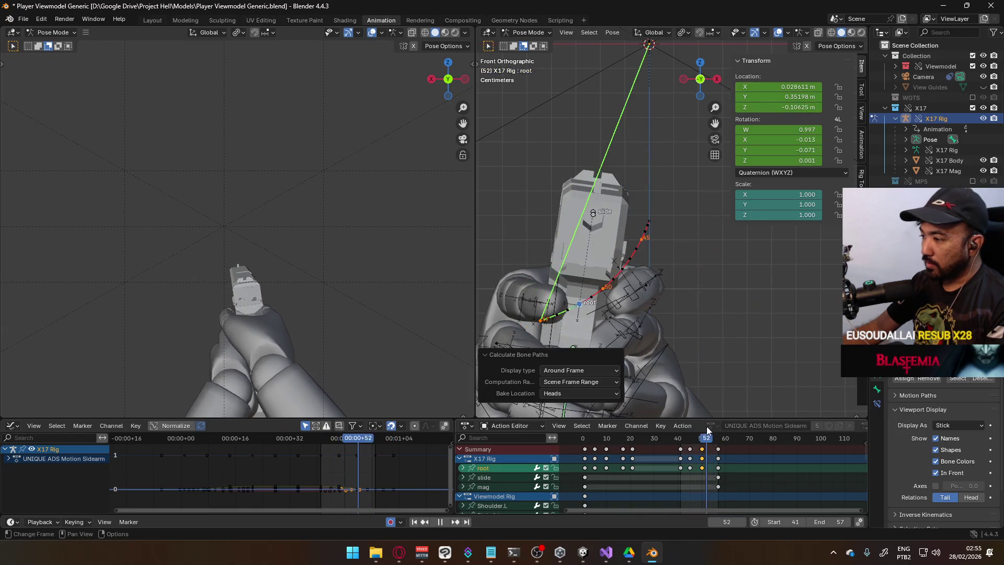
pyautogui.press('space')
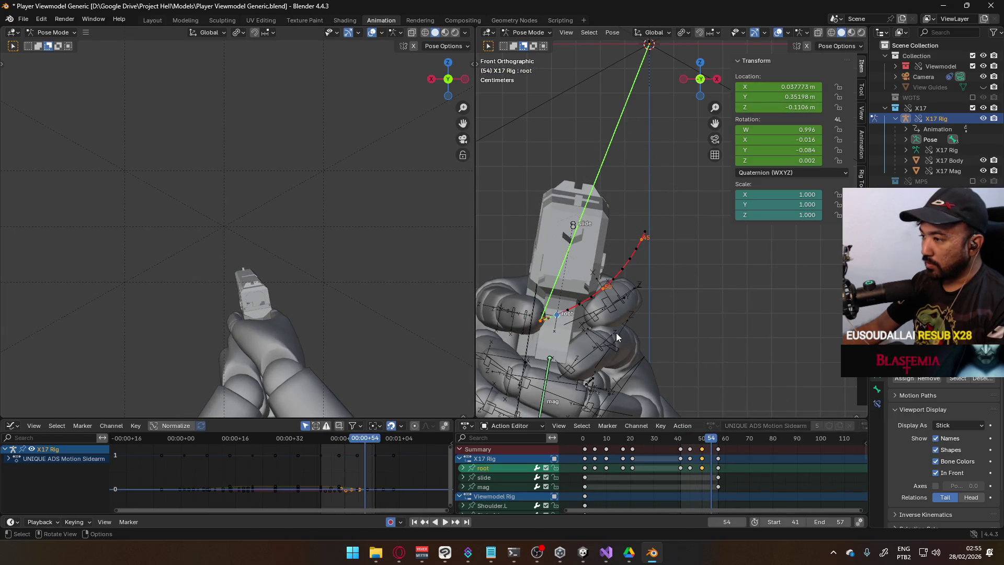
pyautogui.press('g')
pyautogui.press('z')
pyautogui.click(616, 337)
pyautogui.hotkey('shift', 'r')
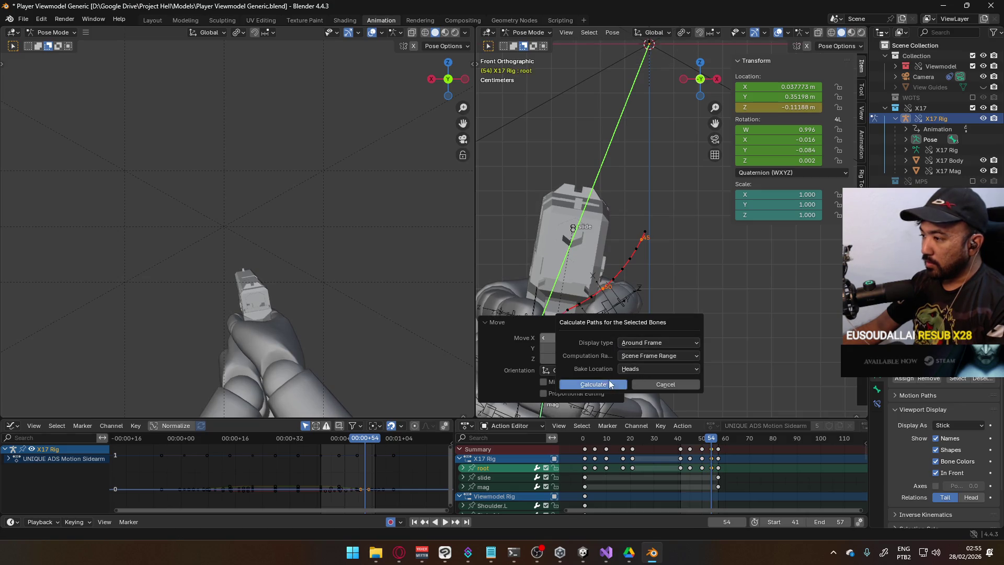
pyautogui.click(601, 384)
# In right side view, move the root bone along Y and recalculate paths.
pyautogui.press('KP_3')
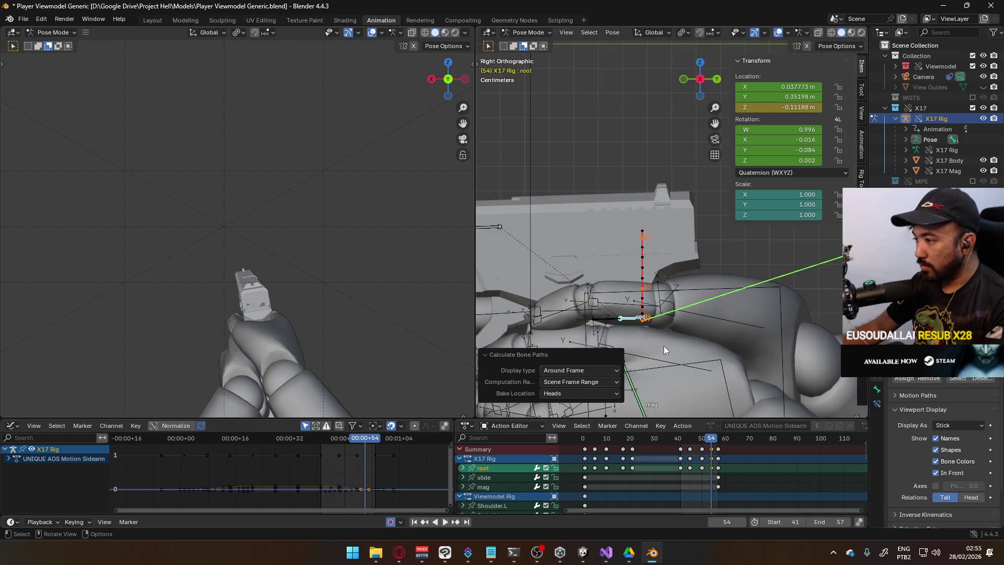
pyautogui.press('g')
pyautogui.press('y')
pyautogui.click(710, 356)
pyautogui.hotkey('shift', 'r')
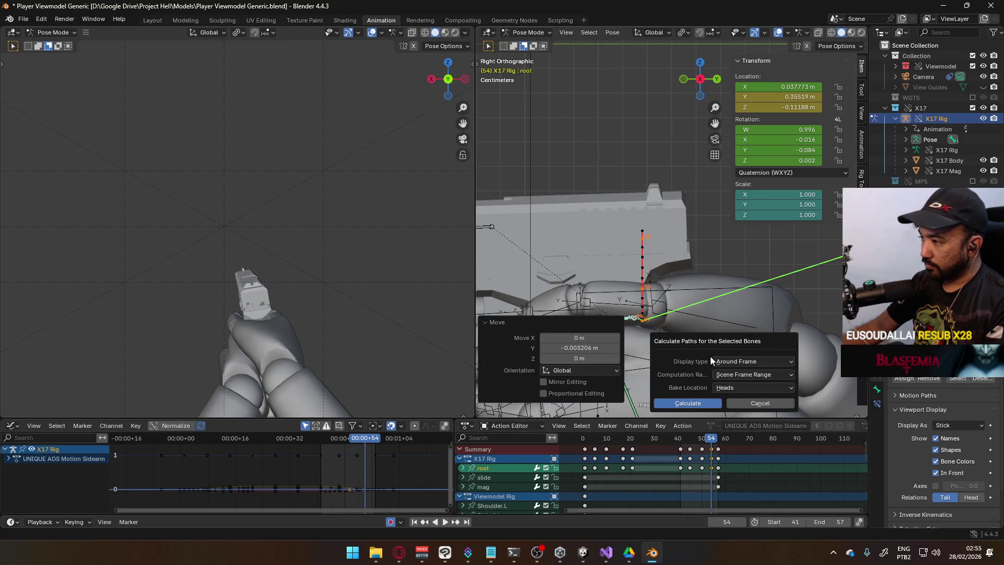
pyautogui.click(687, 403)
# Nudge the root bone further along Y and refresh its motion path.
pyautogui.scroll(4, 695, 366)
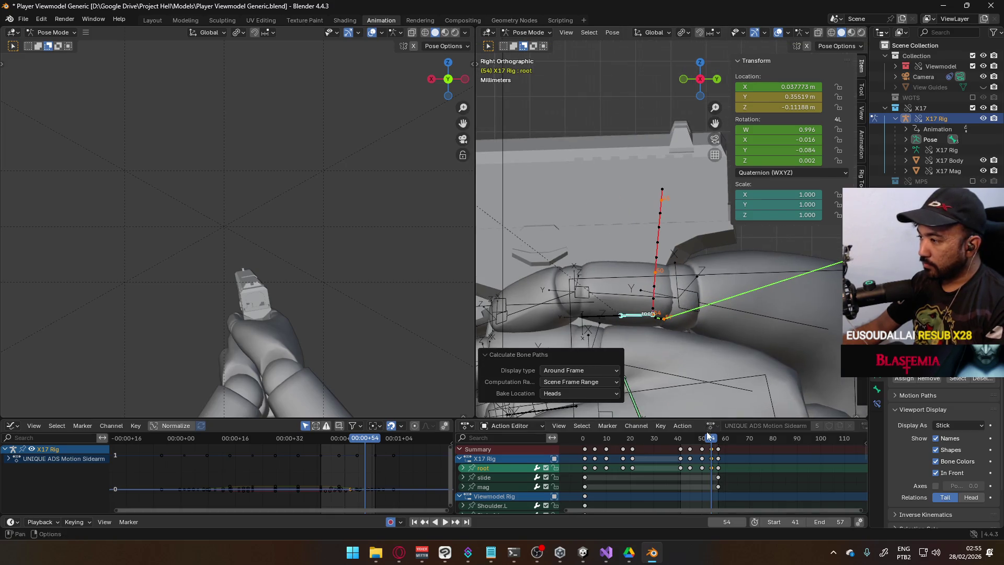
pyautogui.scroll(3, 683, 359)
pyautogui.press('g')
pyautogui.press('y')
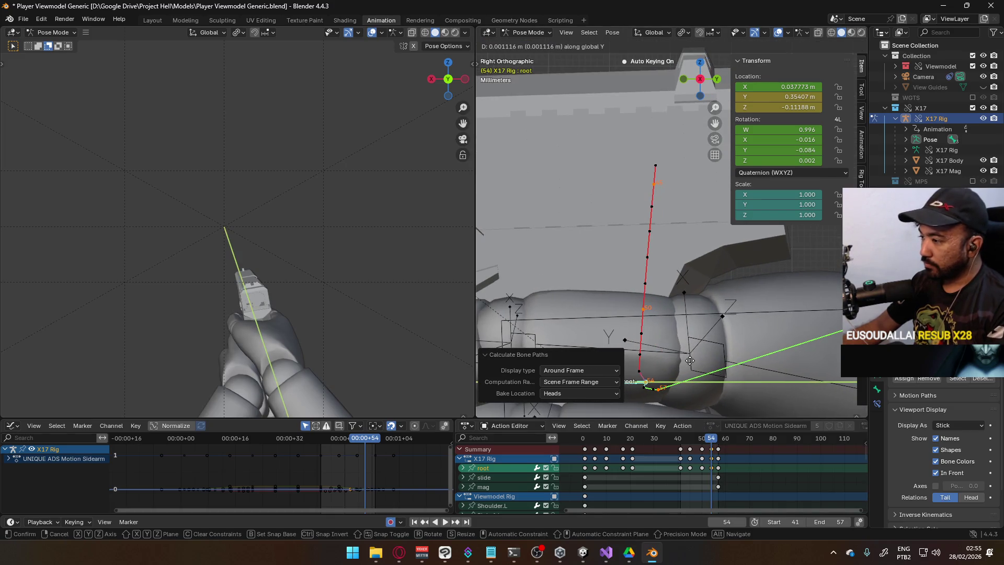
pyautogui.click(689, 360)
pyautogui.hotkey('shift', 'r')
pyautogui.click(680, 403)
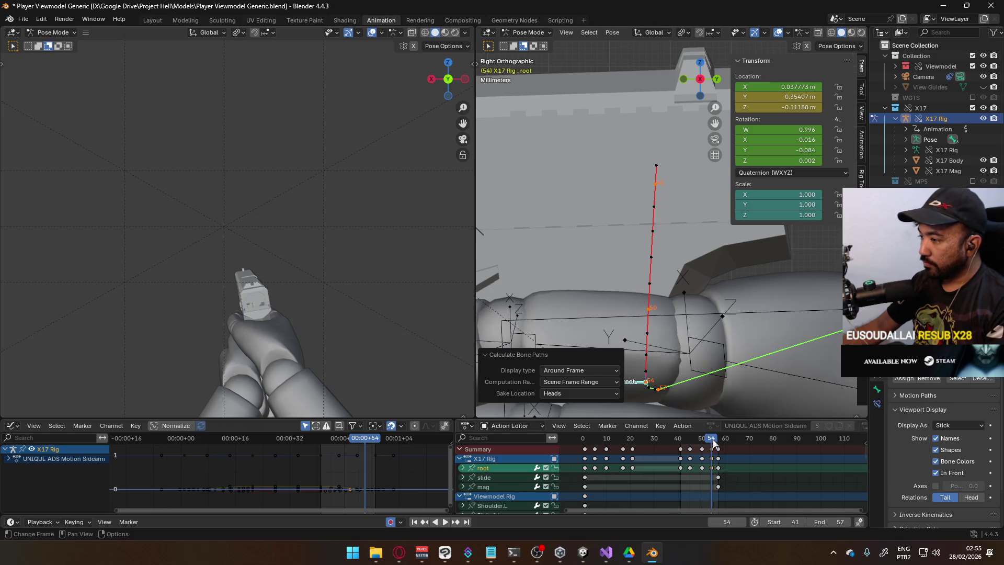
# Move the root bone along Y at frame 50 and recalculate the path.
pyautogui.click(701, 440)
pyautogui.press('g')
pyautogui.press('y')
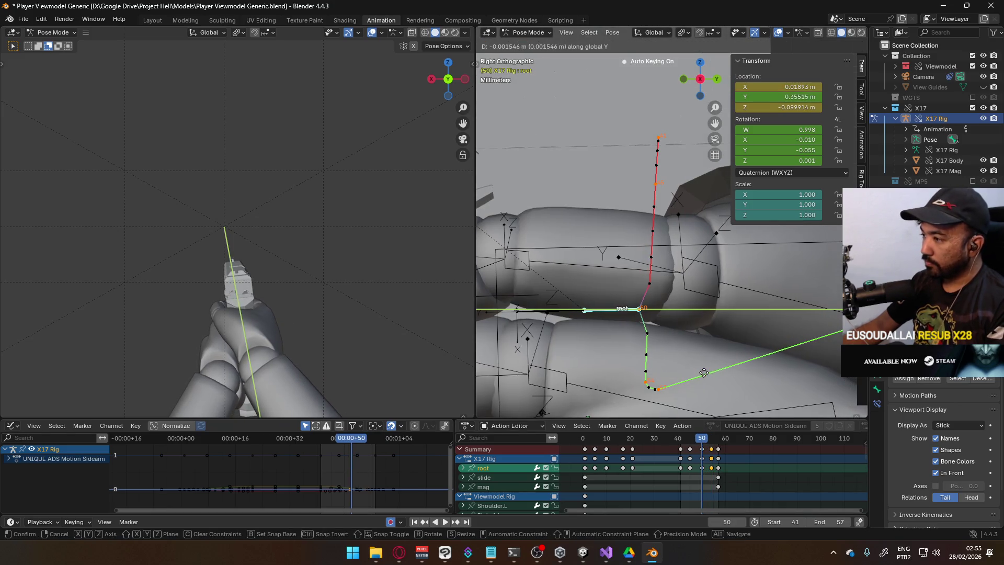
pyautogui.click(699, 376)
pyautogui.hotkey('shift', 'r')
pyautogui.click(689, 419)
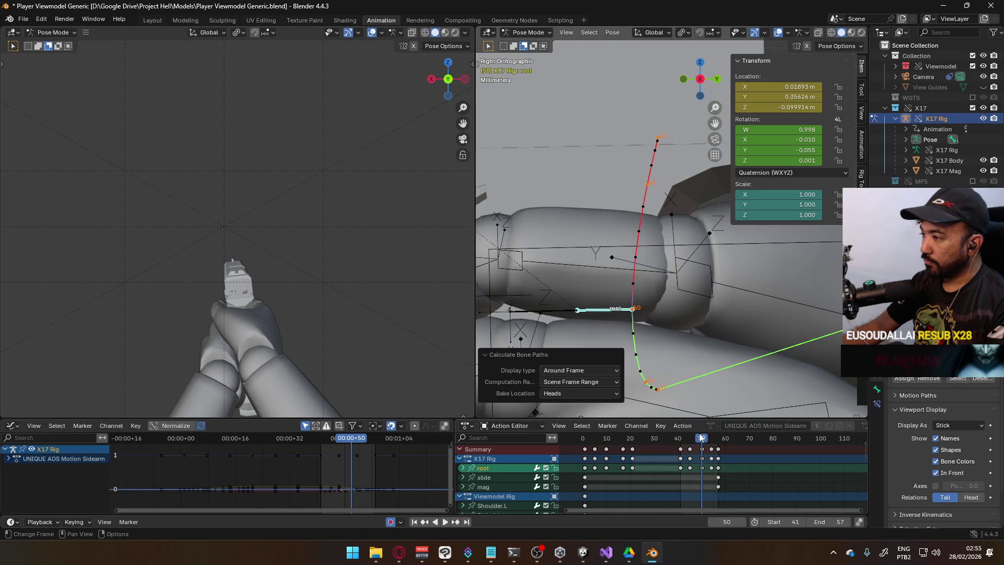
# Move the root bone along Y at frame 45 and recalculate the path.
pyautogui.moveTo(704, 440); pyautogui.dragTo(688, 438)
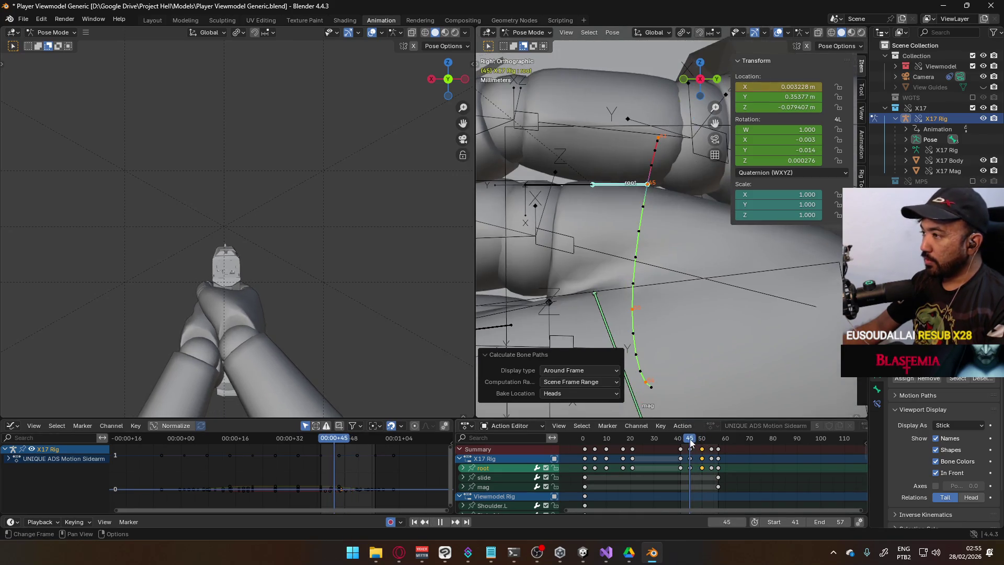
pyautogui.press('g')
pyautogui.press('y')
pyautogui.click(708, 353)
pyautogui.hotkey('shift', 'r')
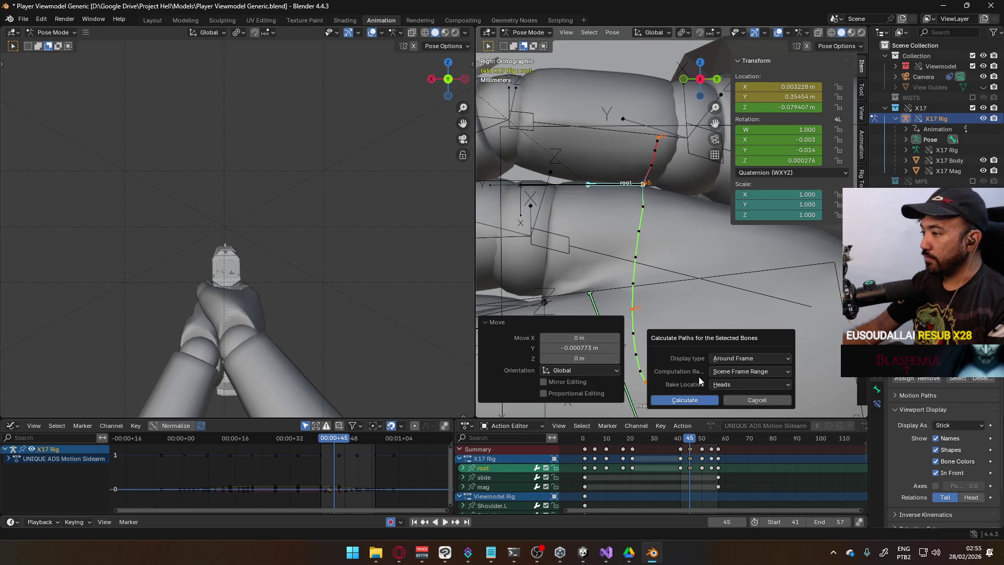
pyautogui.click(693, 396)
# Scrub the frames to check the motion and begin rotating the root bone about local Y.
pyautogui.moveTo(690, 444)
pyautogui.mouseDown()
pyautogui.moveTo(679, 444)
pyautogui.moveTo(727, 433)
pyautogui.moveTo(679, 431)
pyautogui.moveTo(701, 431)
pyautogui.mouseUp()
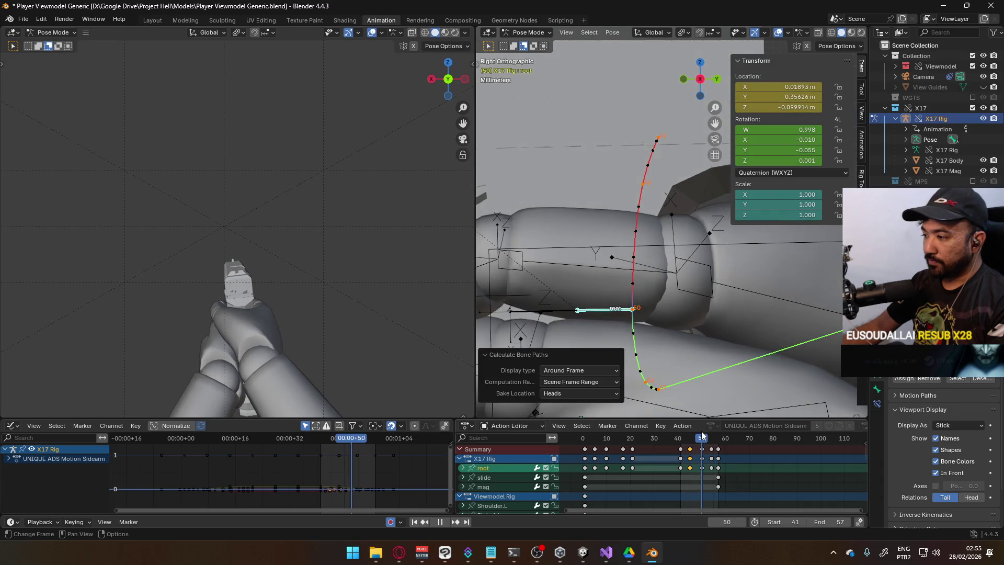
pyautogui.press('r')
pyautogui.press('y')
pyautogui.press('y')
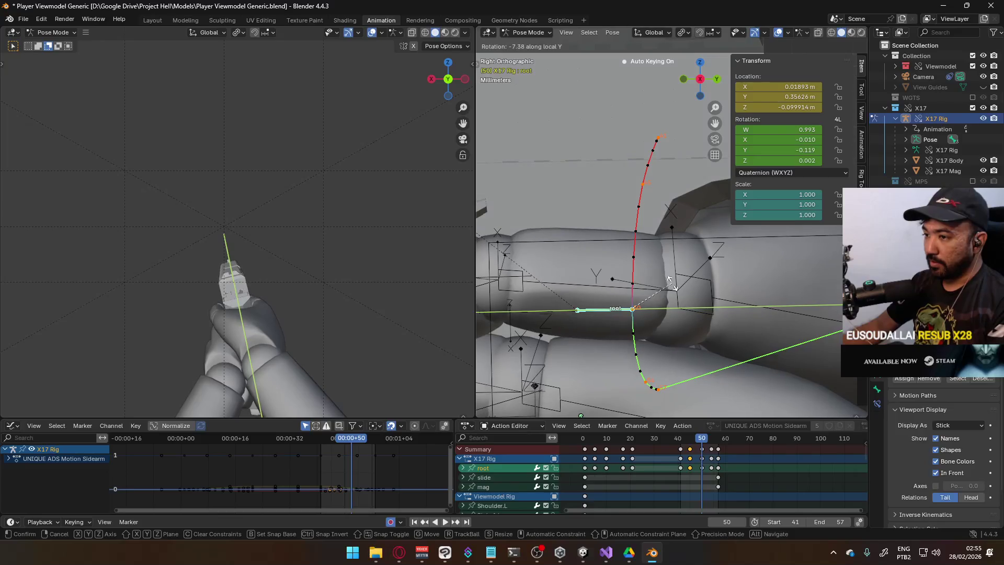
# Tilt the root bone -7.38° about local Y at frame 50, then readjust and preview.
pyautogui.click(673, 284)
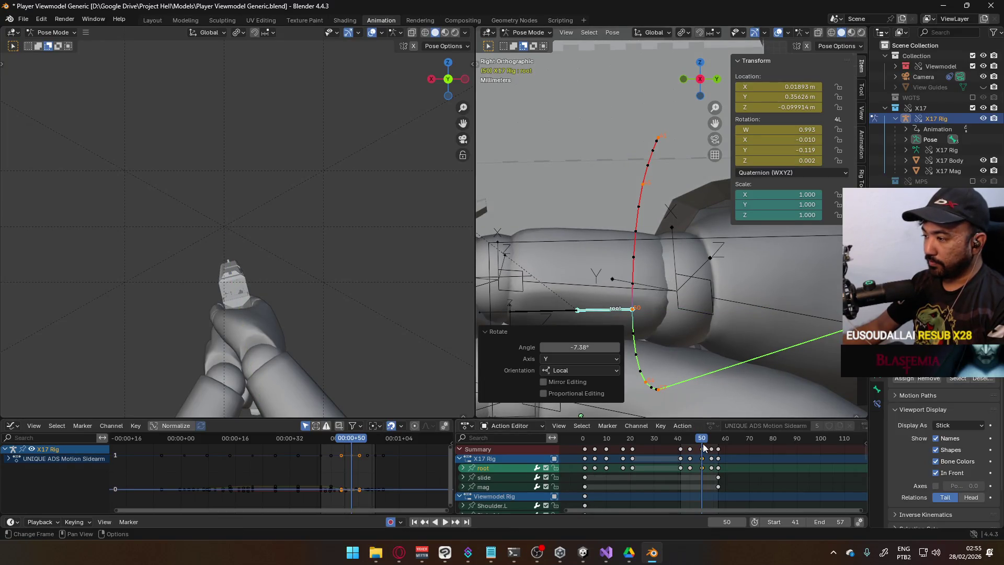
pyautogui.press('space')
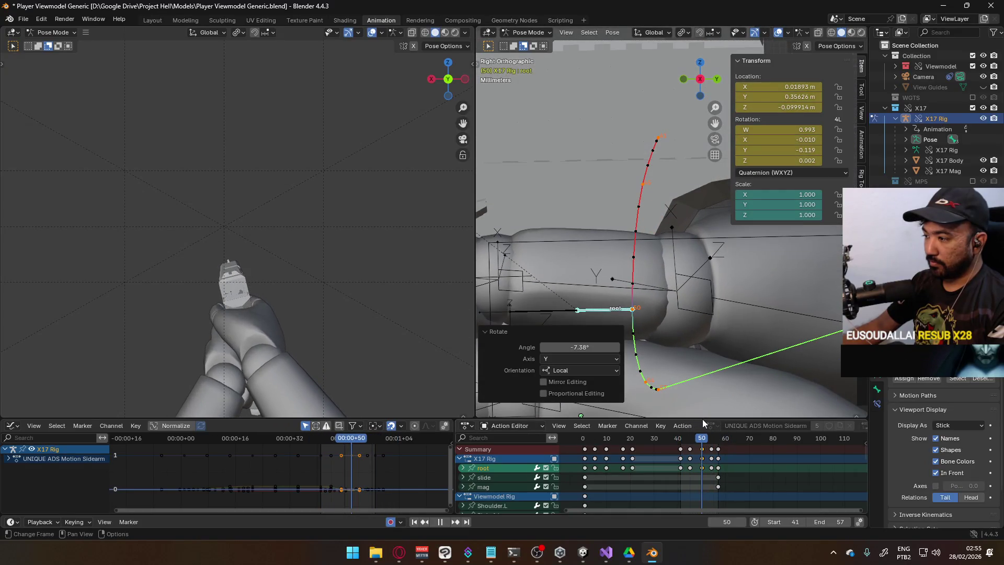
pyautogui.press('Escape')
pyautogui.press('r')
pyautogui.press('y')
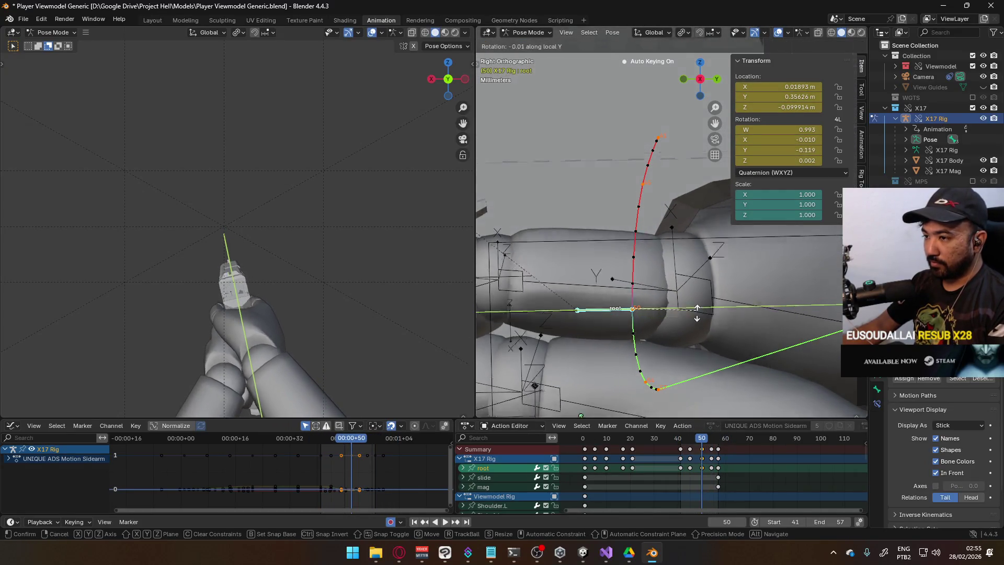
pyautogui.click(696, 320)
pyautogui.press('space')
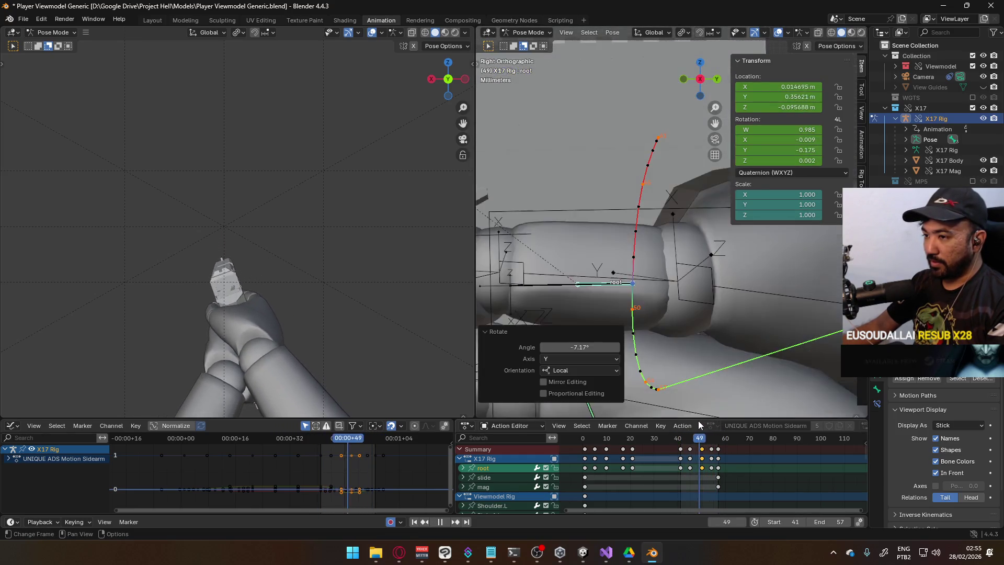
pyautogui.press('space')
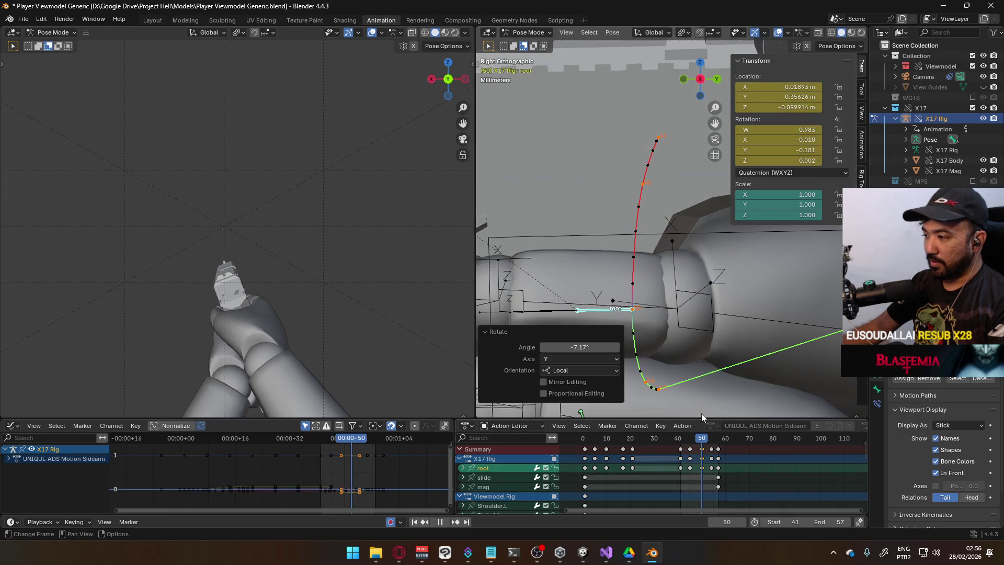
# Correct the root bone's local Y tilt, preview playback, and switch to the browser.
pyautogui.press('r')
pyautogui.press('y')
pyautogui.press('y')
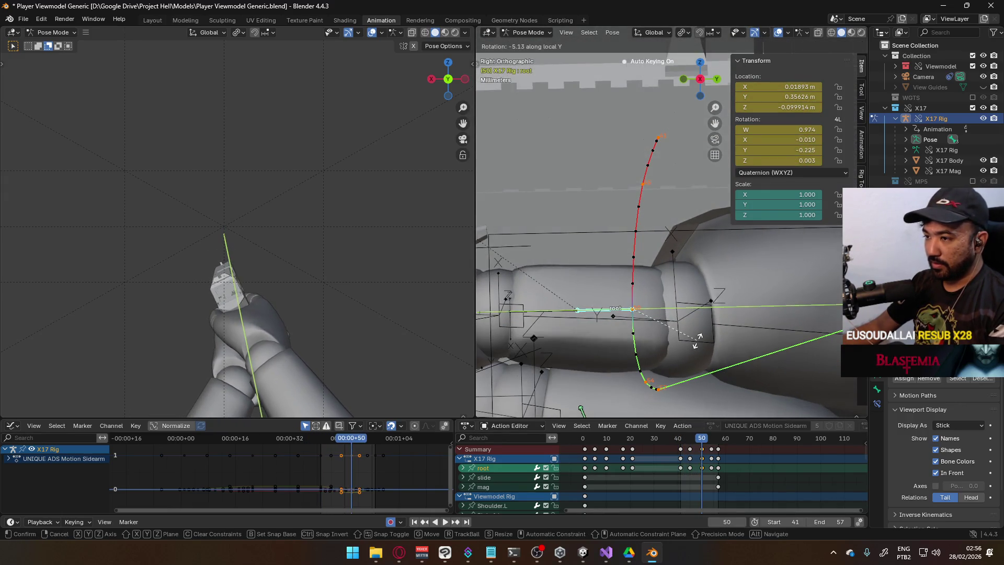
pyautogui.click(686, 333)
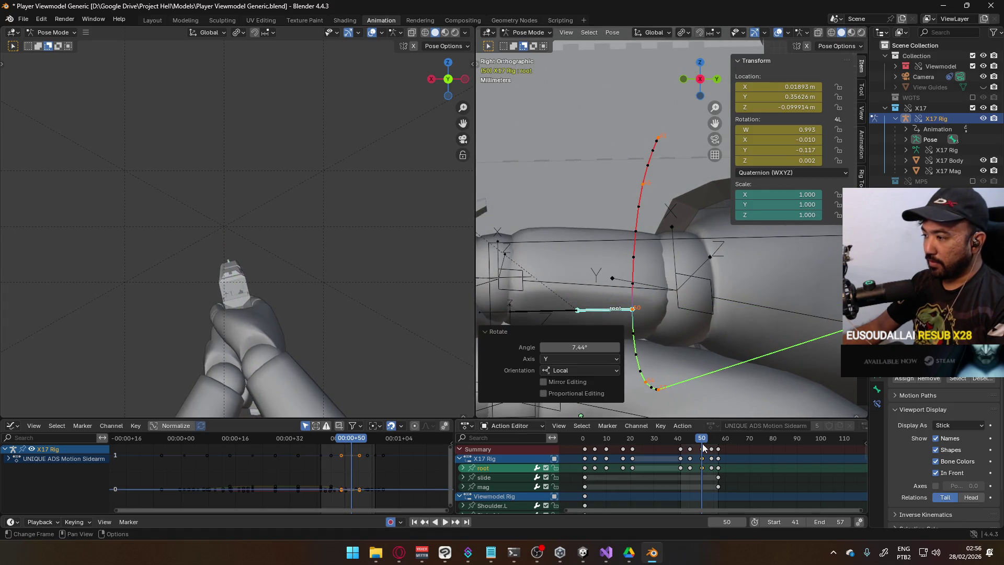
pyautogui.press('space')
pyautogui.moveTo(712, 423); pyautogui.dragTo(680, 425)
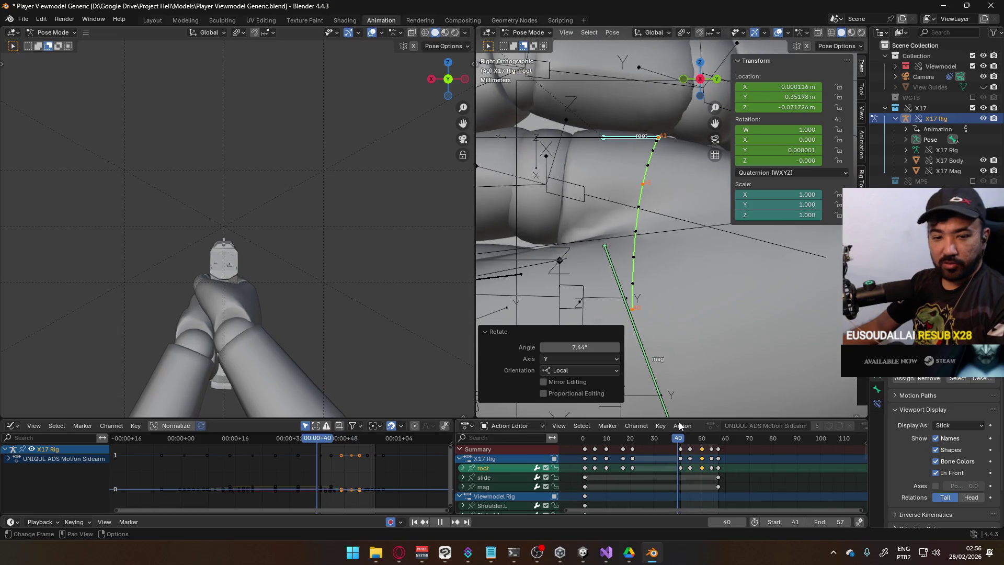
pyautogui.press('space')
pyautogui.hotkey('alt', 'Tab')
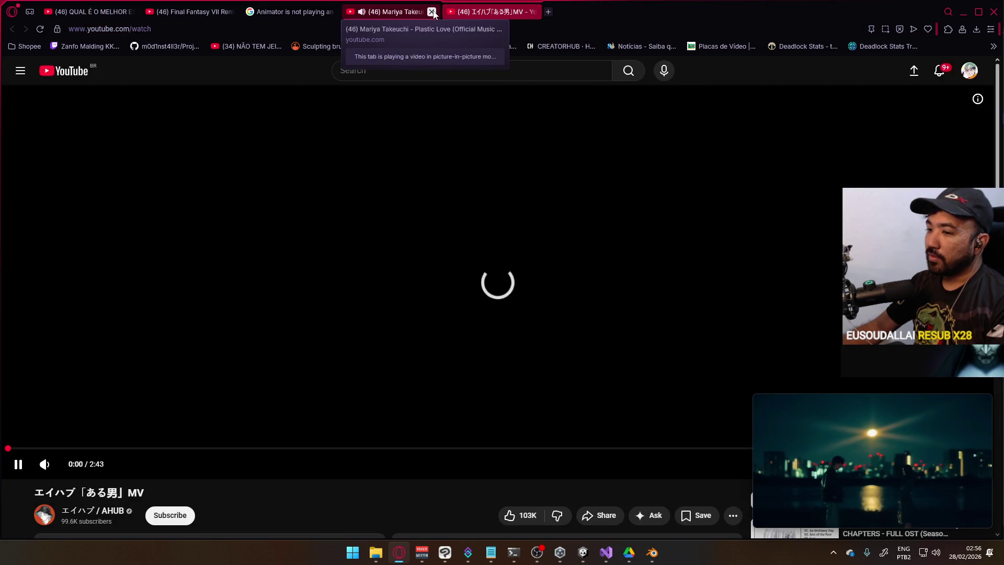
# Close Opera's extra music-video tab, minimize the browser, and start Blender animation playback.
pyautogui.click(432, 12)
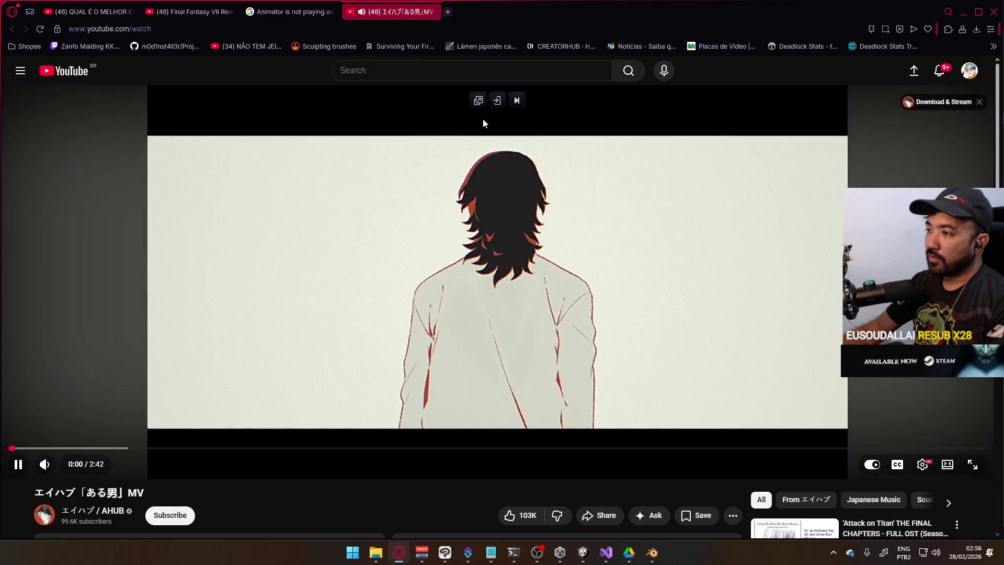
pyautogui.scroll(-5, 544, 234)
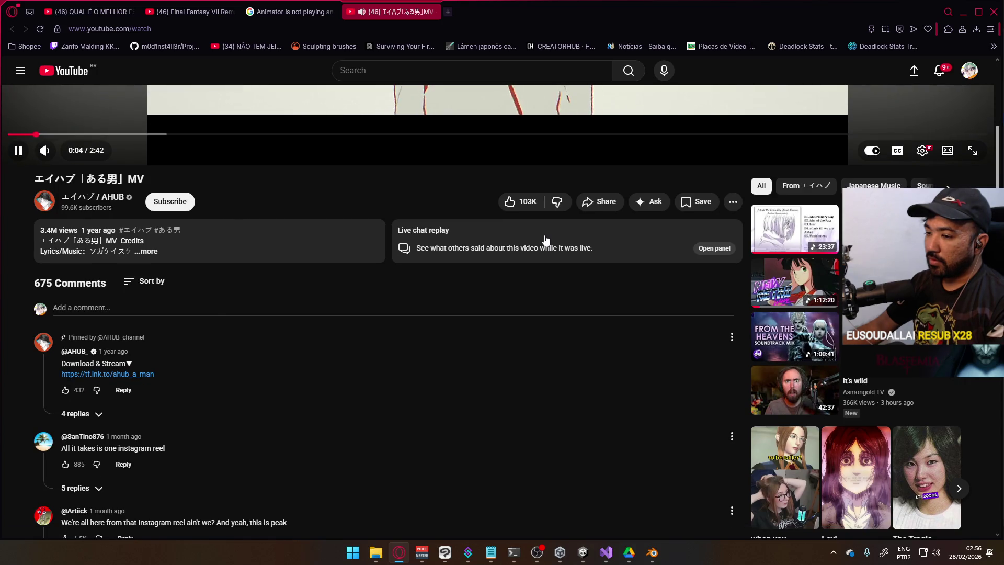
pyautogui.scroll(4, 545, 240)
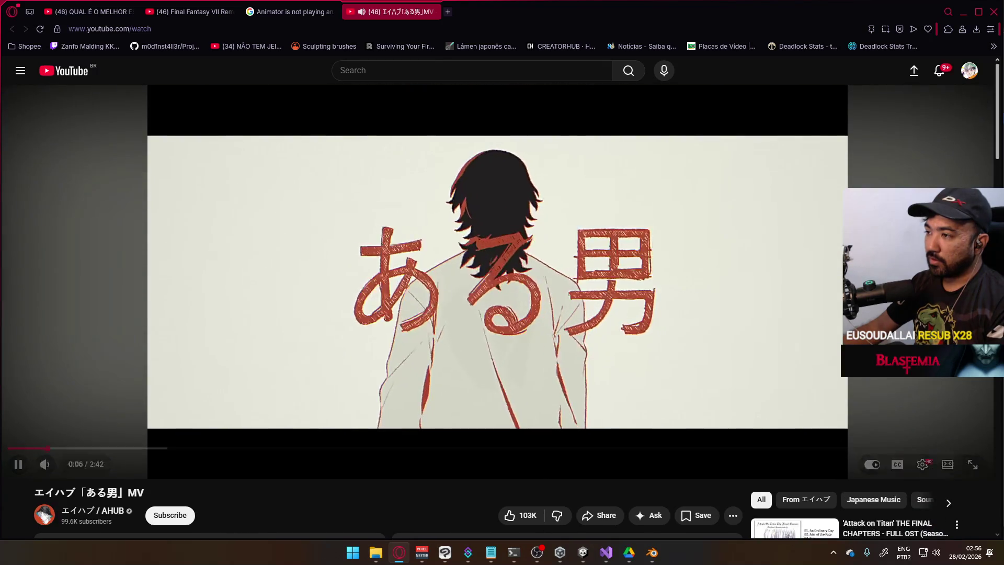
pyautogui.scroll(-6, 544, 239)
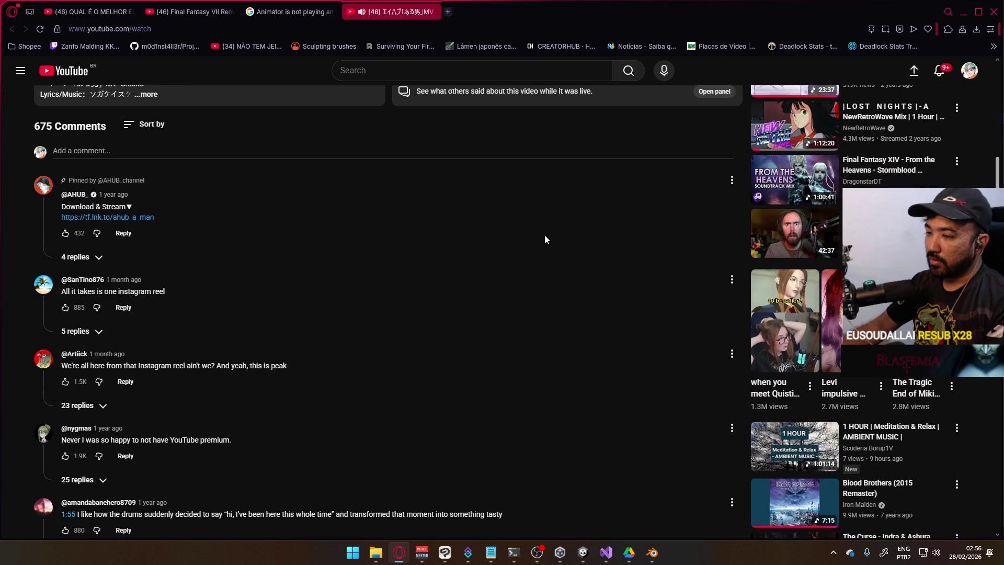
pyautogui.scroll(7, 676, 181)
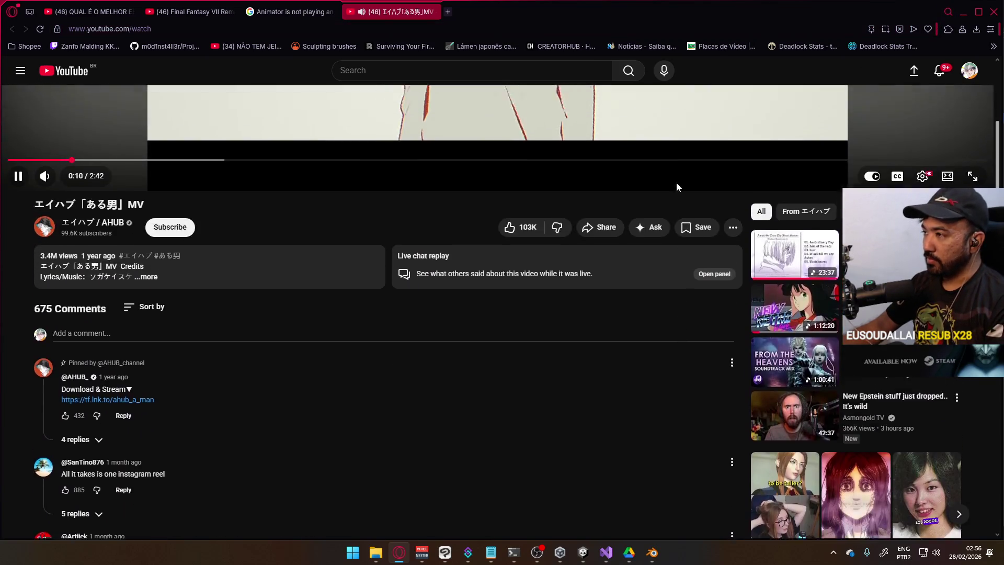
pyautogui.click(964, 12)
pyautogui.press('space')
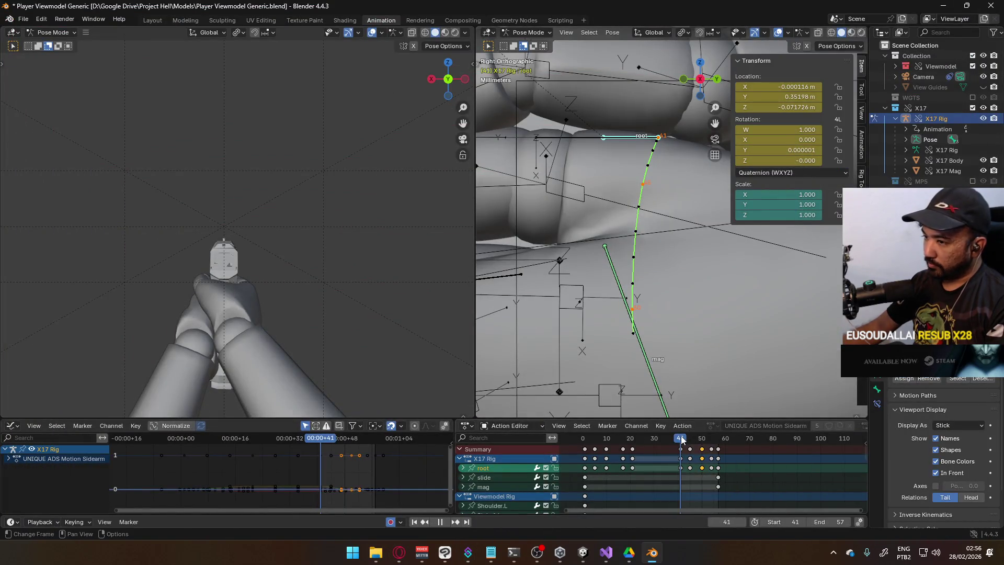
# In the early frames, try root bone local-Y tilts of -8.09° and 3.36°, then preview.
pyautogui.moveTo(720, 430)
pyautogui.mouseDown()
pyautogui.moveTo(584, 428)
pyautogui.moveTo(606, 425)
pyautogui.mouseUp()
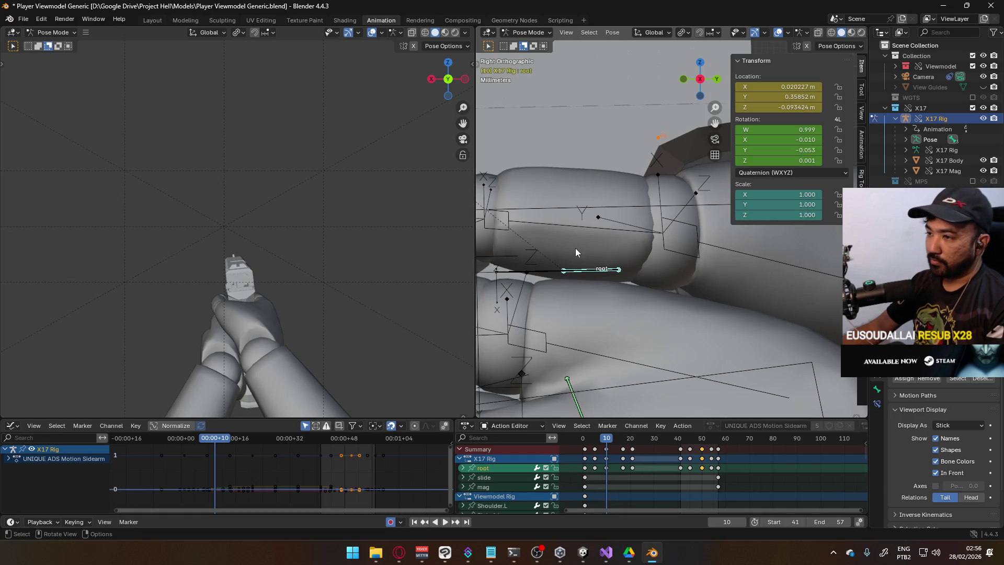
pyautogui.moveTo(582, 278)
pyautogui.mouseDown(button='middle')
pyautogui.moveTo(600, 249)
pyautogui.moveTo(697, 250)
pyautogui.mouseUp(button='middle')
pyautogui.press('r')
pyautogui.press('y')
pyautogui.press('y')
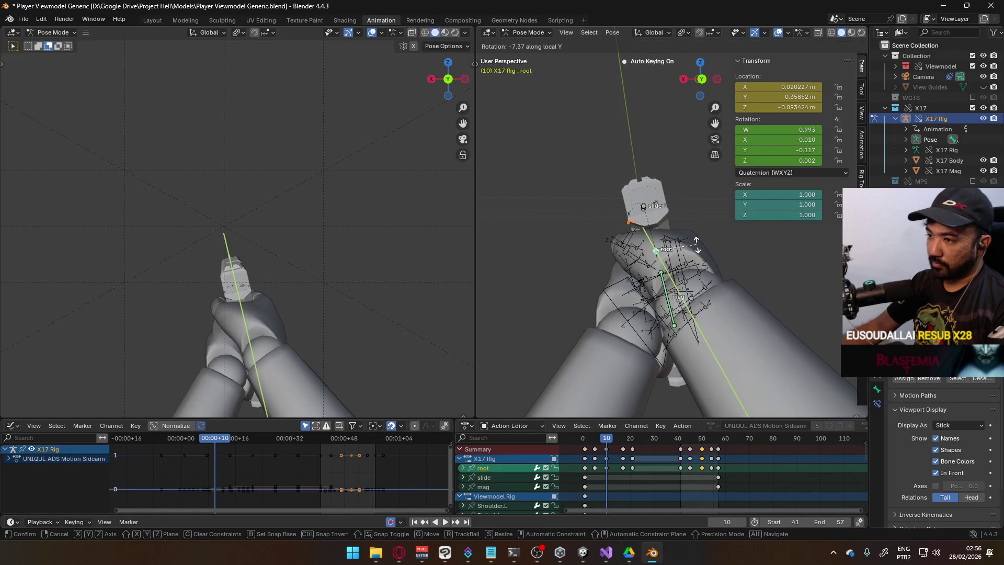
pyautogui.click(690, 246)
pyautogui.moveTo(602, 438)
pyautogui.mouseDown()
pyautogui.moveTo(594, 442)
pyautogui.moveTo(634, 404)
pyautogui.moveTo(607, 408)
pyautogui.mouseUp()
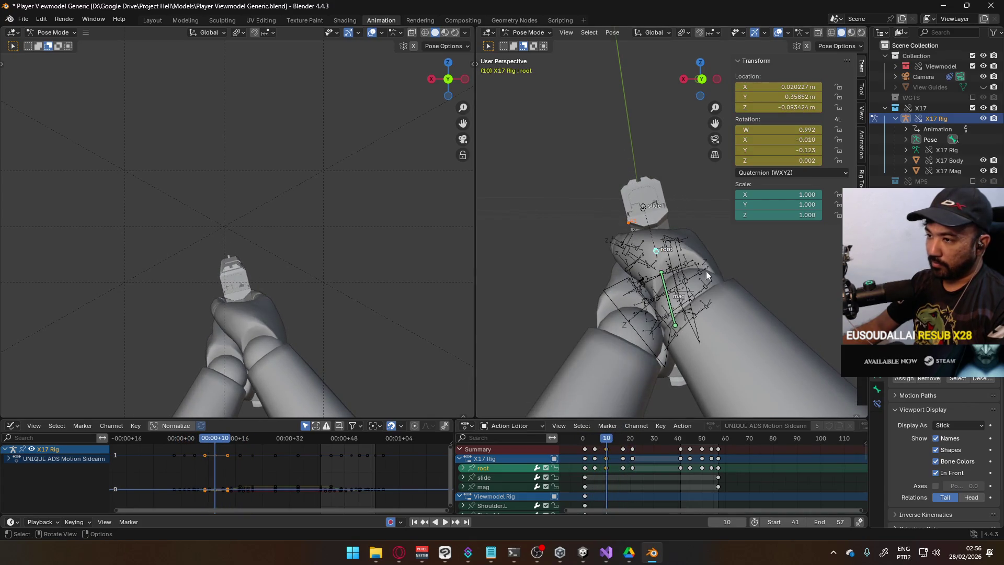
pyautogui.press('r')
pyautogui.press('y')
pyautogui.press('y')
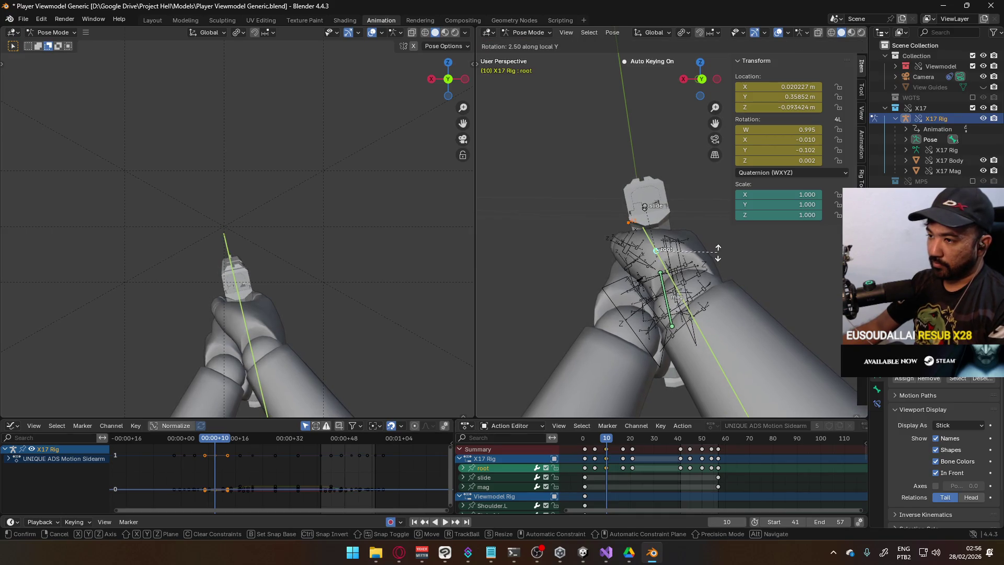
pyautogui.click(720, 253)
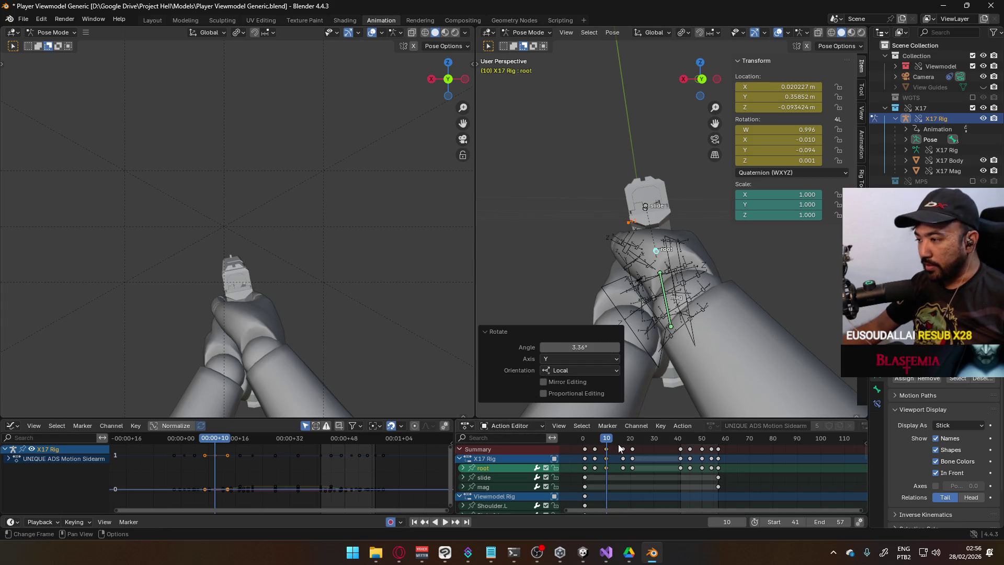
pyautogui.press('space')
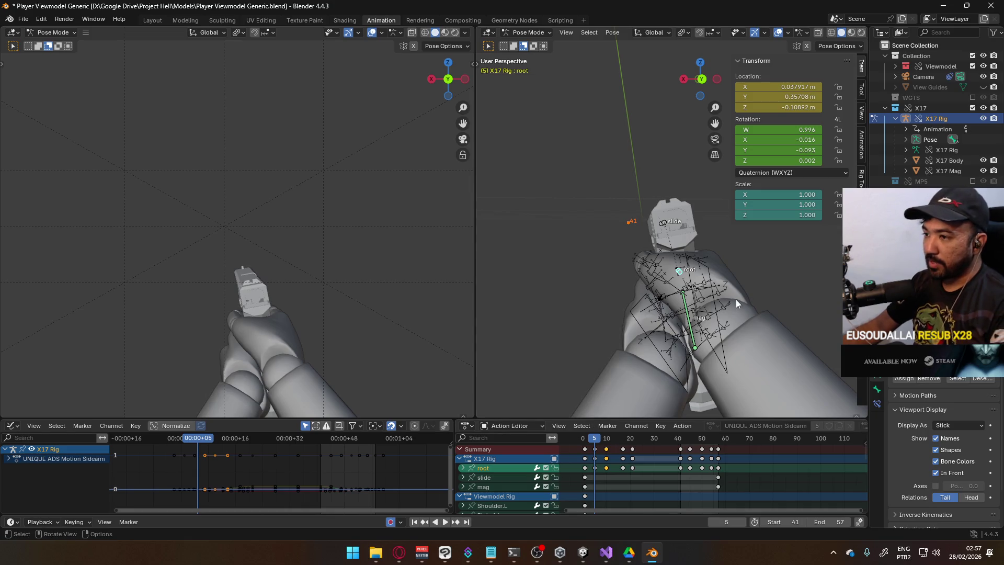
# Retilt the root bone to -11.5°, then settle on 5.77° at frame 5 and replay.
pyautogui.press('r')
pyautogui.press('y')
pyautogui.press('y')
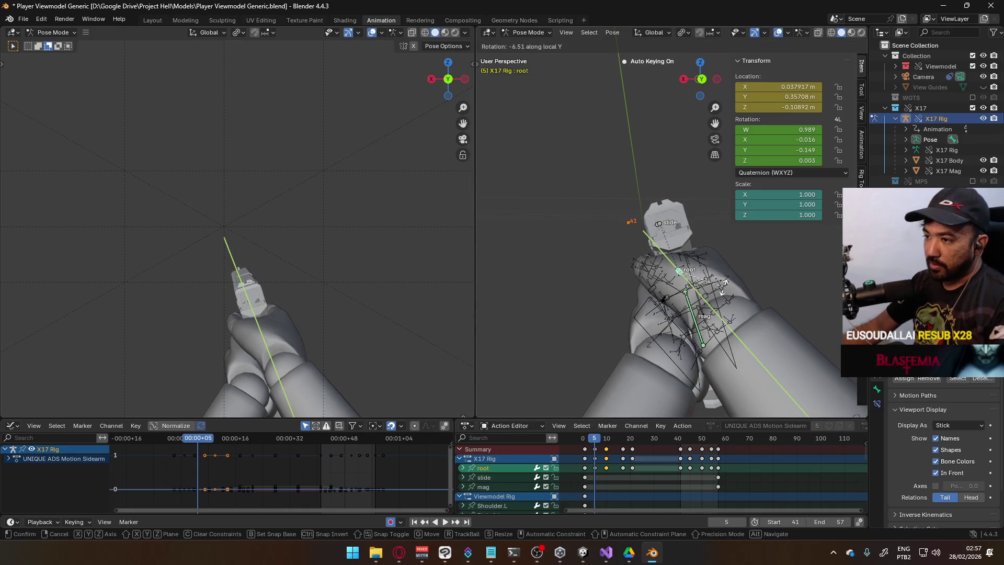
pyautogui.click(724, 302)
pyautogui.press('space')
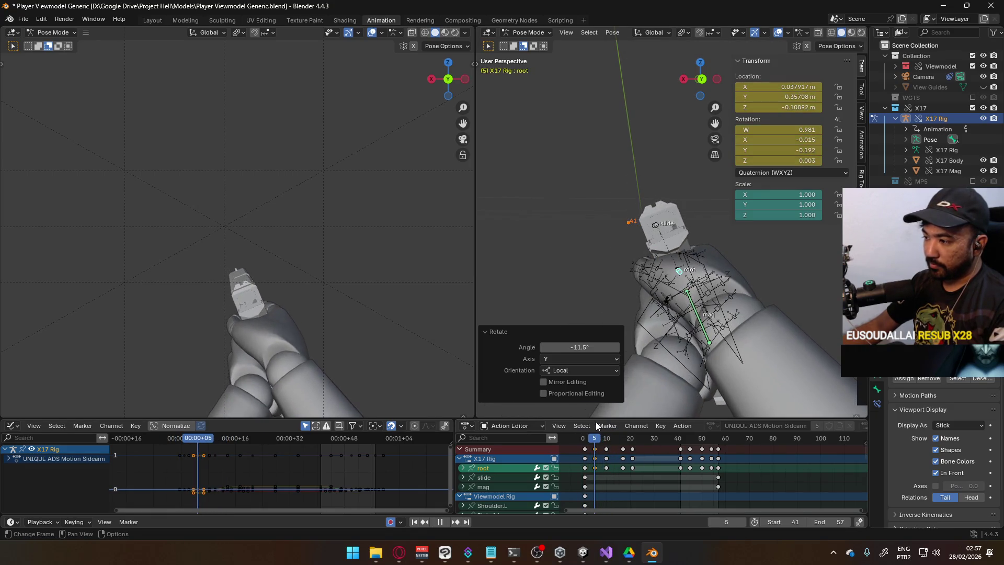
pyautogui.press('Escape')
pyautogui.press('r')
pyautogui.press('y')
pyautogui.press('y')
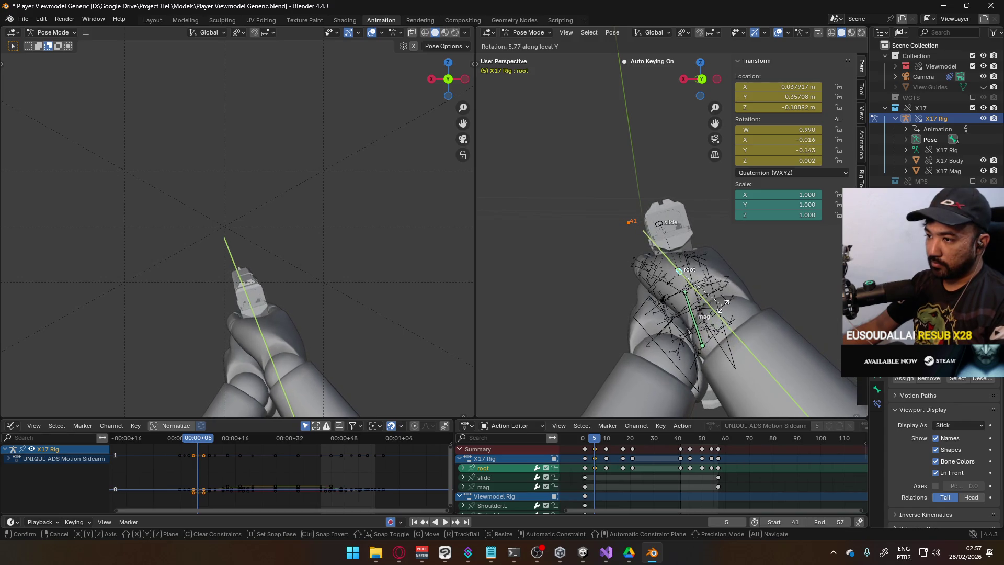
pyautogui.click(727, 308)
pyautogui.moveTo(595, 439); pyautogui.dragTo(607, 428)
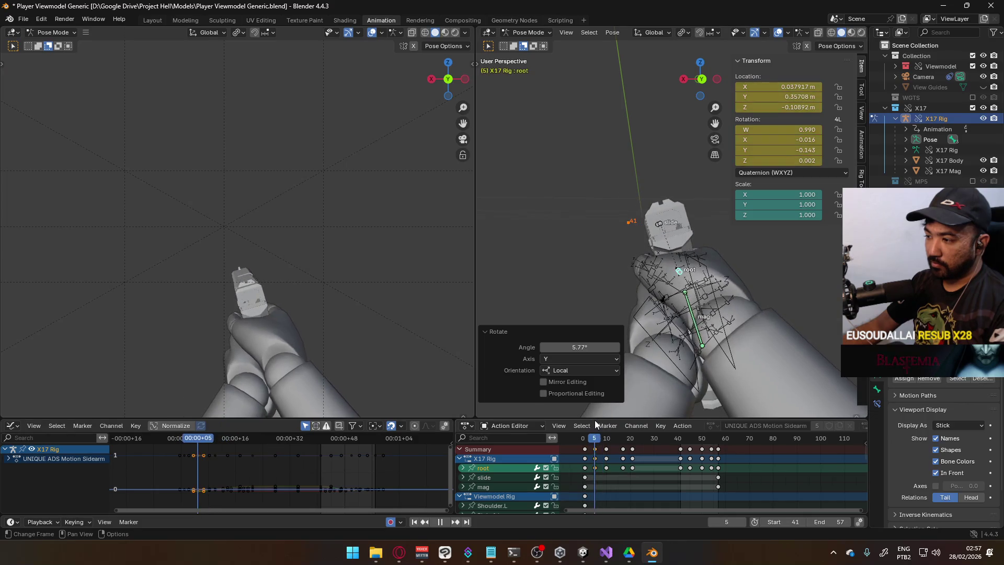
pyautogui.press('space')
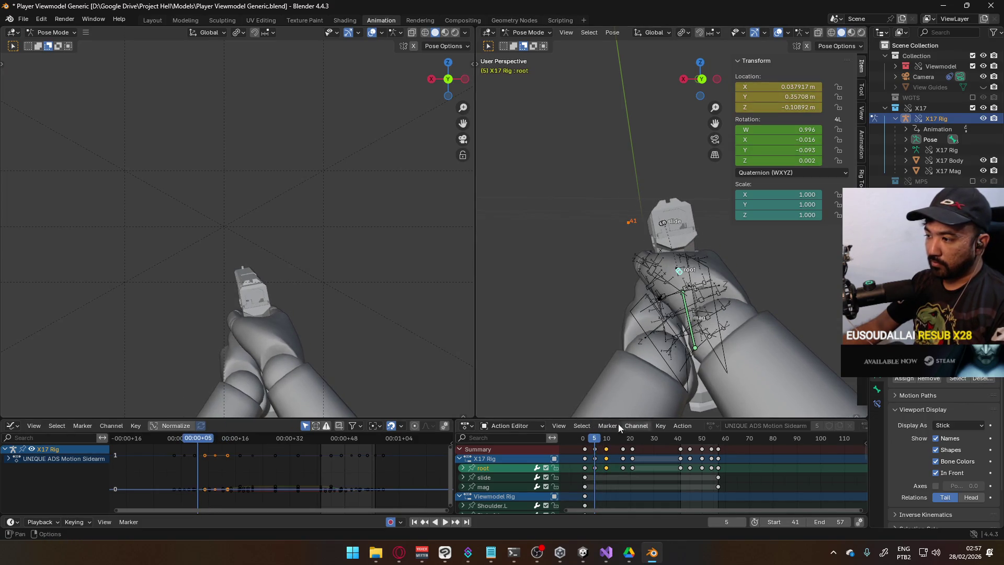
pyautogui.press('space')
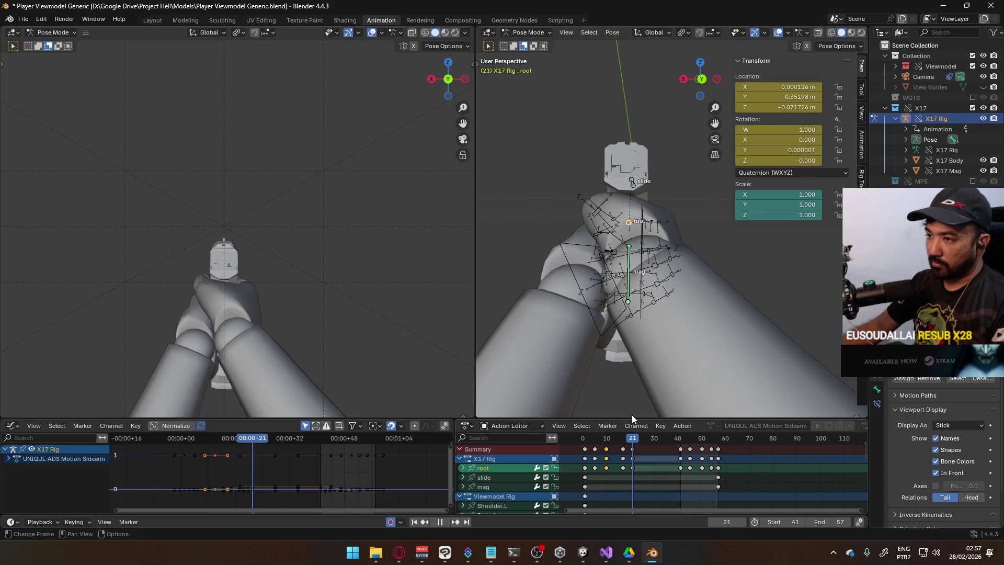
# At frame 17, rotate the root bone 2.11° on local Y and play back the motion.
pyautogui.press('Down')
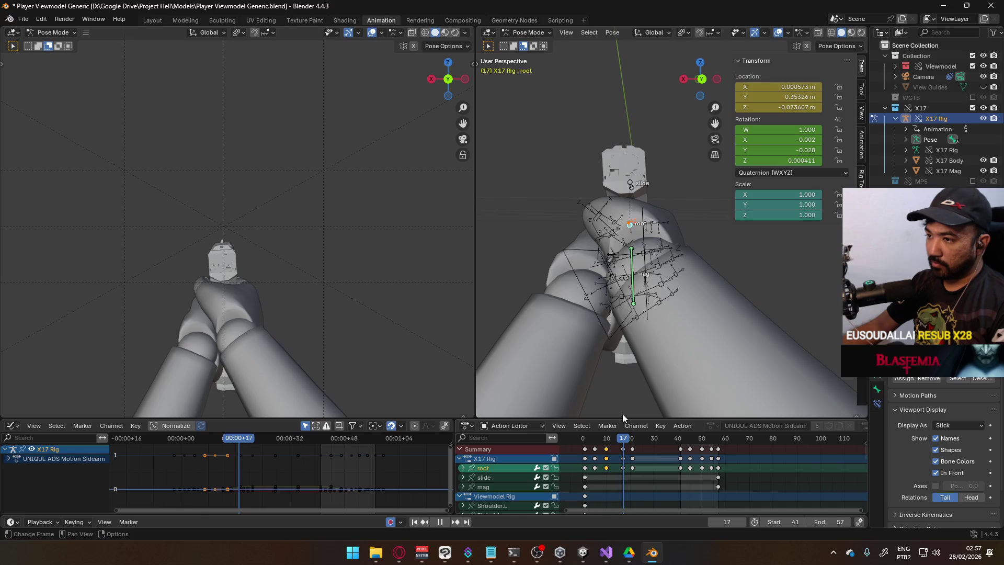
pyautogui.press('Down')
pyautogui.press('Down')
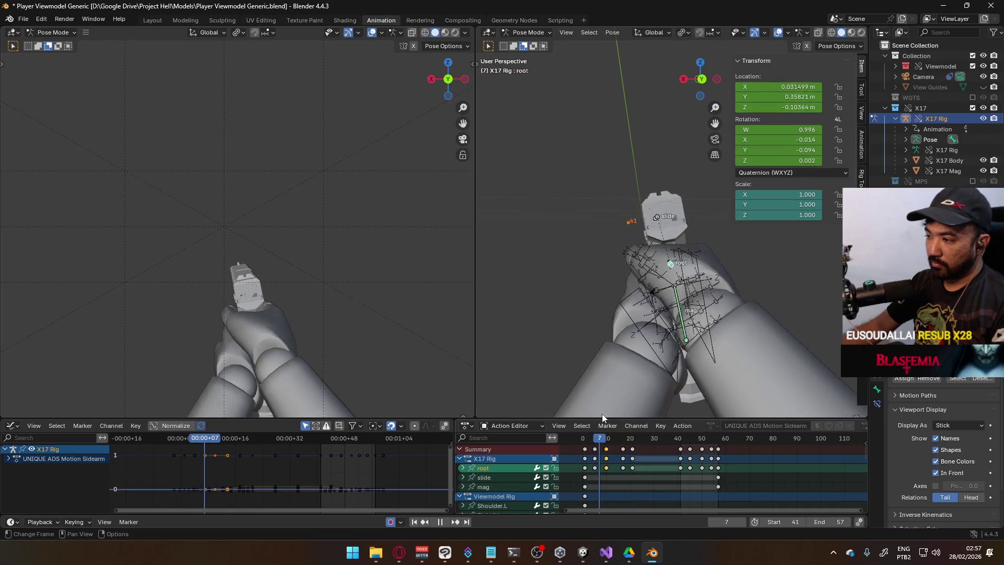
pyautogui.press('Up')
pyautogui.press('Up')
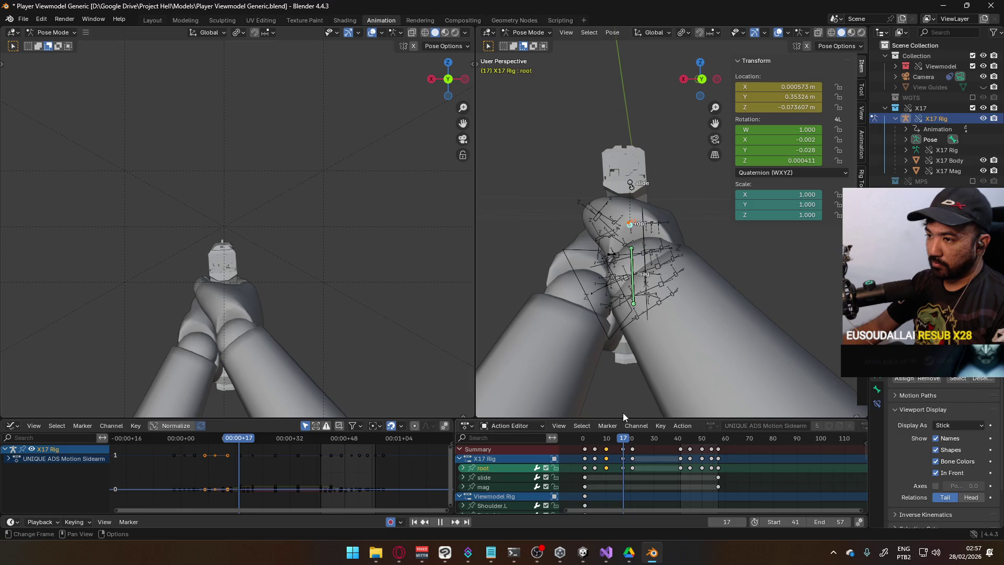
pyautogui.press('r')
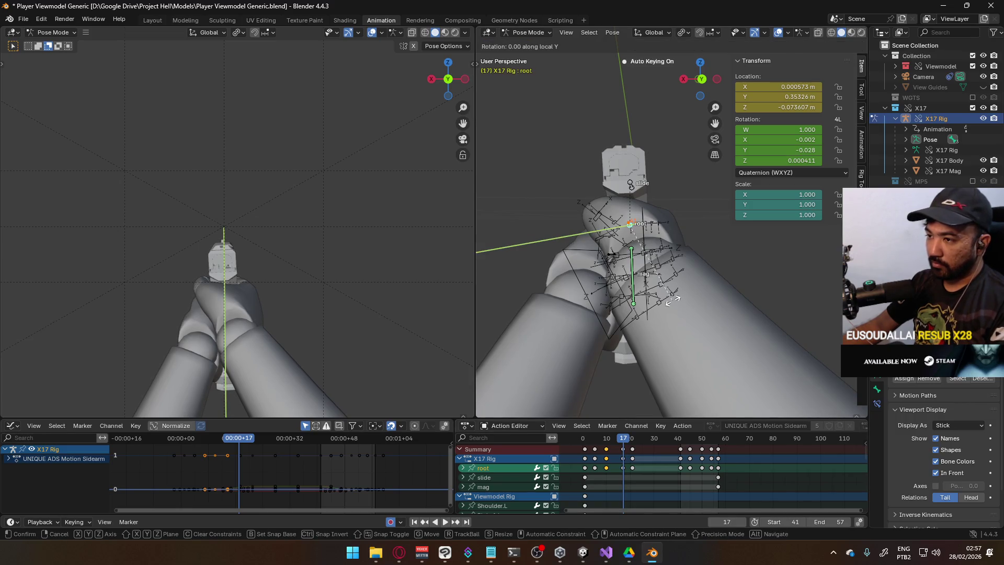
pyautogui.click(676, 302)
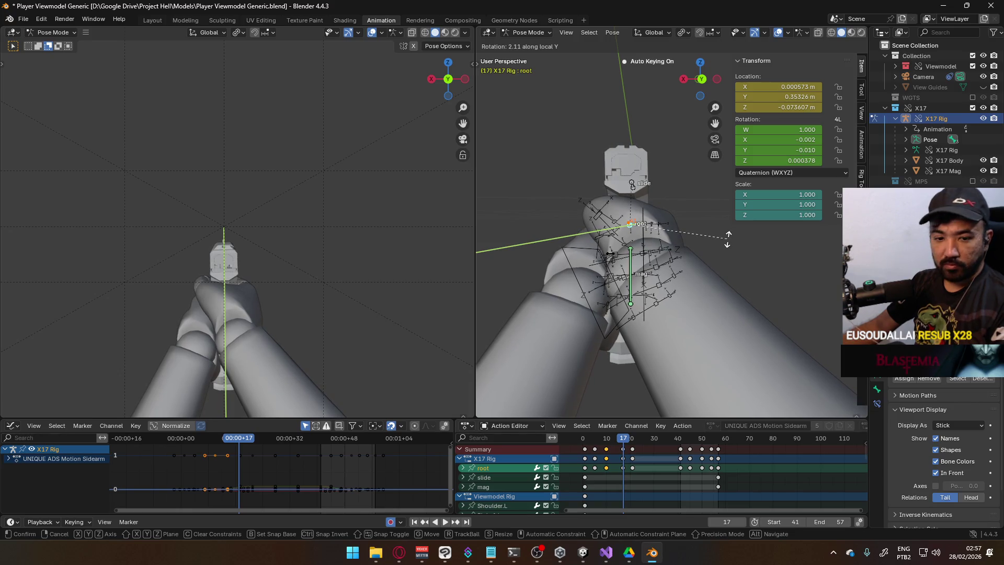
pyautogui.click(728, 239)
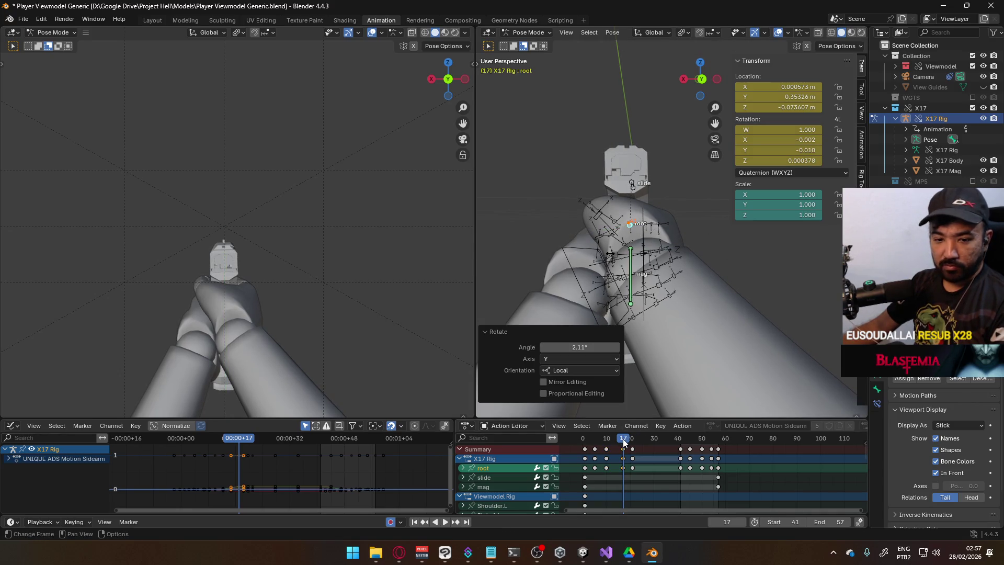
pyautogui.moveTo(626, 443)
pyautogui.mouseDown()
pyautogui.moveTo(596, 436)
pyautogui.moveTo(631, 434)
pyautogui.moveTo(585, 433)
pyautogui.mouseUp()
pyautogui.scroll(-4, 654, 283)
pyautogui.moveTo(654, 284)
pyautogui.mouseDown(button='middle')
pyautogui.moveTo(683, 274)
pyautogui.moveTo(660, 286)
pyautogui.mouseUp(button='middle')
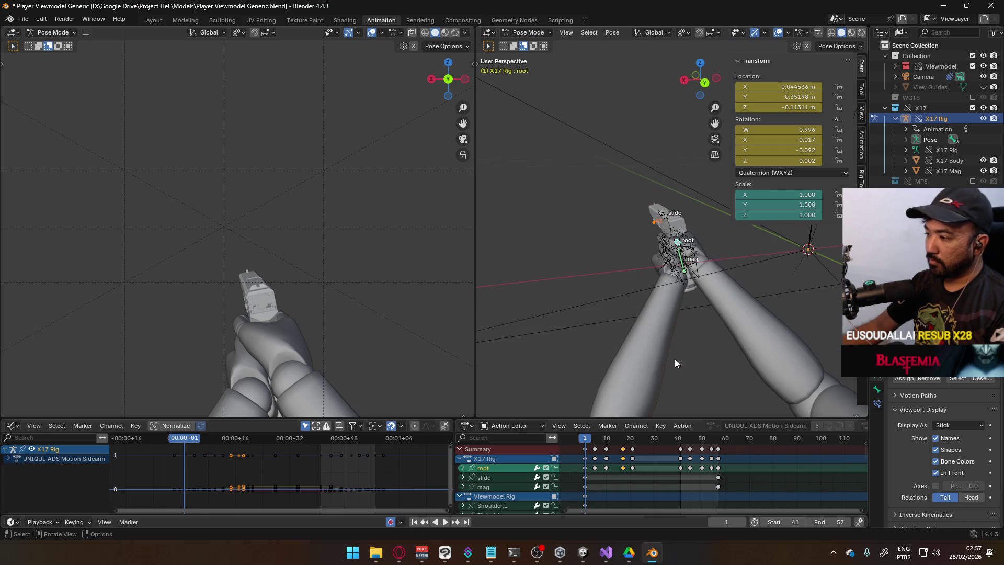
pyautogui.press('space')
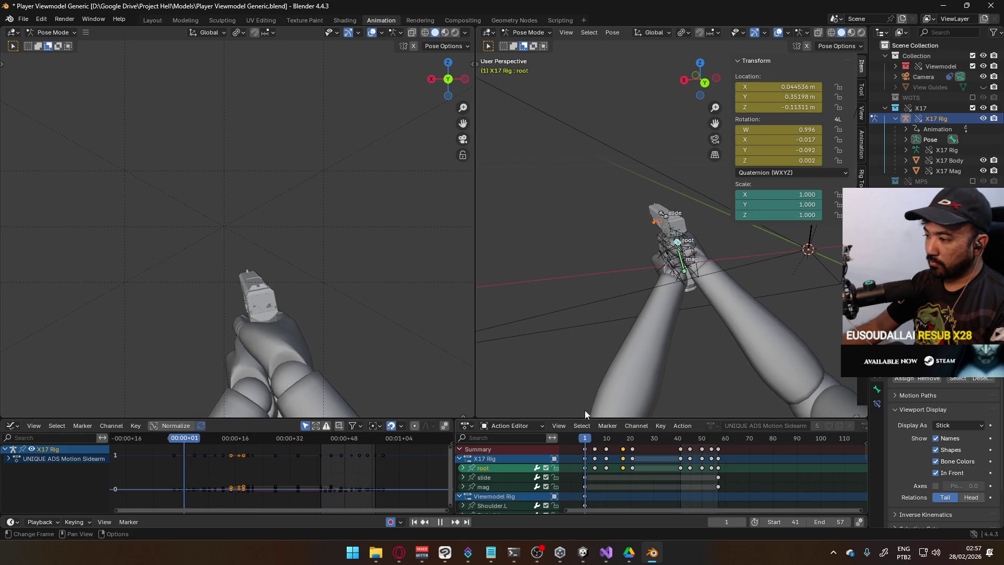
# Set the playback range to start at frame 1 and end at frame 21.
pyautogui.press('Escape')
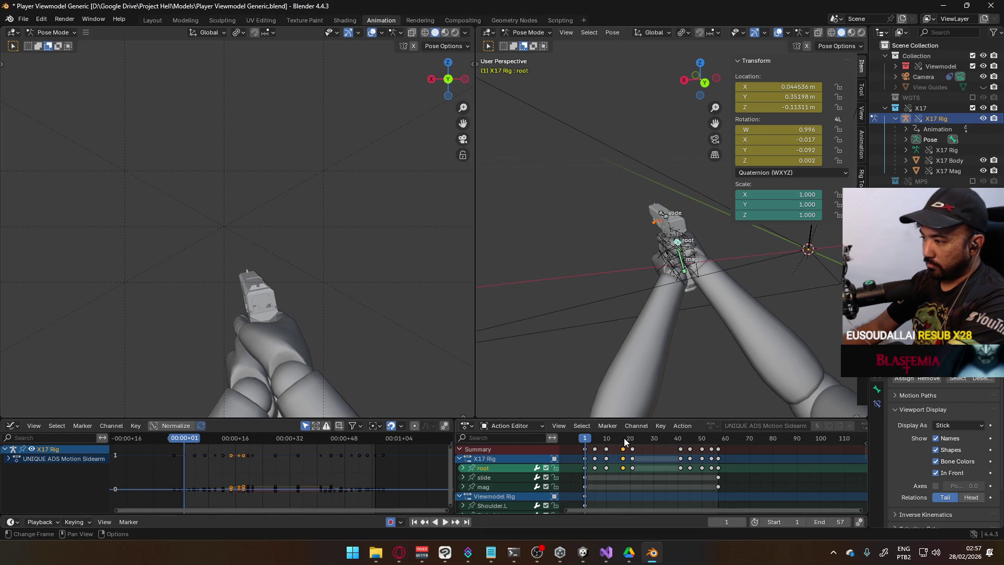
pyautogui.moveTo(624, 442); pyautogui.dragTo(633, 442)
pyautogui.write('21')
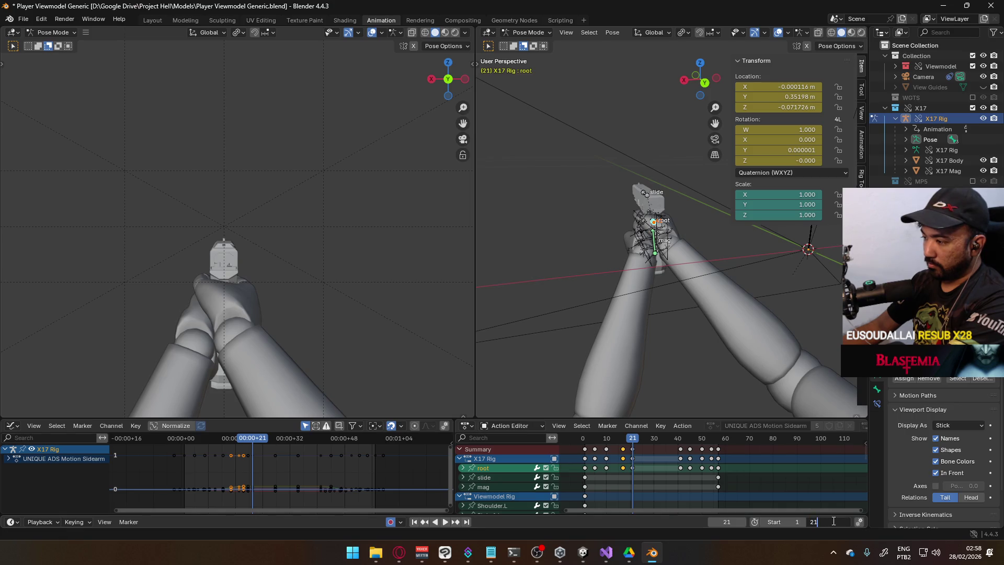
pyautogui.press('Return')
pyautogui.moveTo(623, 440)
pyautogui.mouseDown()
pyautogui.moveTo(585, 441)
pyautogui.moveTo(629, 435)
pyautogui.mouseUp()
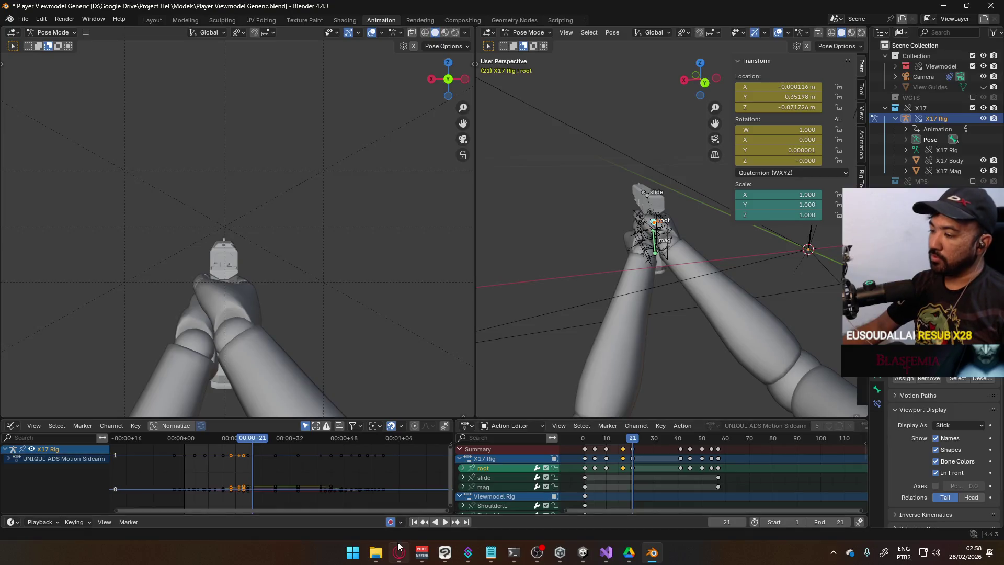
pyautogui.hotkey('alt', 'Tab')
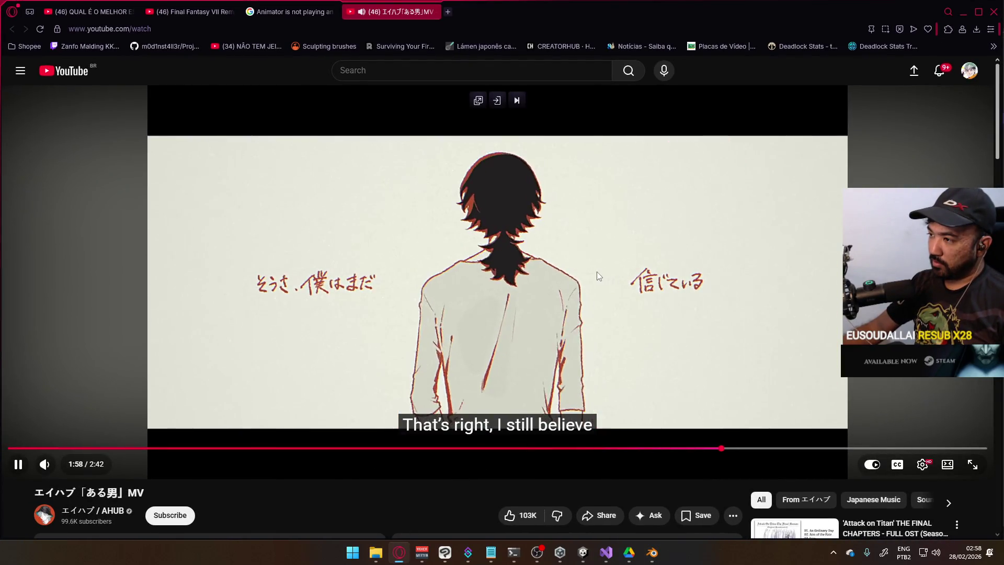
# Search YouTube for 'jujutsu kaisen op 2' and play the first result, Vivid Vice.
pyautogui.scroll(-3, 646, 266)
pyautogui.scroll(2, 634, 292)
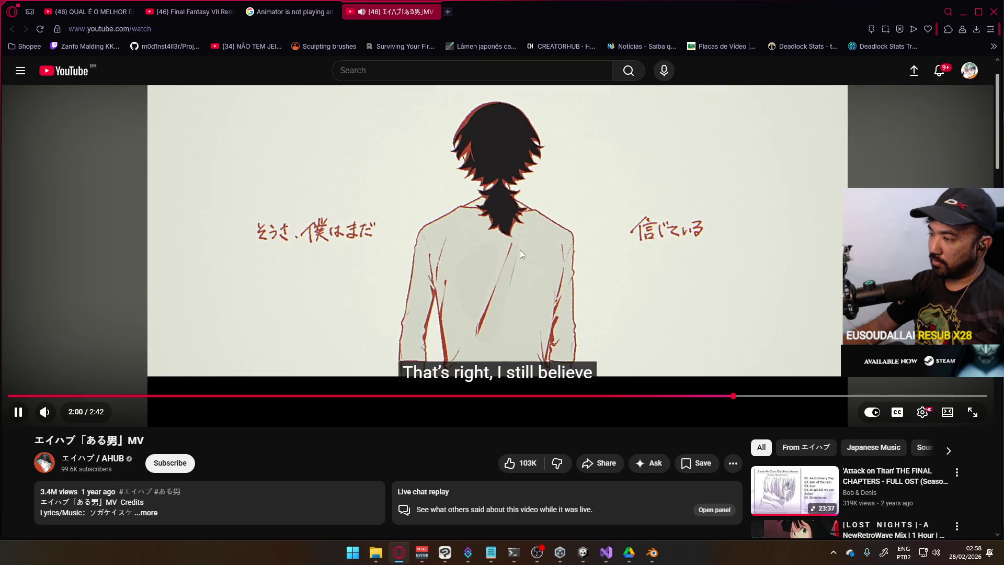
pyautogui.press('space')
pyautogui.click(390, 72)
pyautogui.write('k')
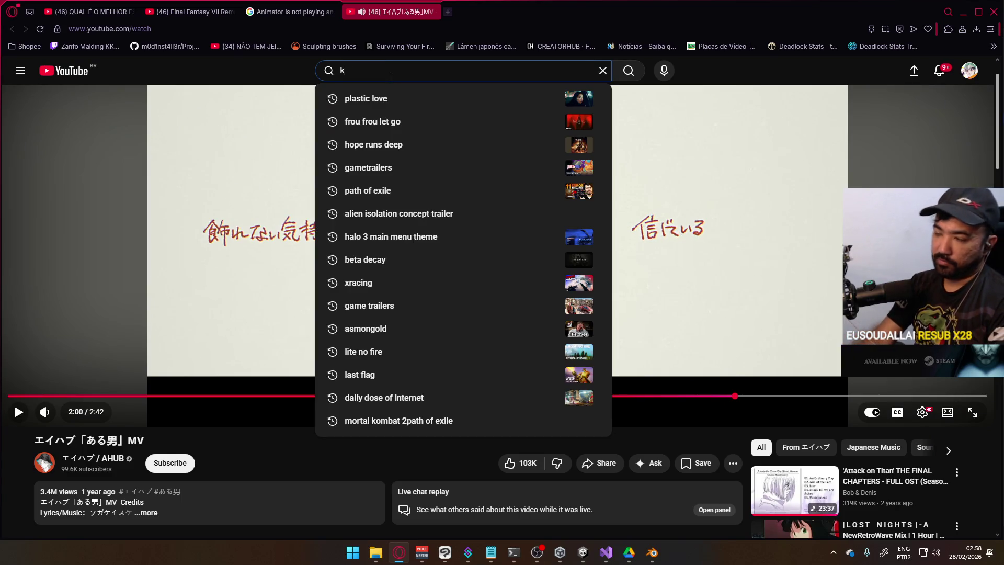
pyautogui.write('ik')
pyautogui.press('BackSpace')
pyautogui.press('BackSpace')
pyautogui.press('BackSpace')
pyautogui.write('jujutsu kaise')
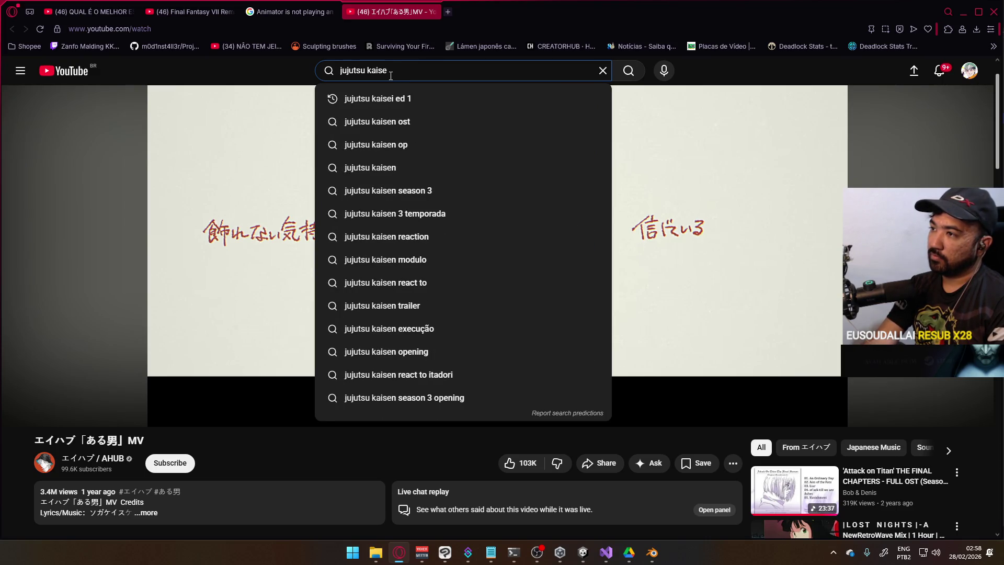
pyautogui.write('2')
pyautogui.press('Return')
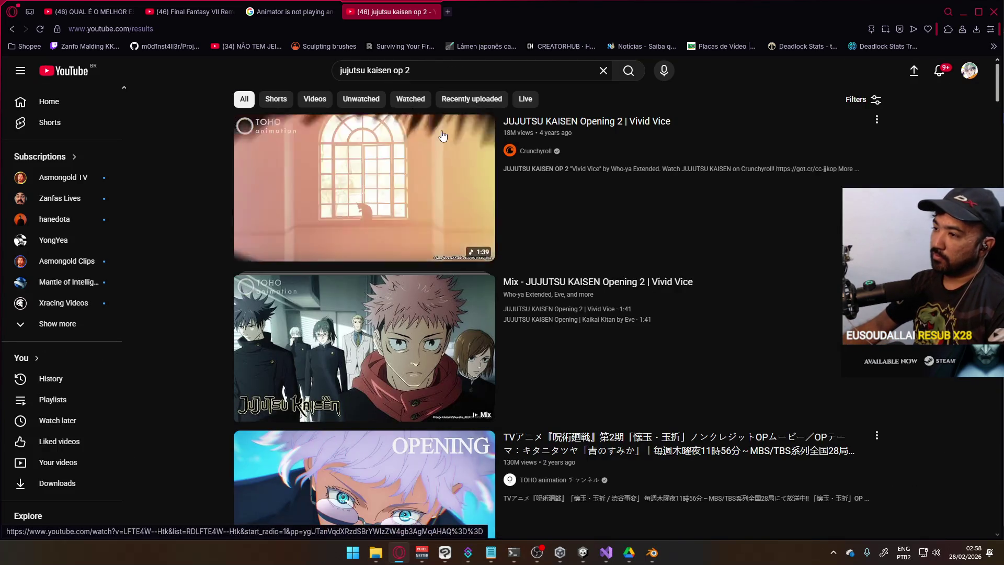
pyautogui.click(440, 149)
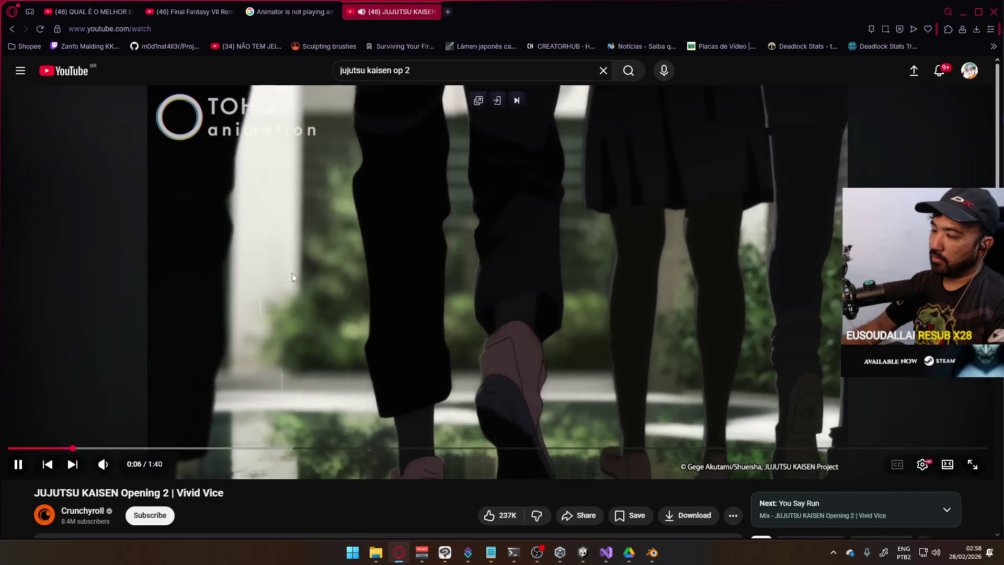
pyautogui.doubleClick(407, 70)
# Search 'jujutsu kaisen op 3', open the Ao No Sumika opening, and raise the volume slightly.
pyautogui.write('3')
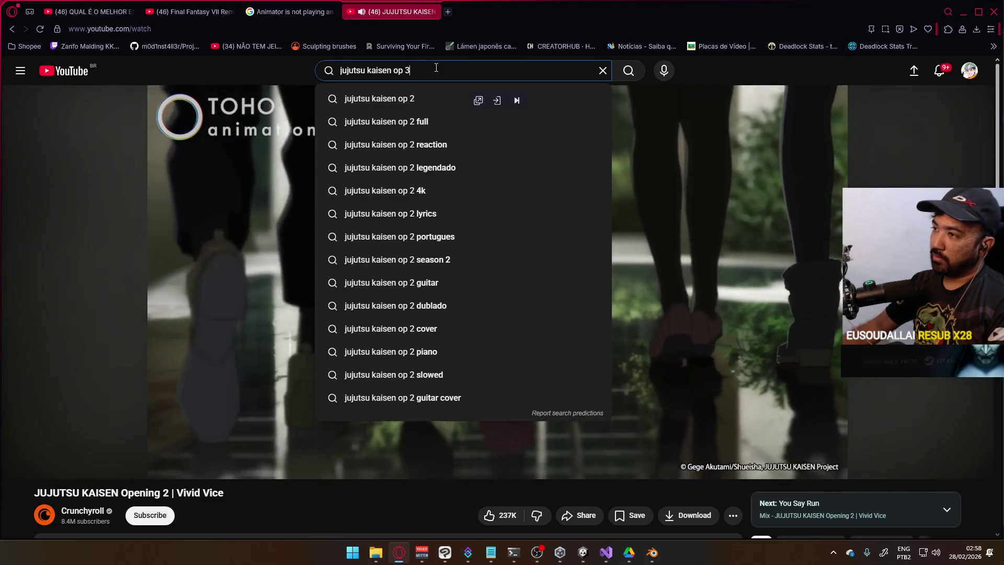
pyautogui.press('Return')
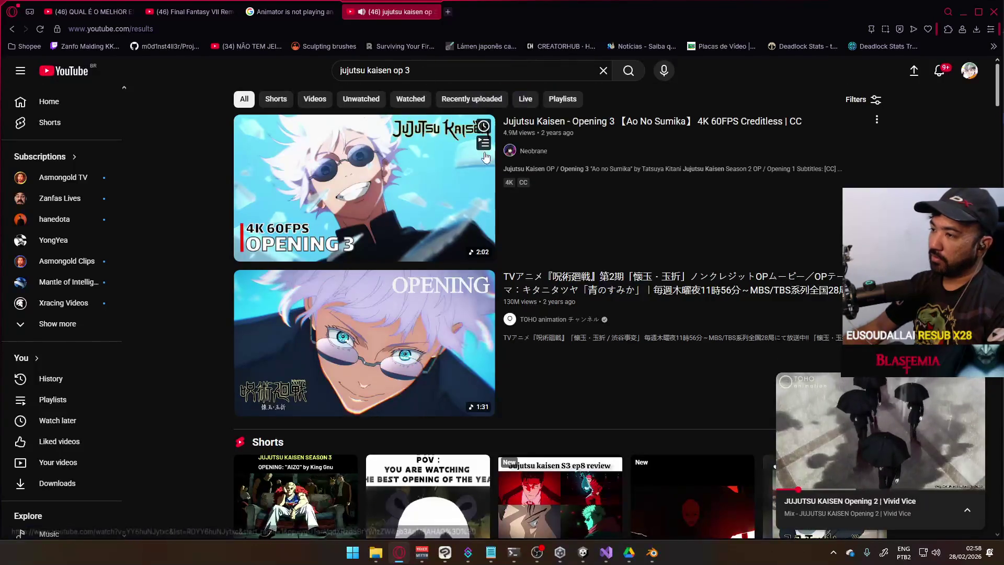
pyautogui.hotkey('alt', 'Left')
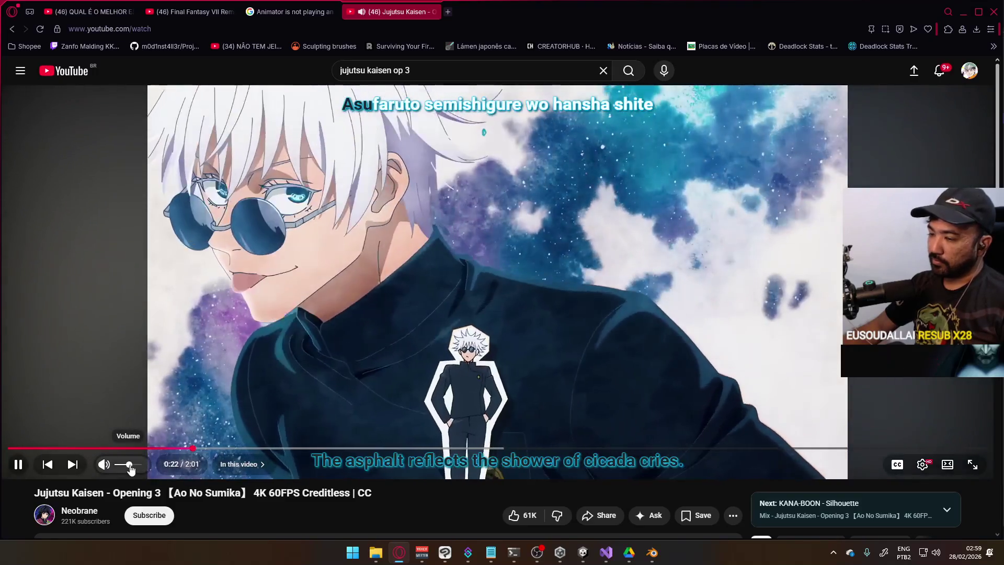
pyautogui.moveTo(130, 465); pyautogui.dragTo(133, 465)
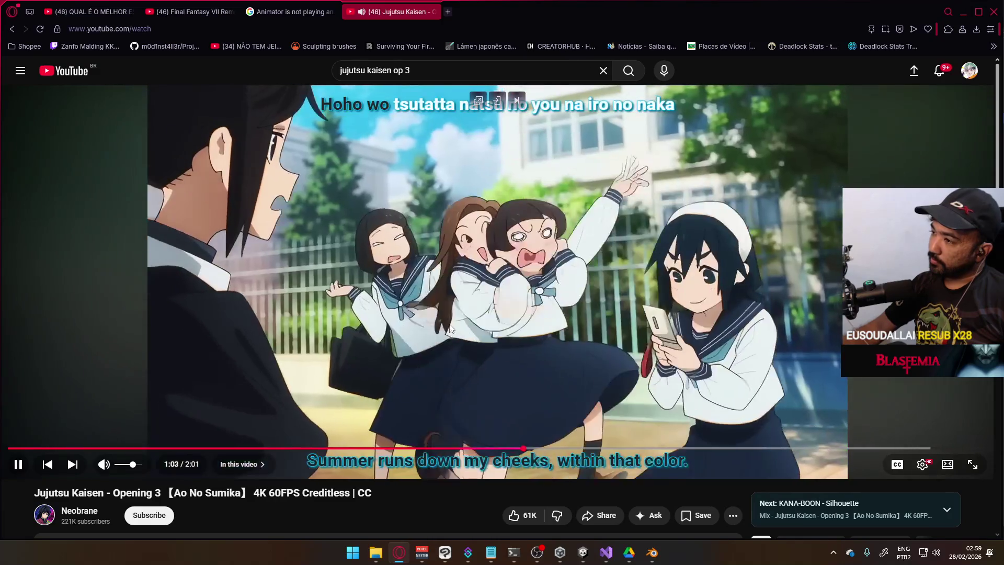
# Like the second comment under the video, then pause it near the end.
pyautogui.scroll(-3, 449, 328)
pyautogui.scroll(-4, 447, 330)
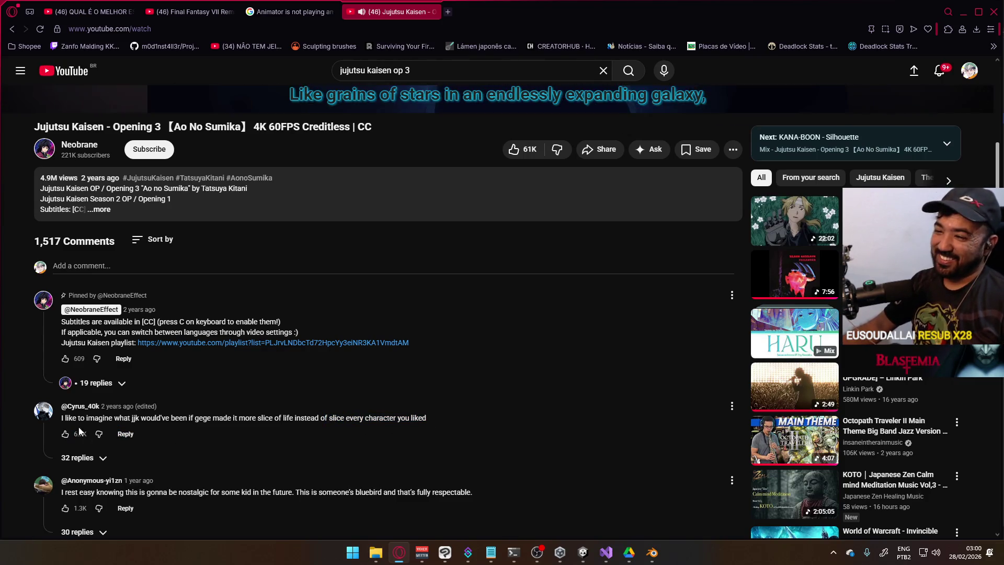
pyautogui.click(64, 437)
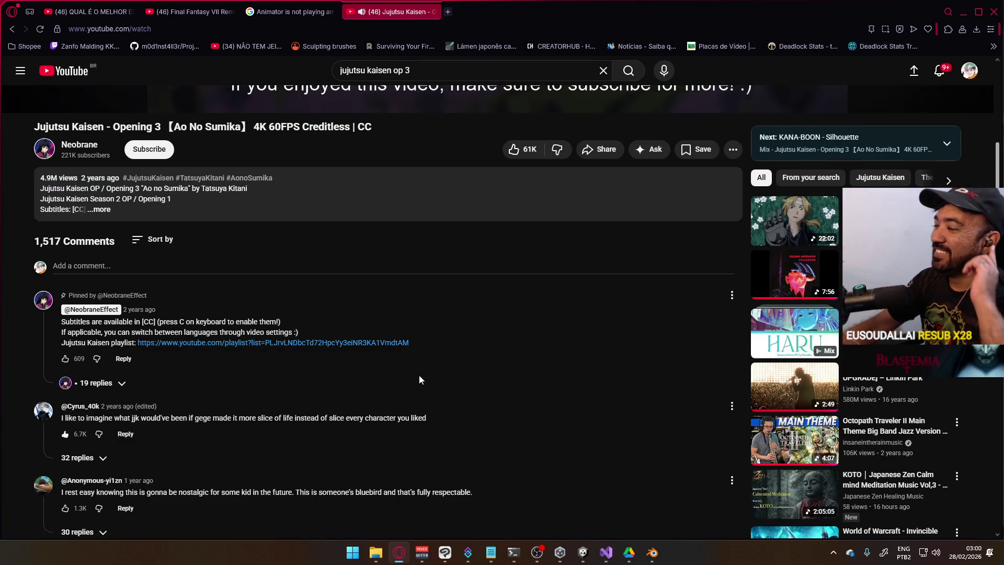
pyautogui.scroll(6, 419, 375)
pyautogui.click(445, 257)
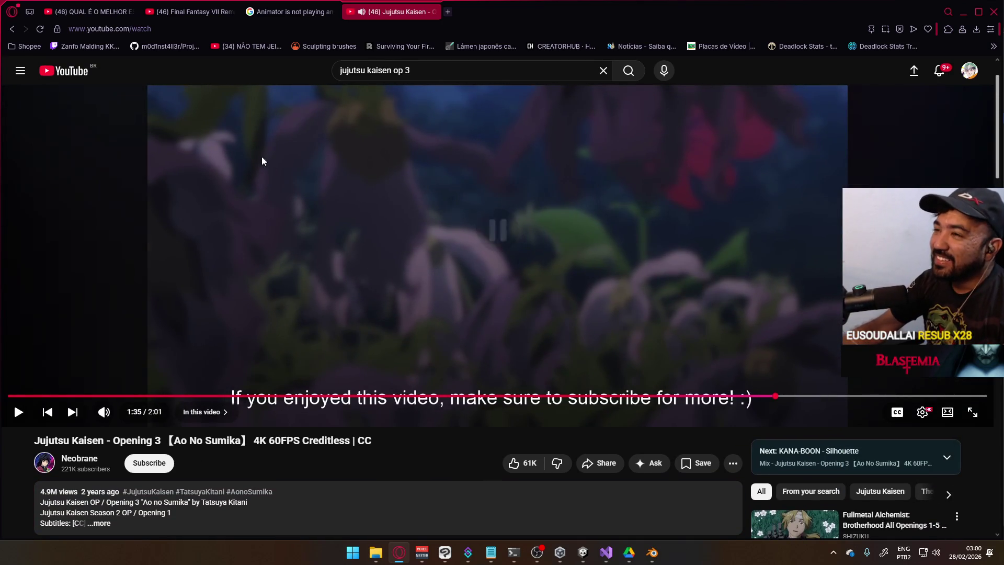
pyautogui.scroll(1, 376, 343)
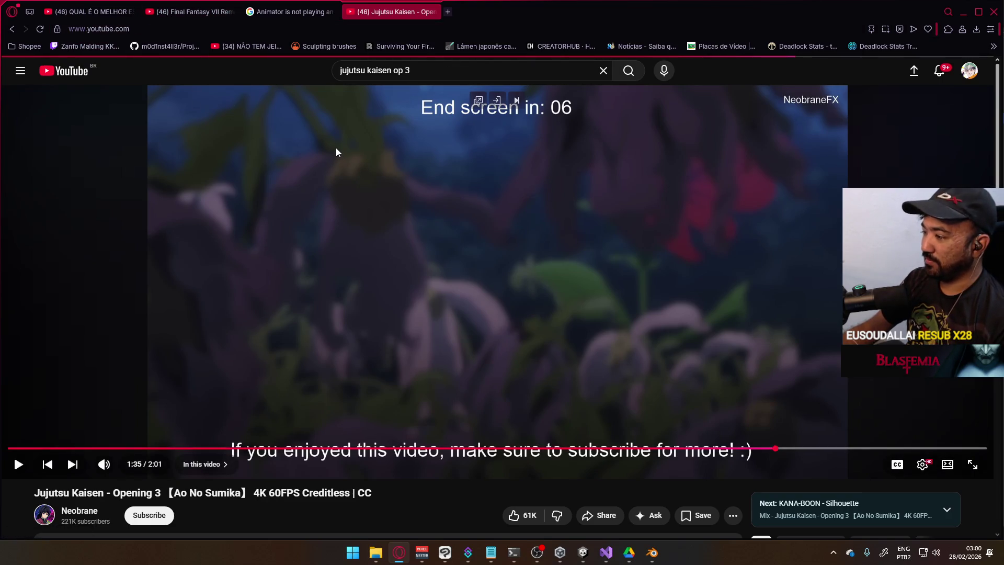
pyautogui.press('i')
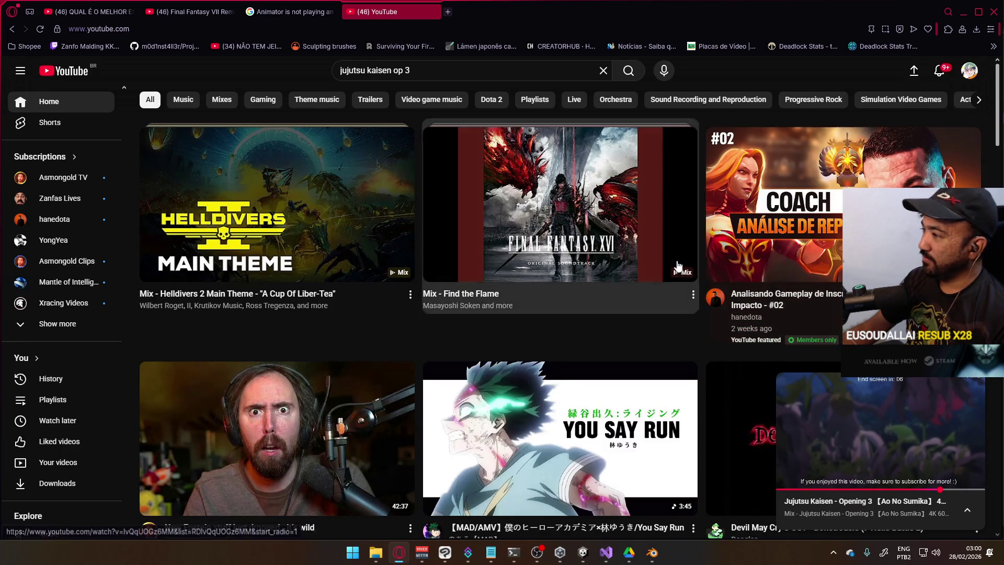
# Close the Jujutsu Kaisen mini-player.
pyautogui.scroll(-4, 795, 327)
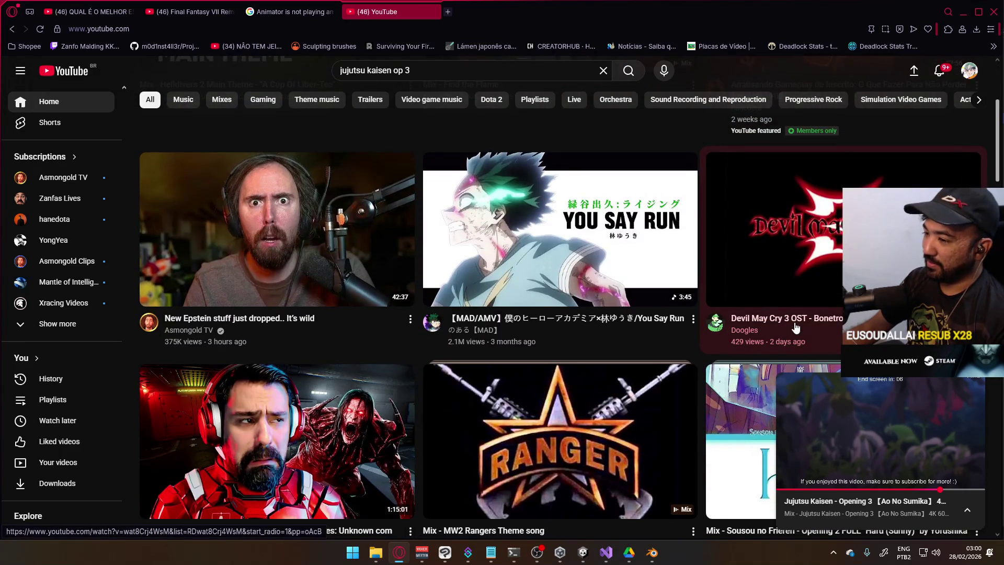
pyautogui.scroll(-3, 796, 327)
pyautogui.scroll(7, 564, 314)
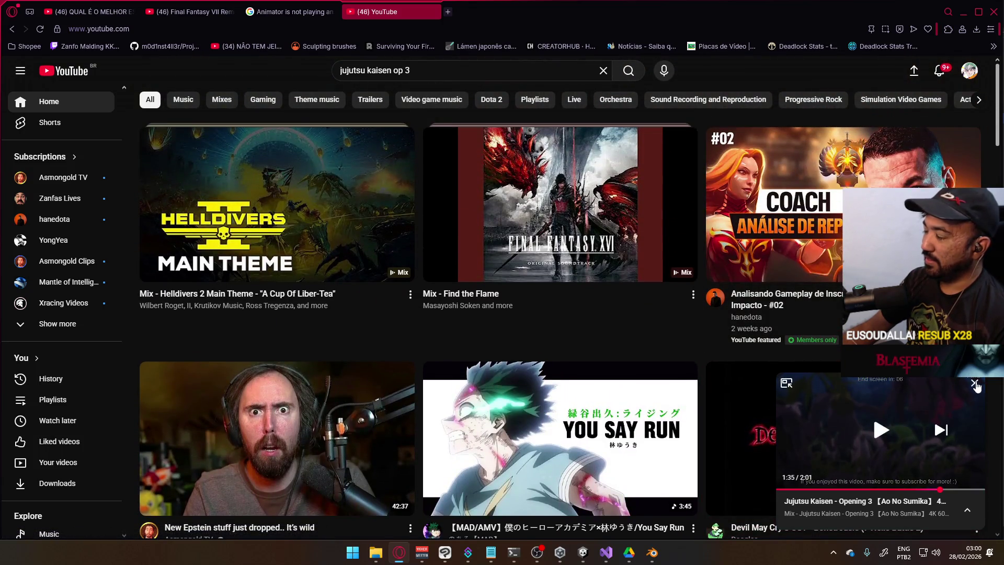
pyautogui.click(975, 384)
# Search 'chainsaw man op 1' and play MAPPA's KICK BACK opening.
pyautogui.click(461, 68)
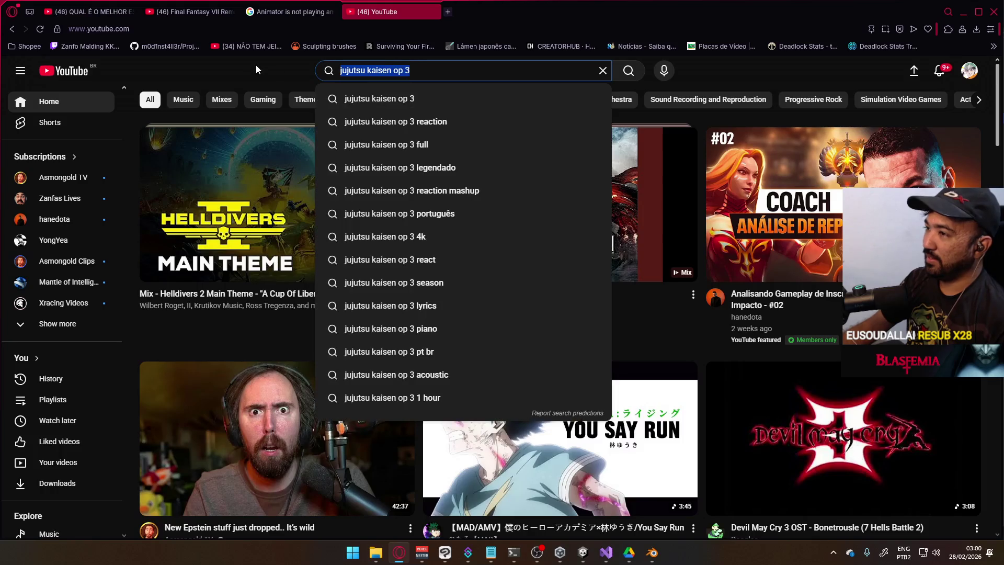
pyautogui.write('c')
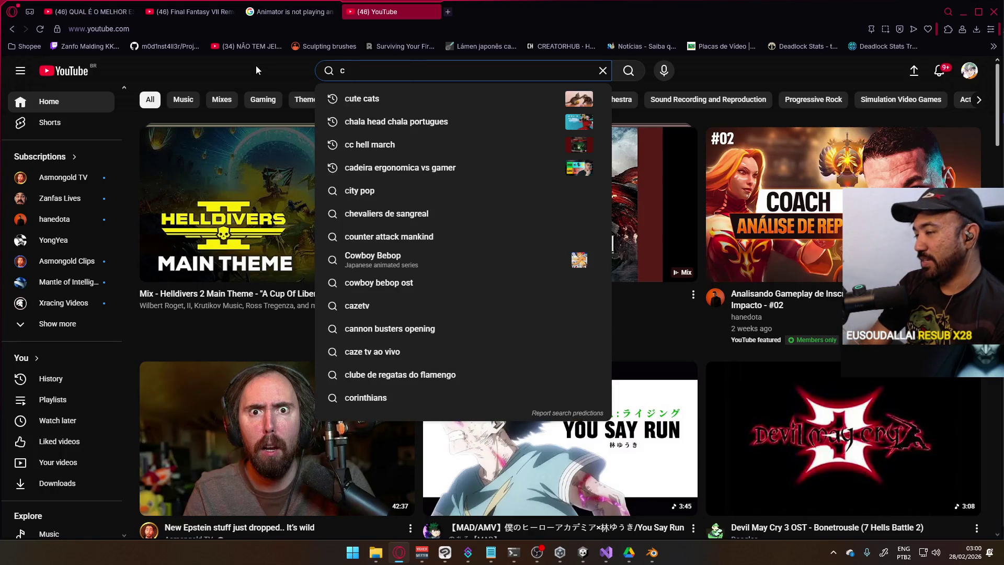
pyautogui.write('hainsaw man')
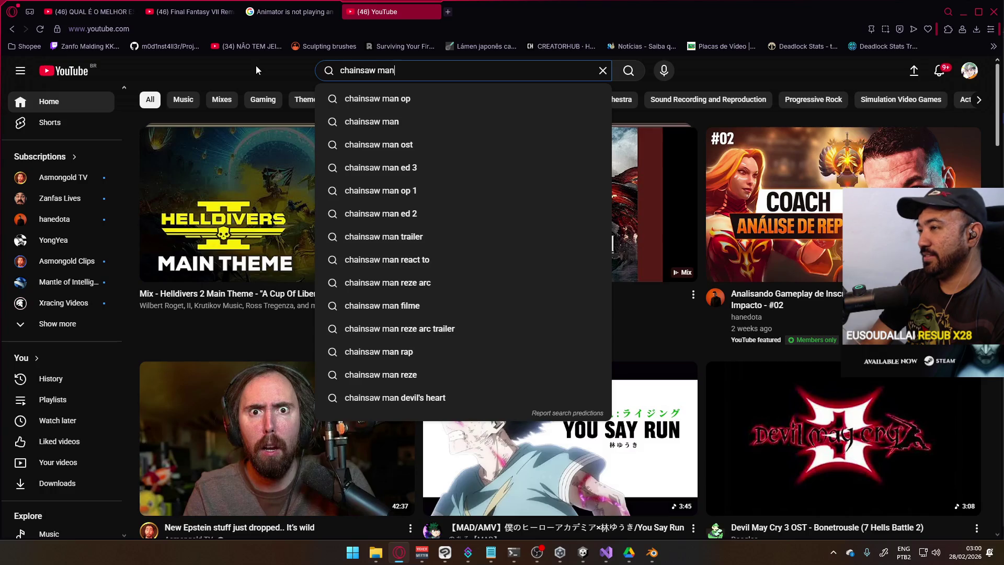
pyautogui.write(' op 1')
pyautogui.press('Return')
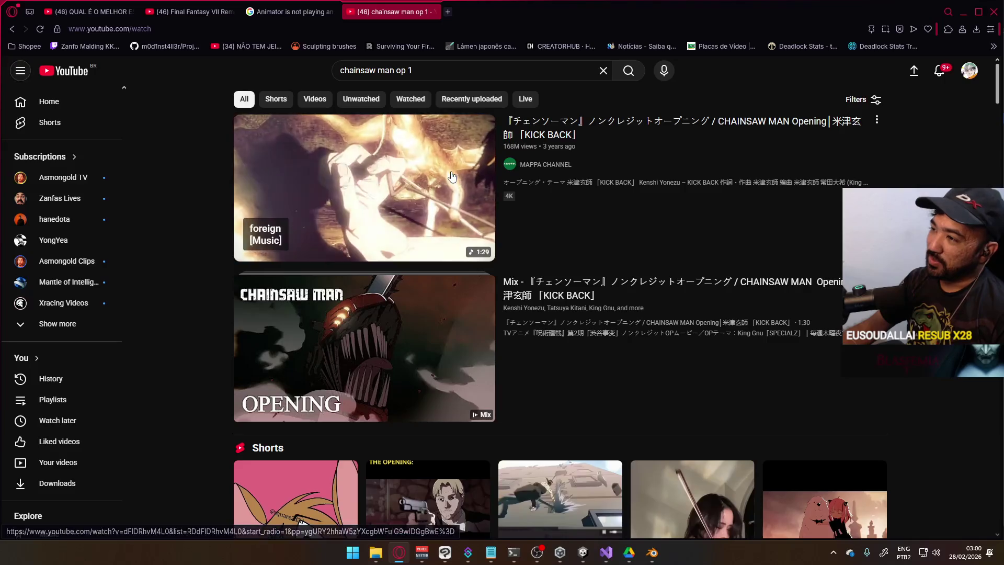
pyautogui.click(530, 209)
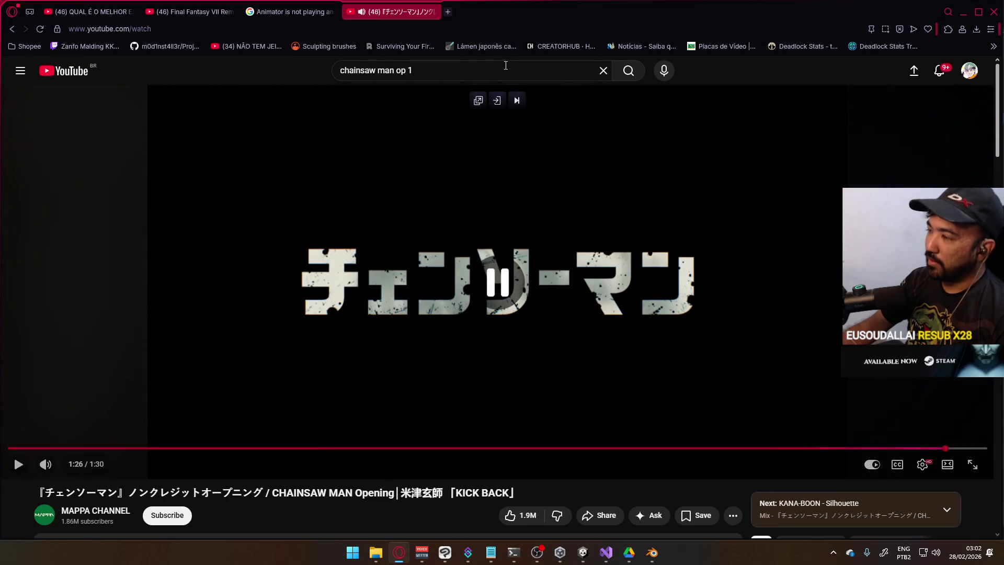
pyautogui.click(402, 71)
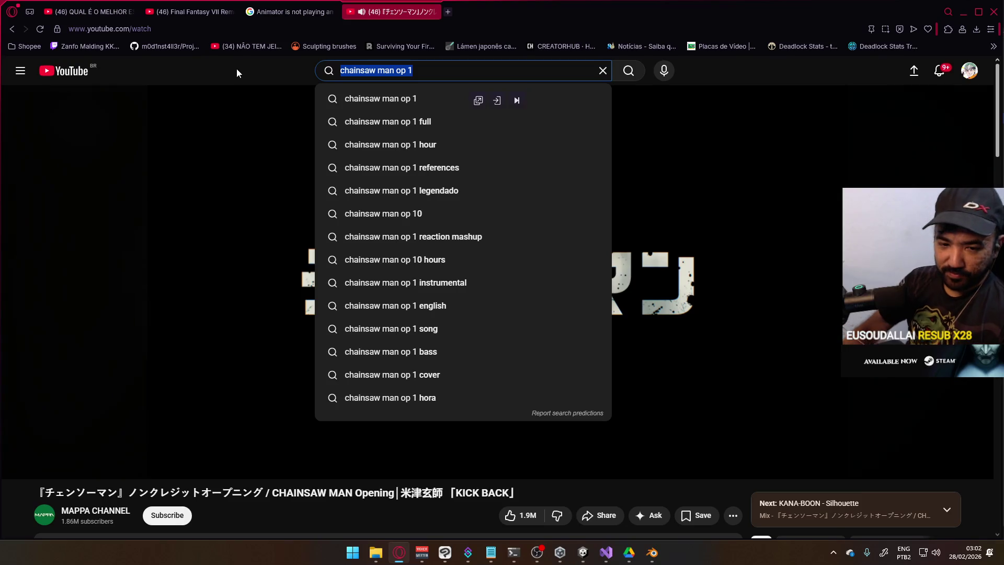
# Search 'highschool of the dead op' and open the opening movie result.
pyautogui.hotkey('ctrl', 'a')
pyautogui.write('highsc')
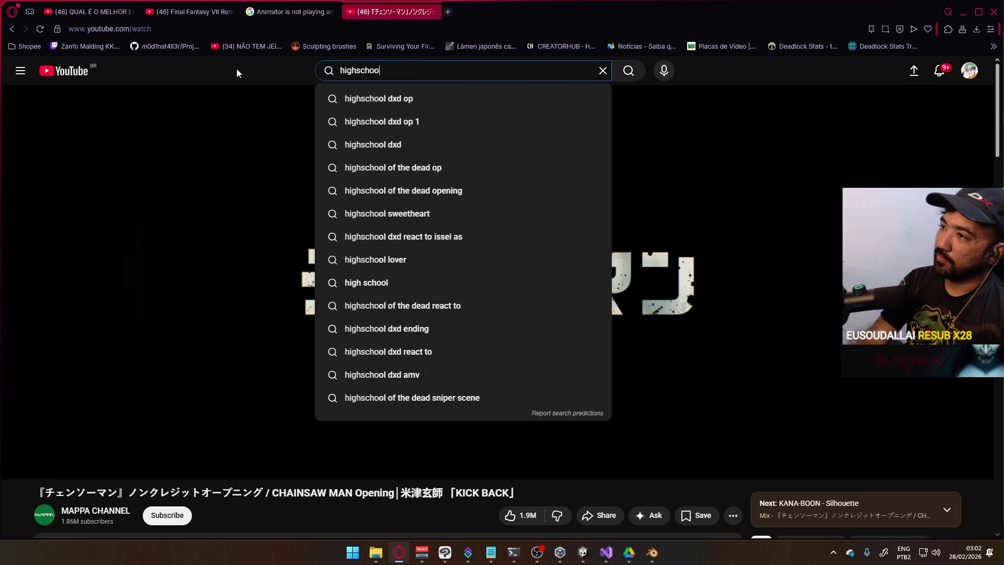
pyautogui.write('ad op')
pyautogui.press('Return')
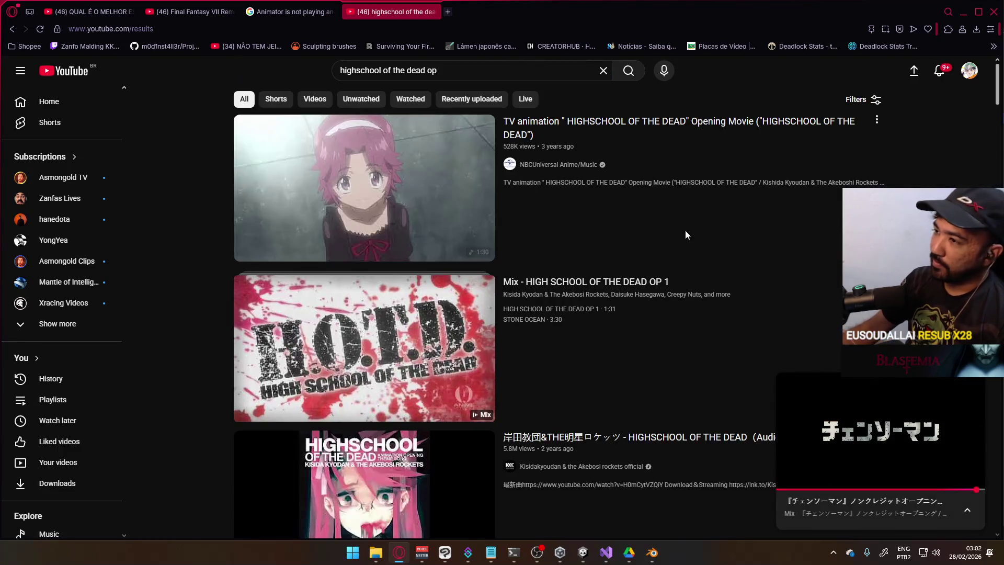
pyautogui.press('i')
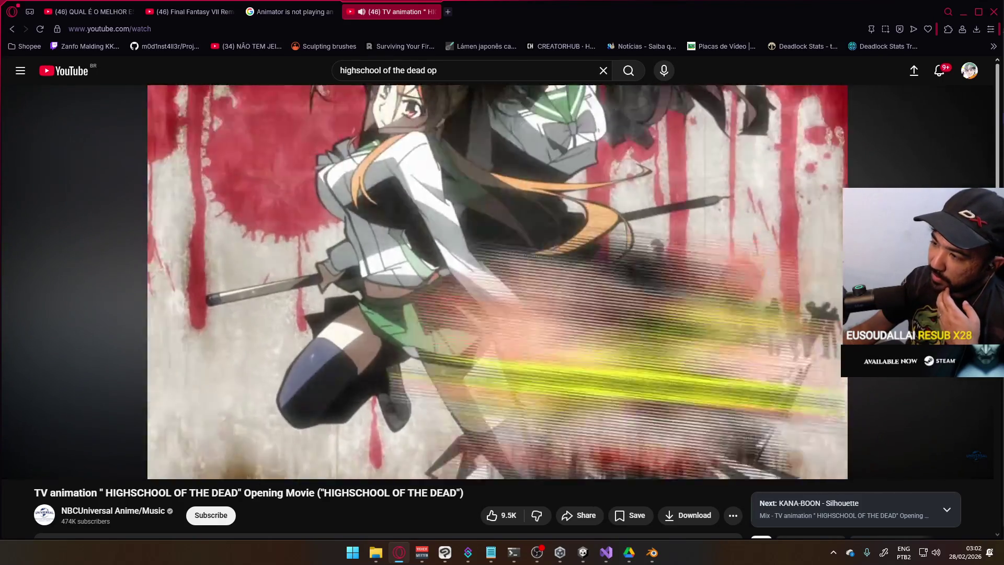
pyautogui.moveTo(589, 226)
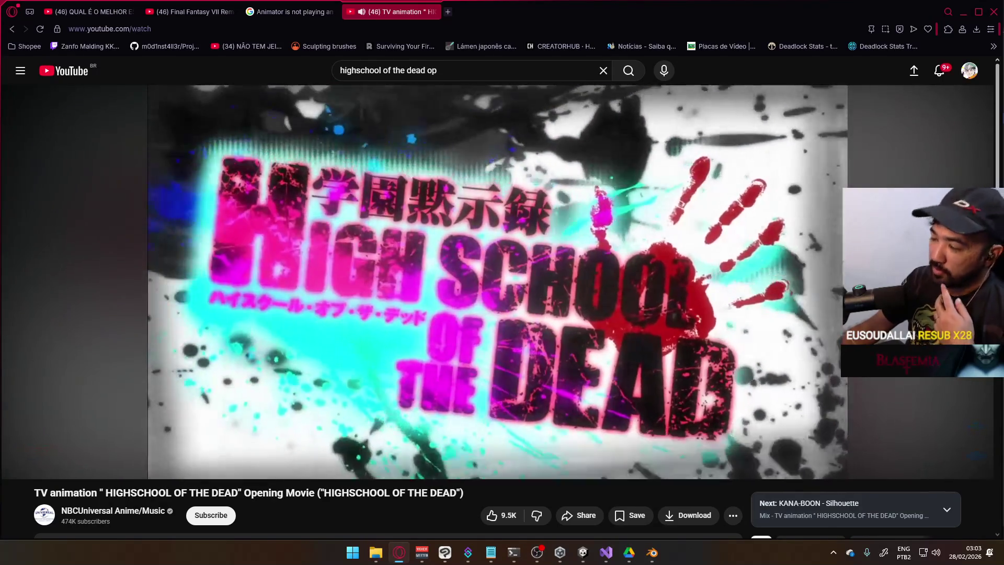
# Expand the full video description and scroll through the comments.
pyautogui.scroll(-3, 579, 225)
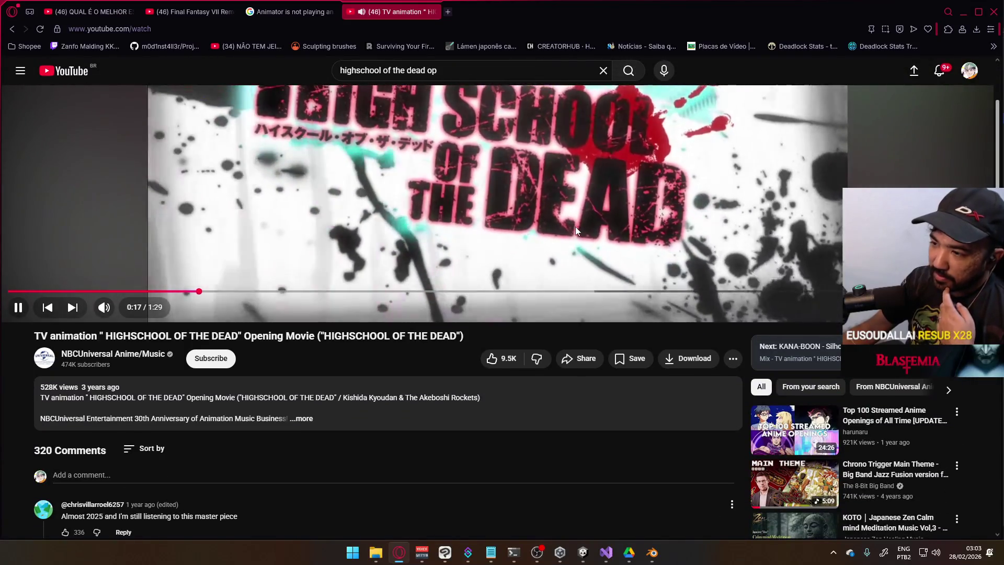
pyautogui.click(469, 390)
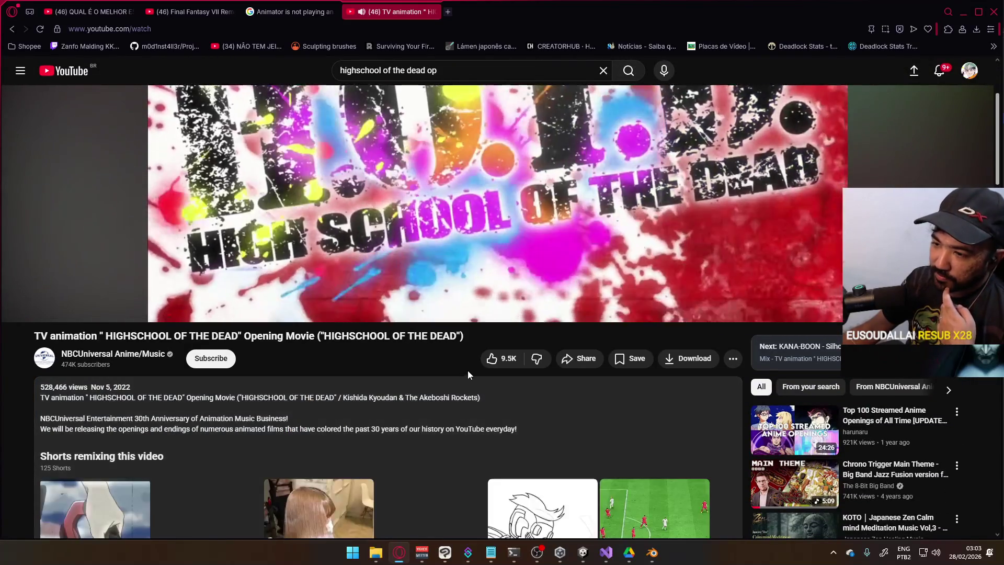
pyautogui.scroll(-4, 468, 370)
pyautogui.scroll(-4, 334, 237)
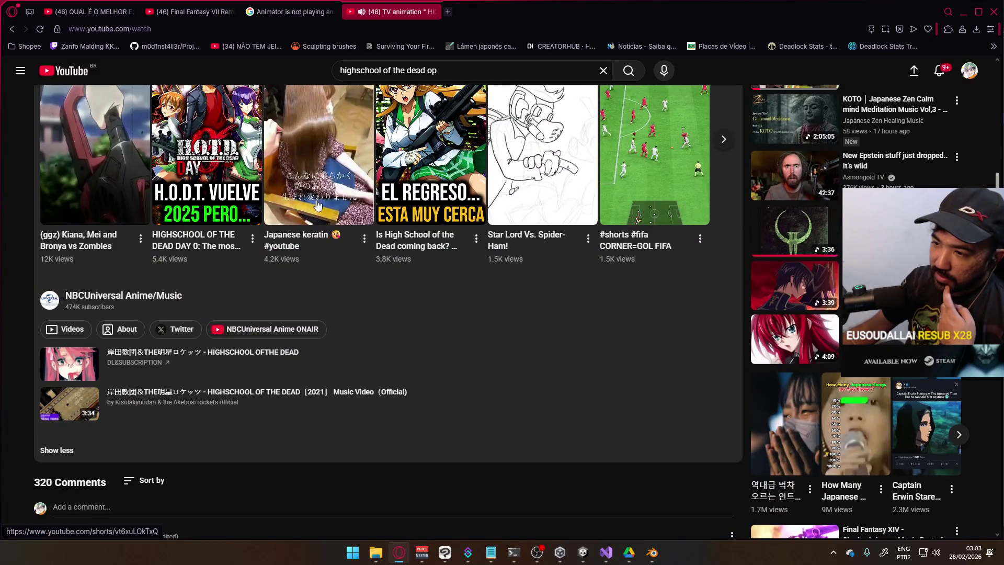
pyautogui.scroll(-3, 434, 271)
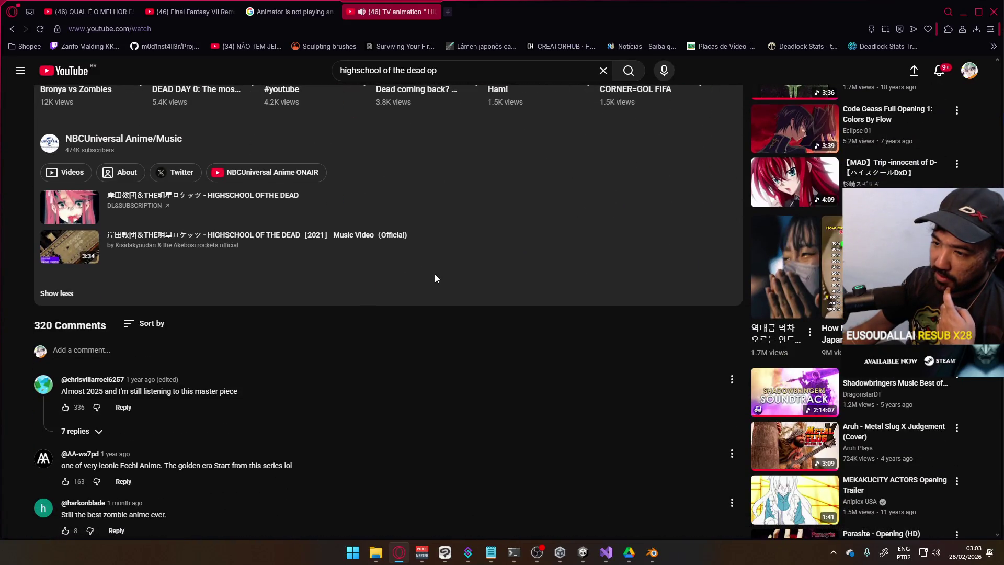
pyautogui.scroll(9, 438, 282)
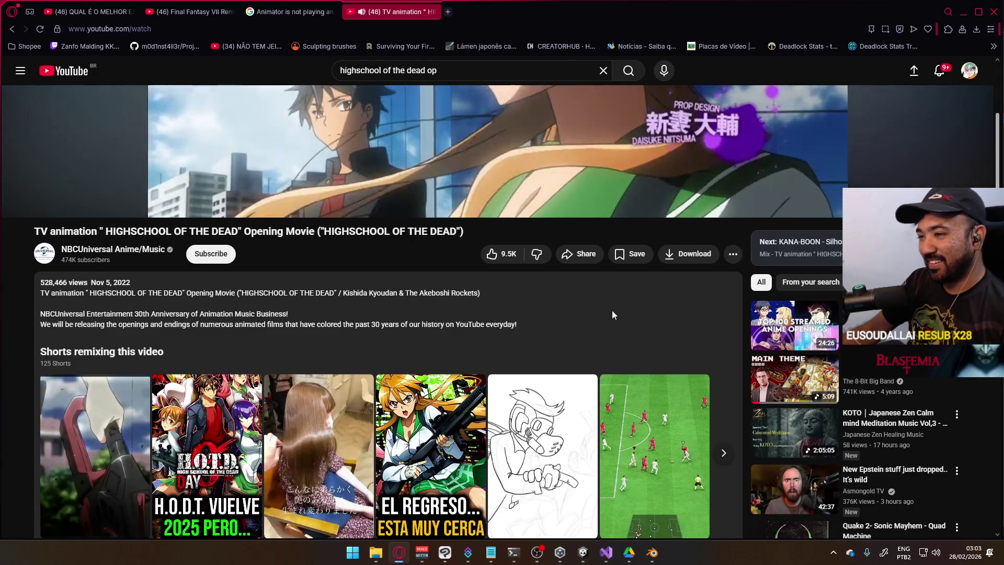
pyautogui.scroll(5, 612, 314)
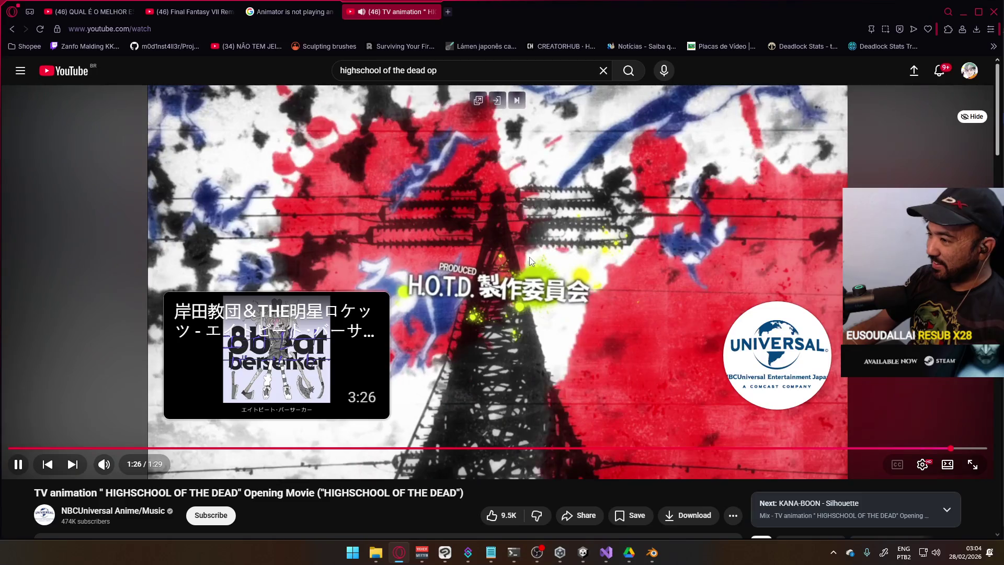
# Pause the HIGHSCHOOL OF THE DEAD opening and scroll through its comments and back up.
pyautogui.click(627, 278)
pyautogui.scroll(-4, 628, 279)
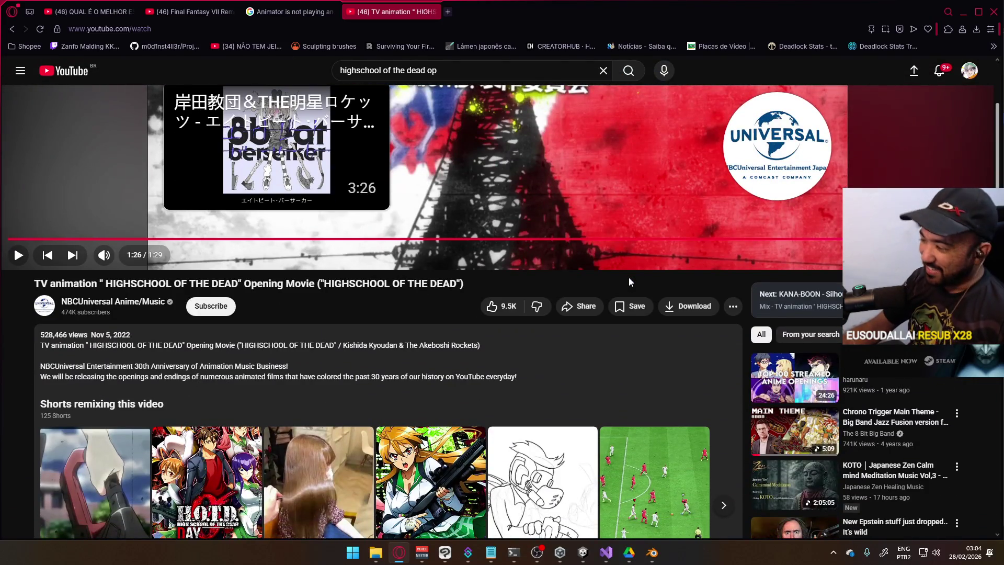
pyautogui.scroll(-3, 646, 227)
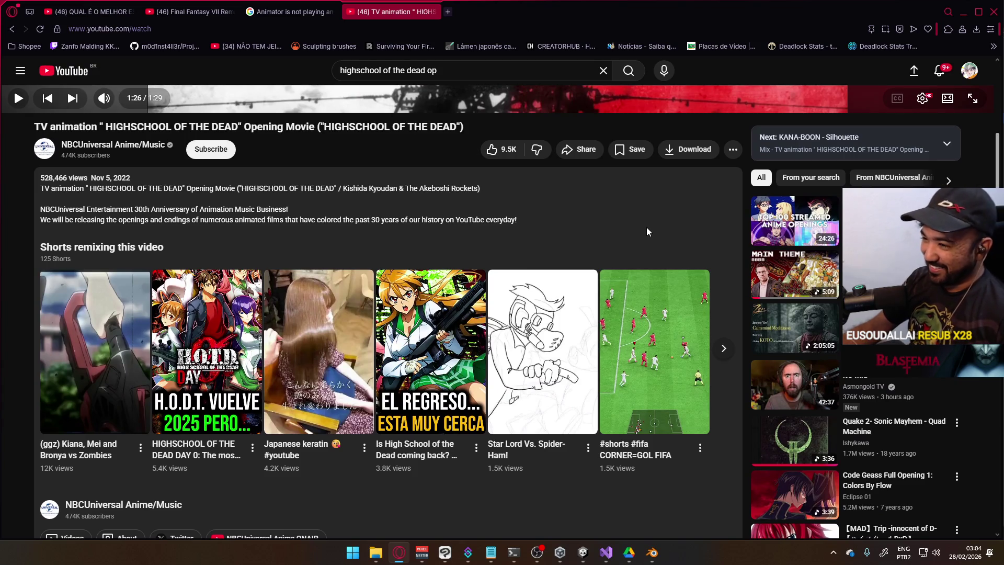
pyautogui.scroll(-10, 646, 227)
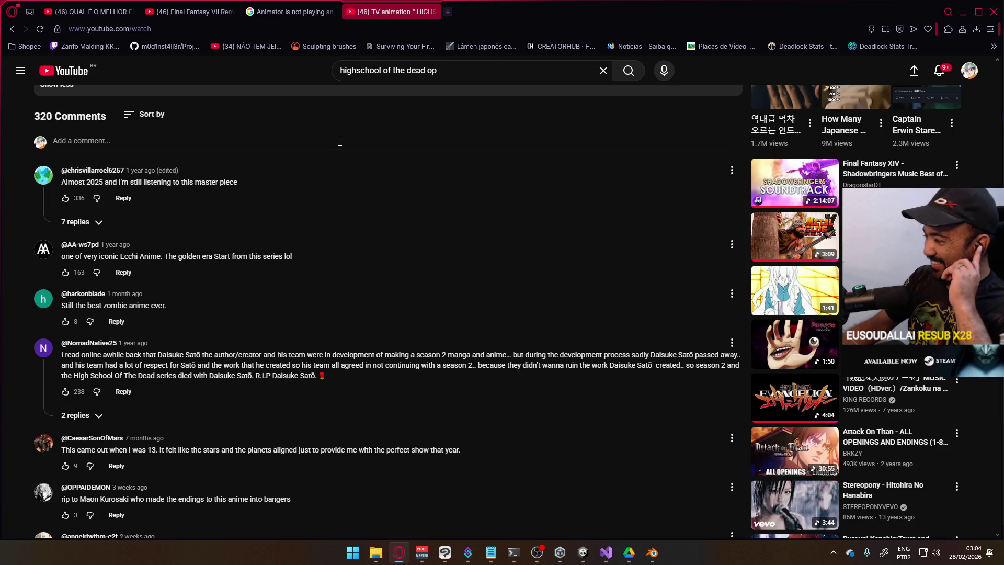
pyautogui.scroll(-3, 344, 147)
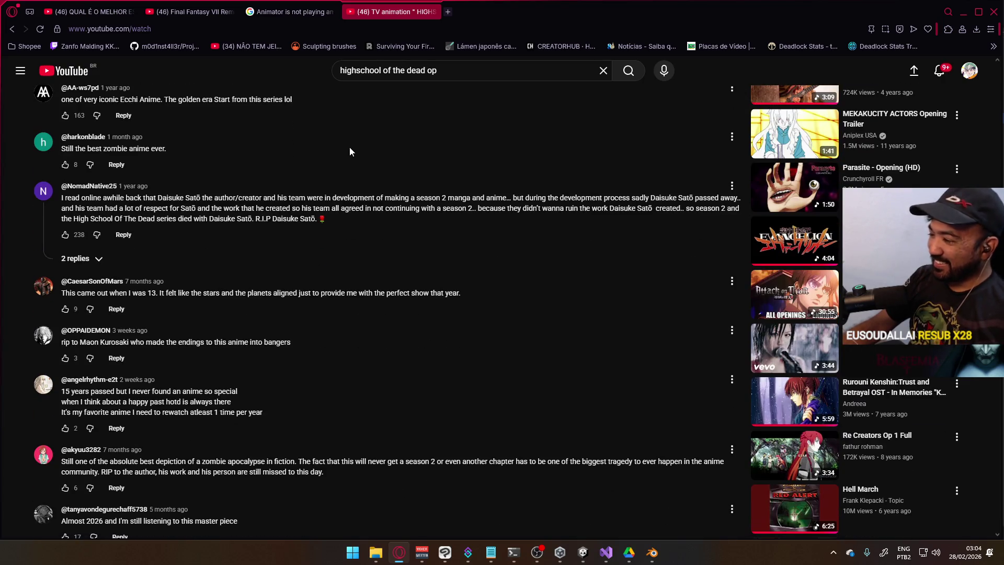
pyautogui.scroll(15, 349, 146)
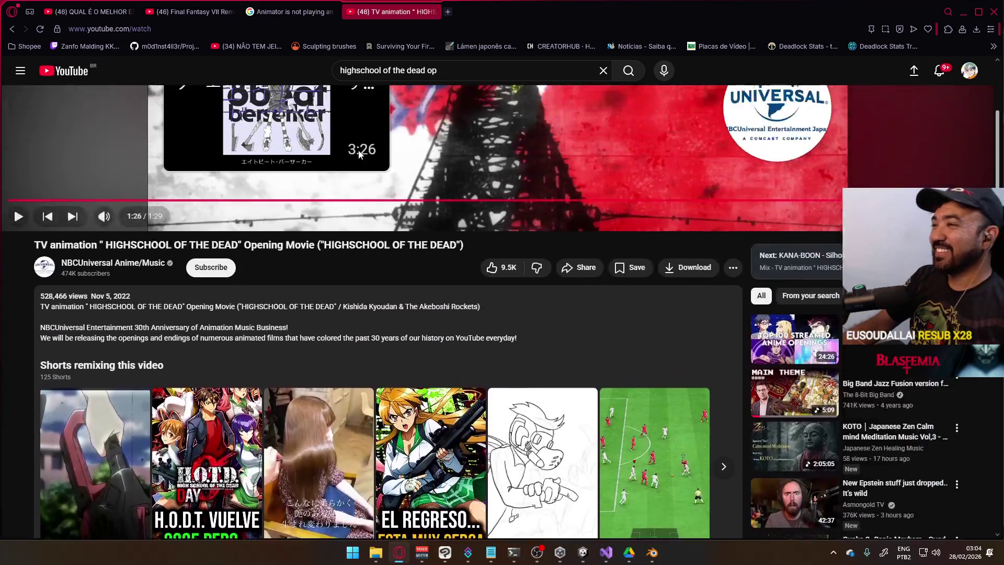
pyautogui.scroll(5, 360, 154)
# Replace the search query with 'na', then erase it to list past searches.
pyautogui.click(465, 72)
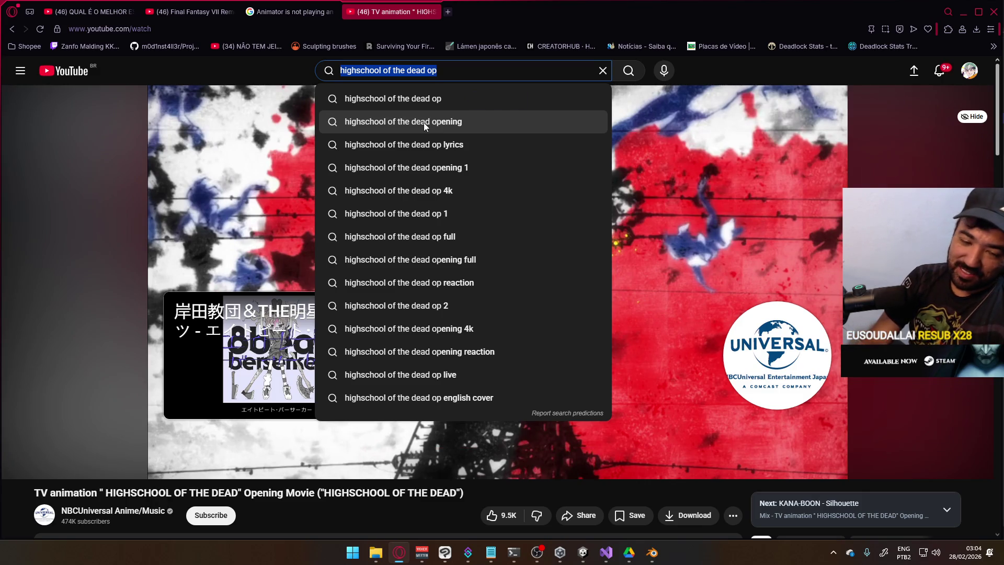
pyautogui.write('na')
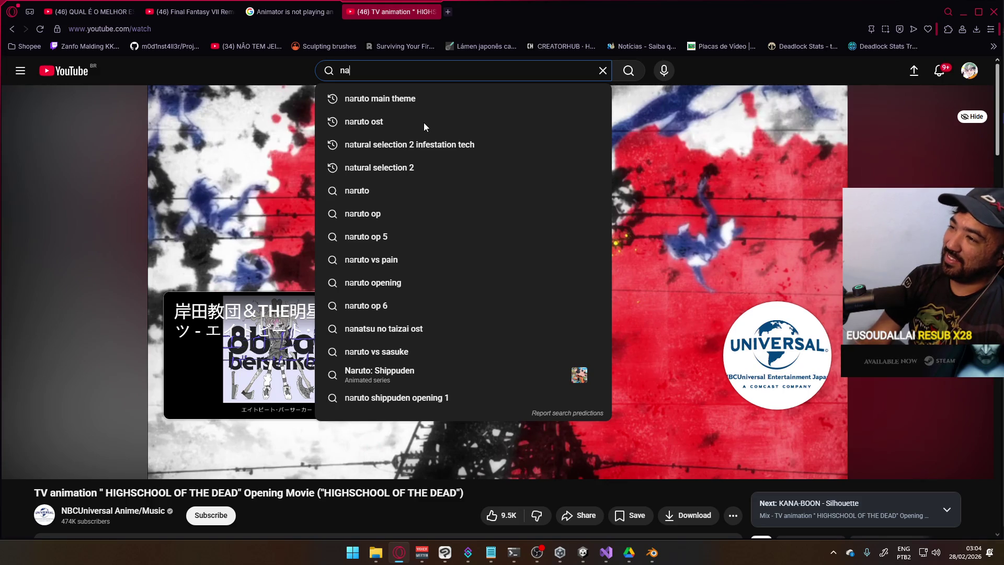
pyautogui.press('BackSpace')
pyautogui.press('BackSpace')
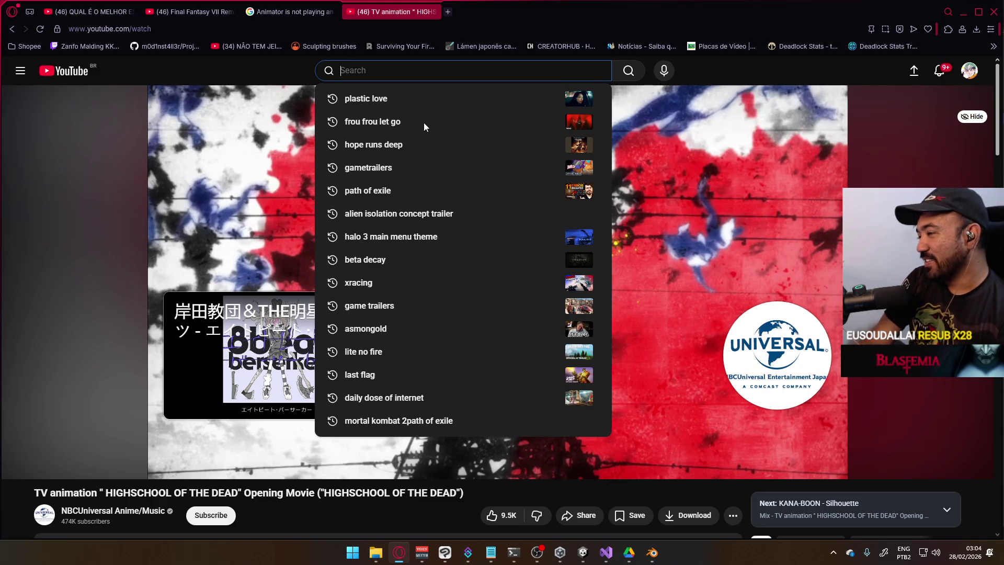
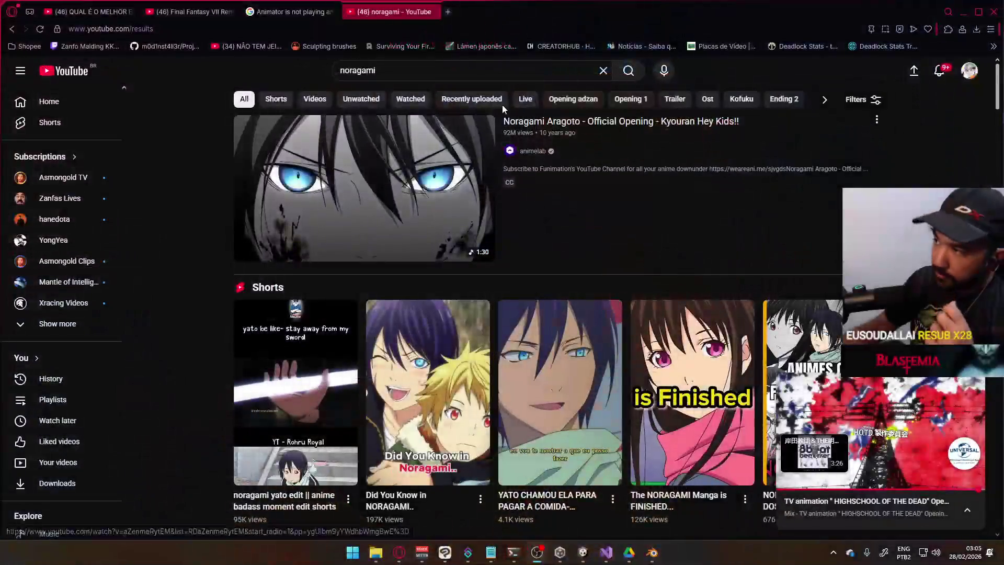
# Play the Noragami Aragoto opening, browse its comments, then pause it.
pyautogui.click(616, 125)
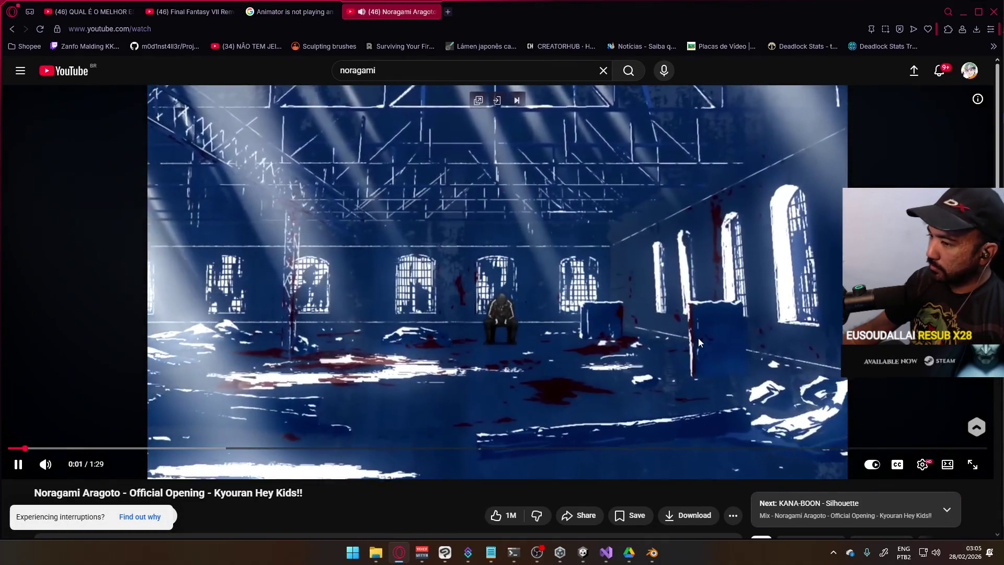
pyautogui.scroll(-3, 701, 337)
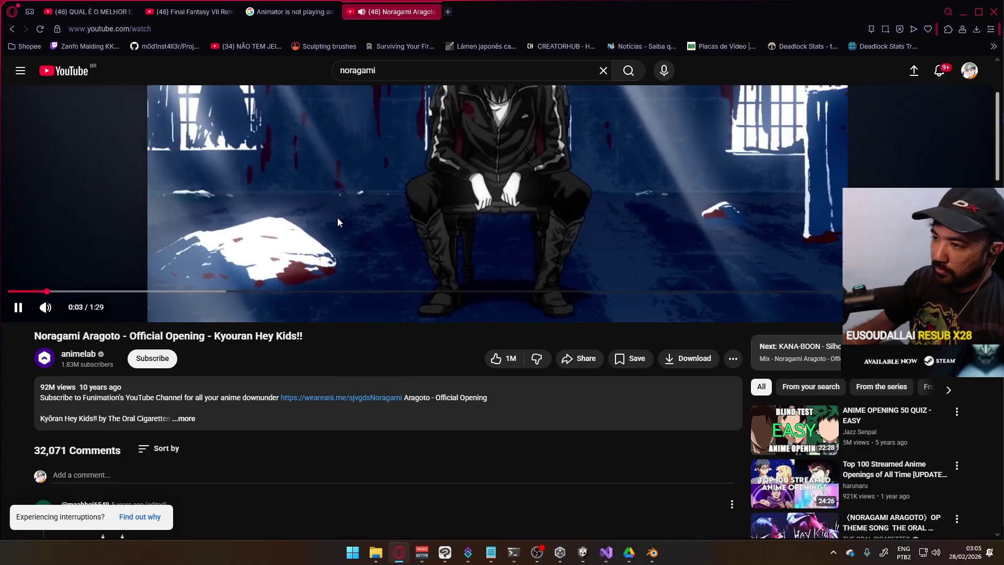
pyautogui.moveTo(59, 310)
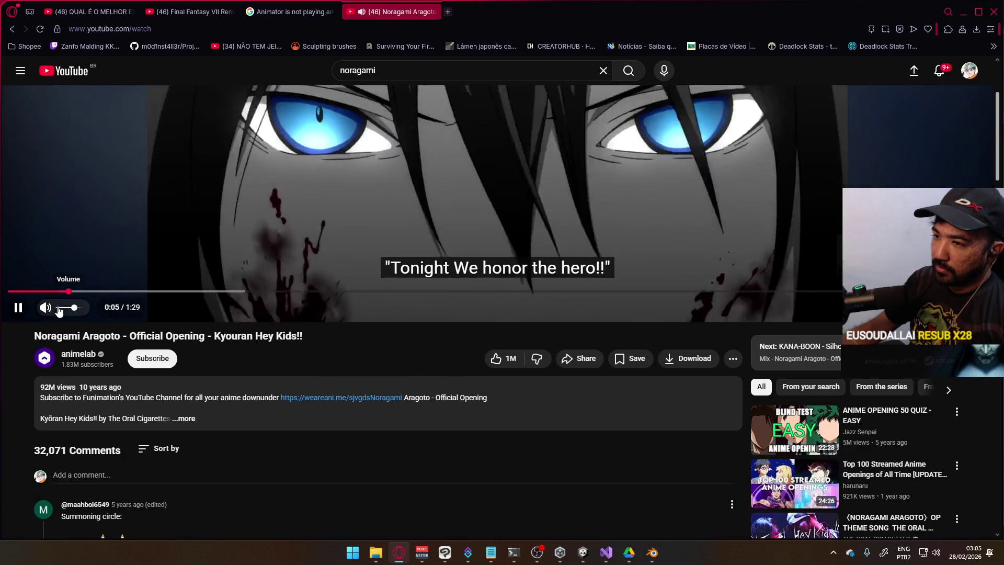
pyautogui.scroll(-4, 419, 364)
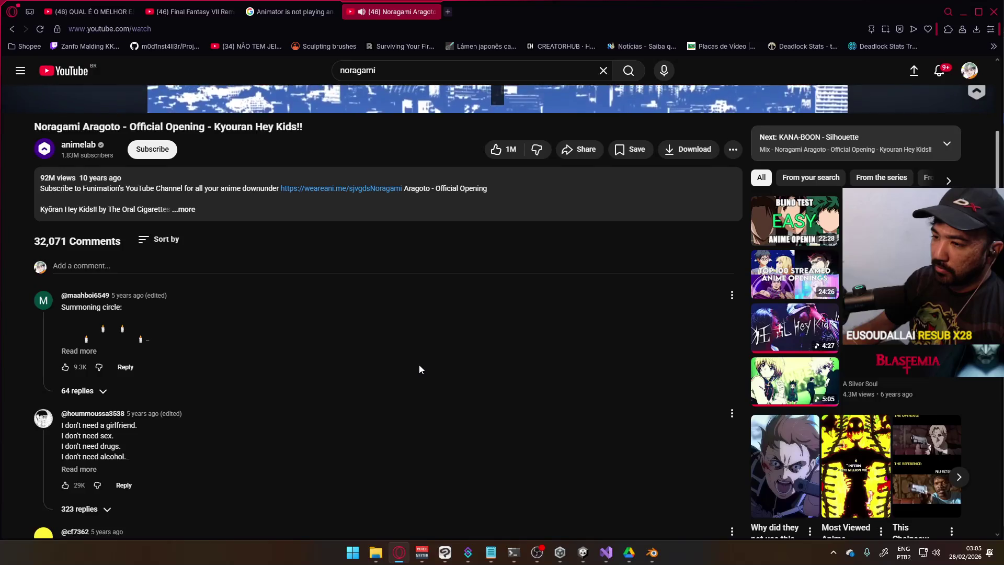
pyautogui.scroll(-4, 418, 369)
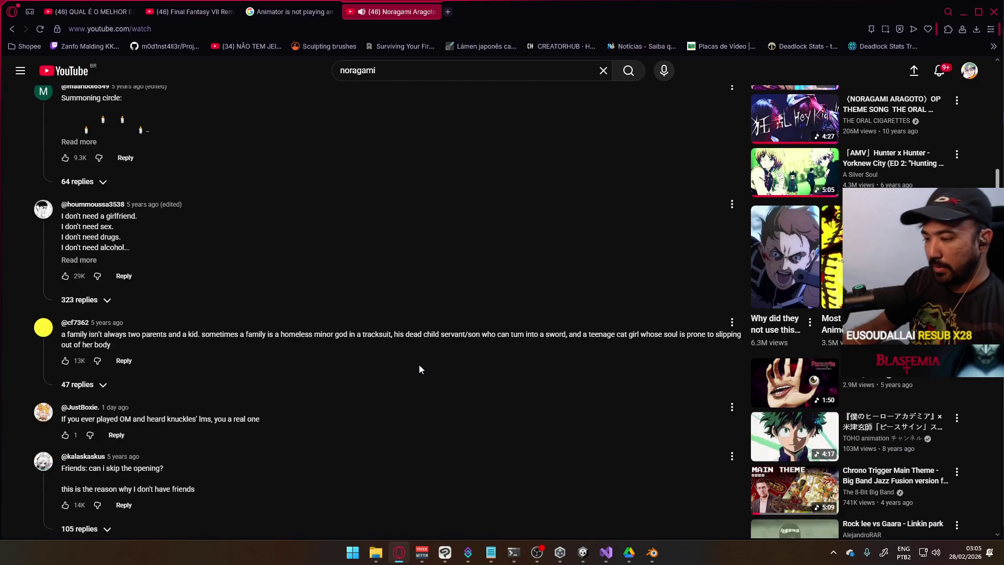
pyautogui.scroll(10, 419, 366)
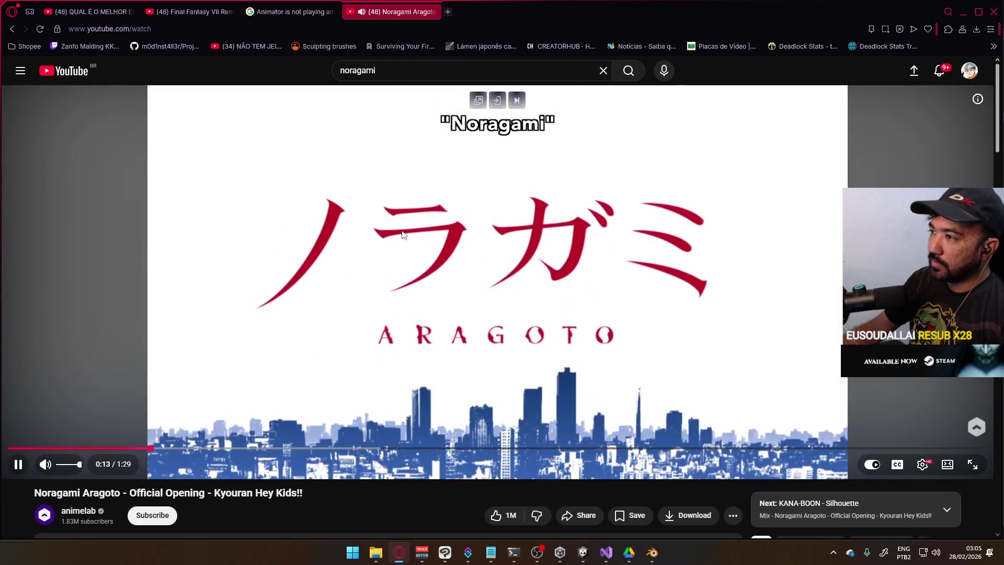
pyautogui.click(409, 232)
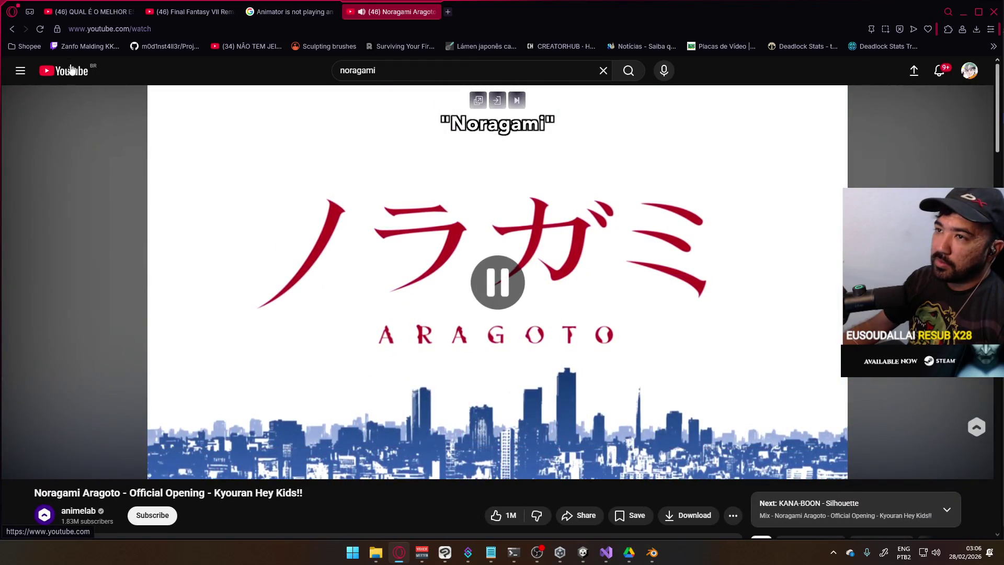
# Open the YouTube home page in a new tab and switch to it.
pyautogui.rightClick(68, 81)
pyautogui.click(99, 93)
pyautogui.click(487, 14)
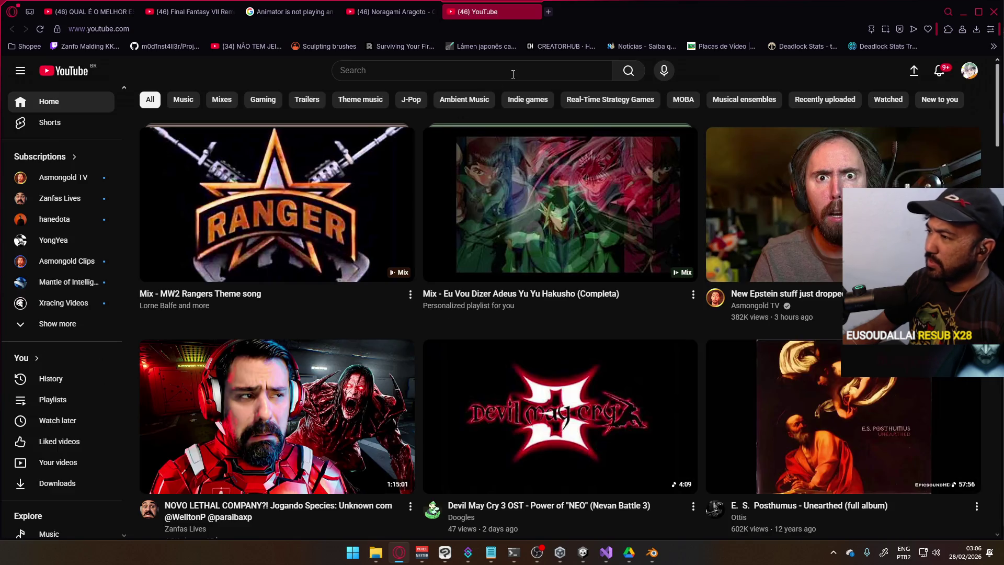
# Search 'larc en ciel gto' and play the L'Arc~en~Ciel Driver's High music clip.
pyautogui.click(514, 73)
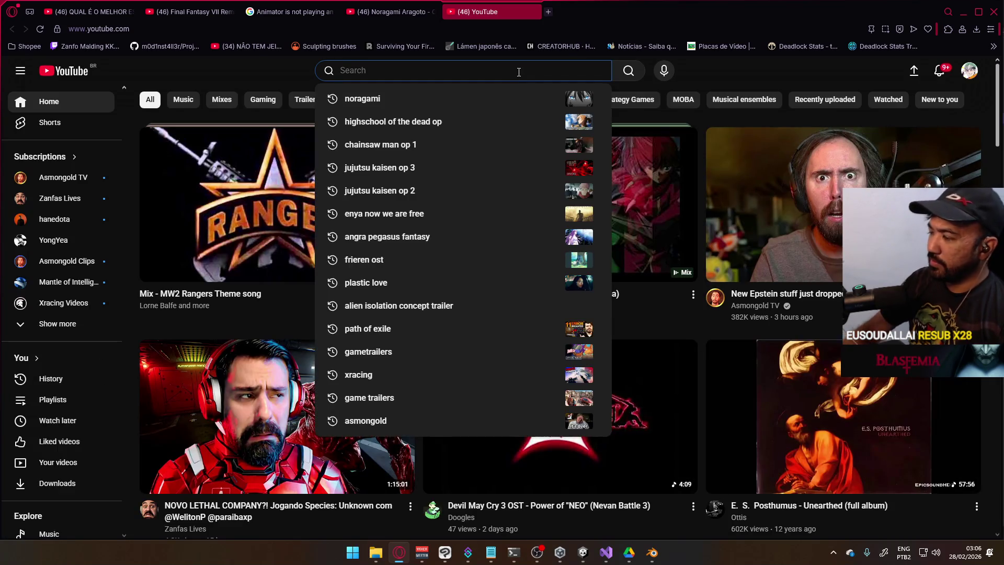
pyautogui.write('l')
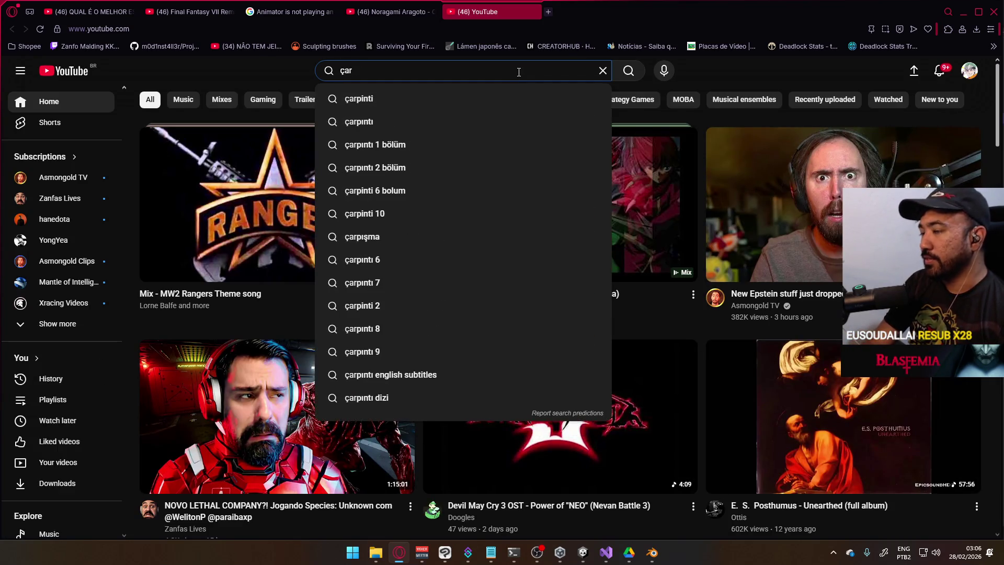
pyautogui.write('arc')
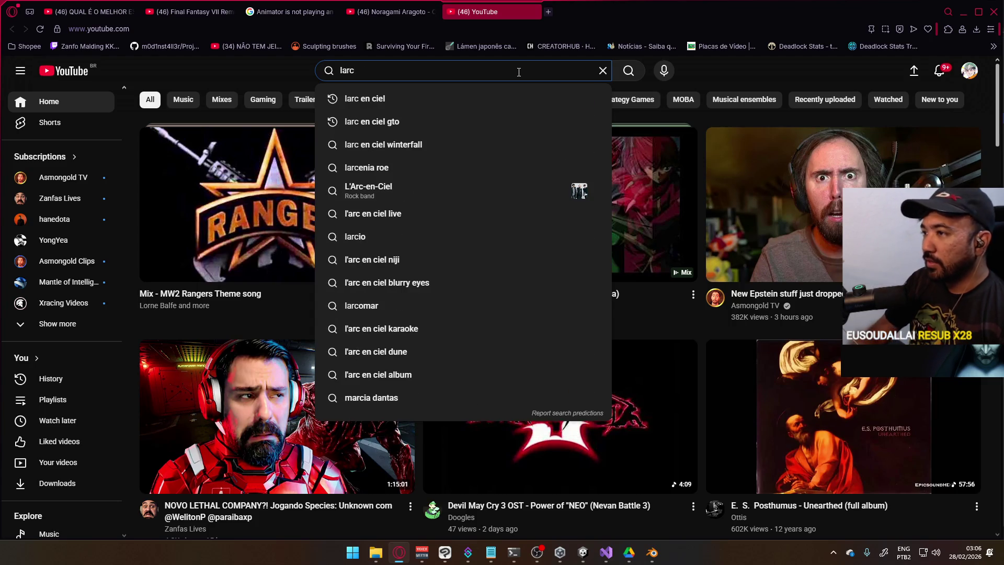
pyautogui.press('Down')
pyautogui.press('Down')
pyautogui.press('Return')
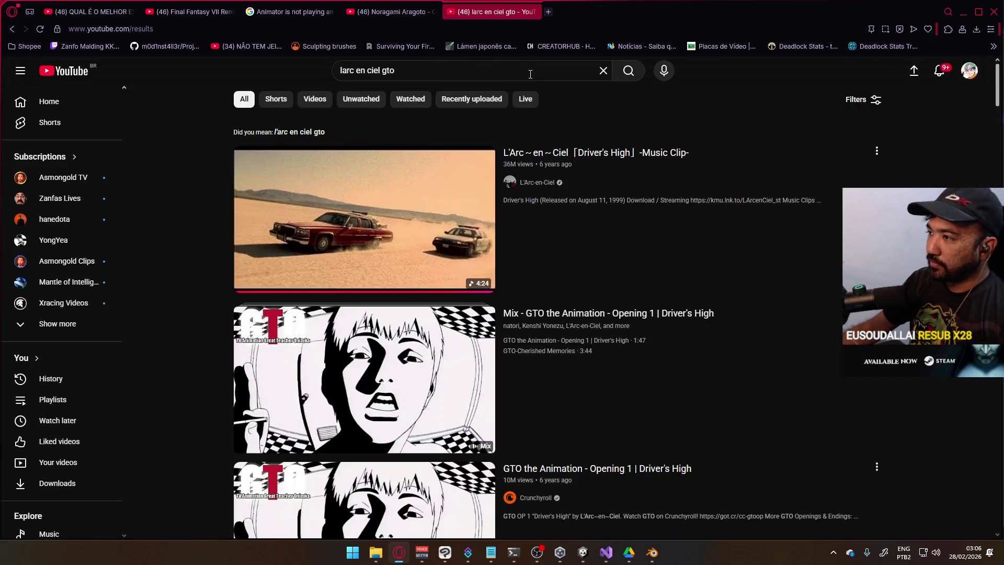
pyautogui.moveTo(710, 269)
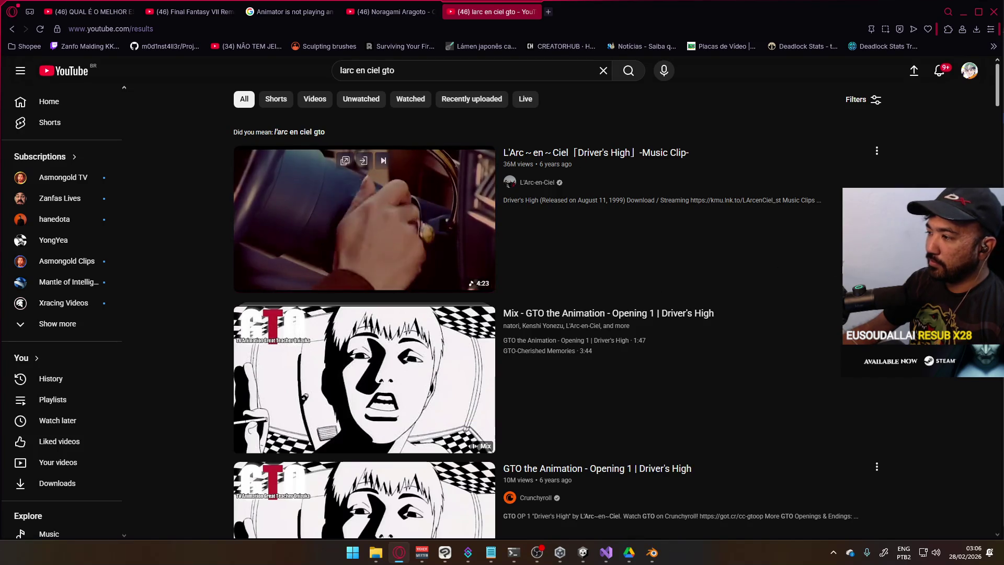
pyautogui.click(403, 198)
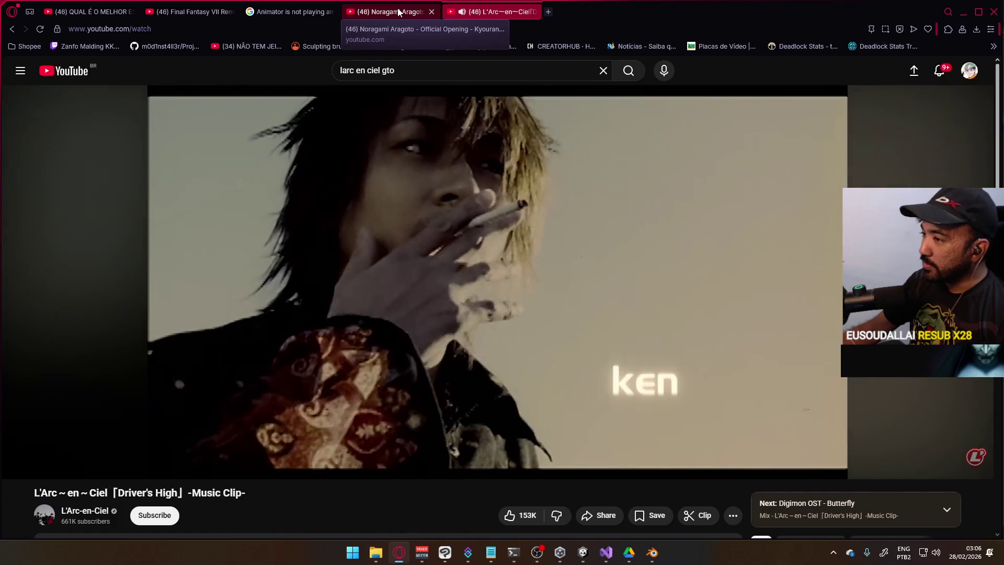
# Return to the Noragami video tab and dismiss tab search.
pyautogui.click(399, 12)
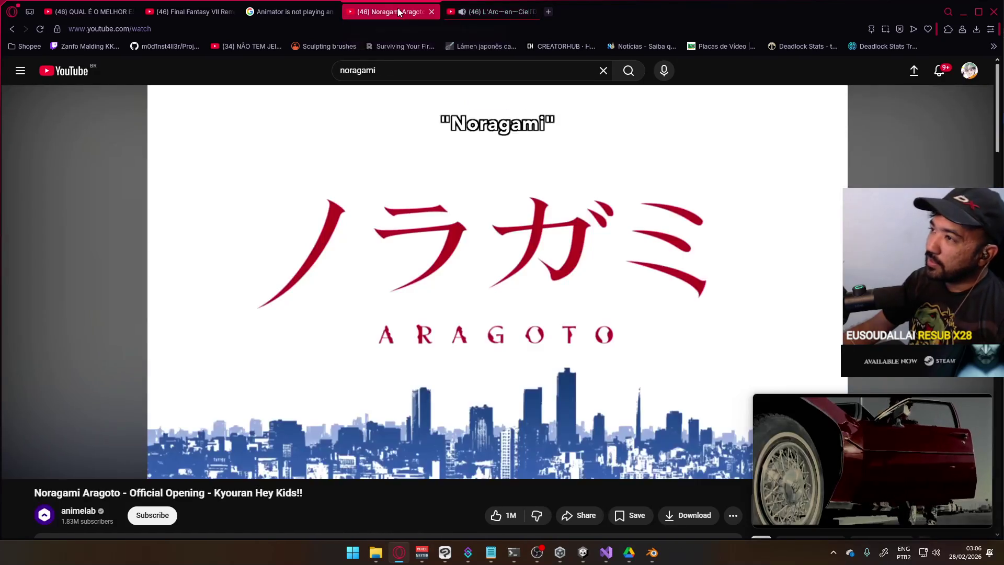
pyautogui.hotkey('ctrl', 'space')
pyautogui.click(822, 181)
# Close the music mini-player, play the sidearm animation and scrub from frame 1 to 21.
pyautogui.click(962, 12)
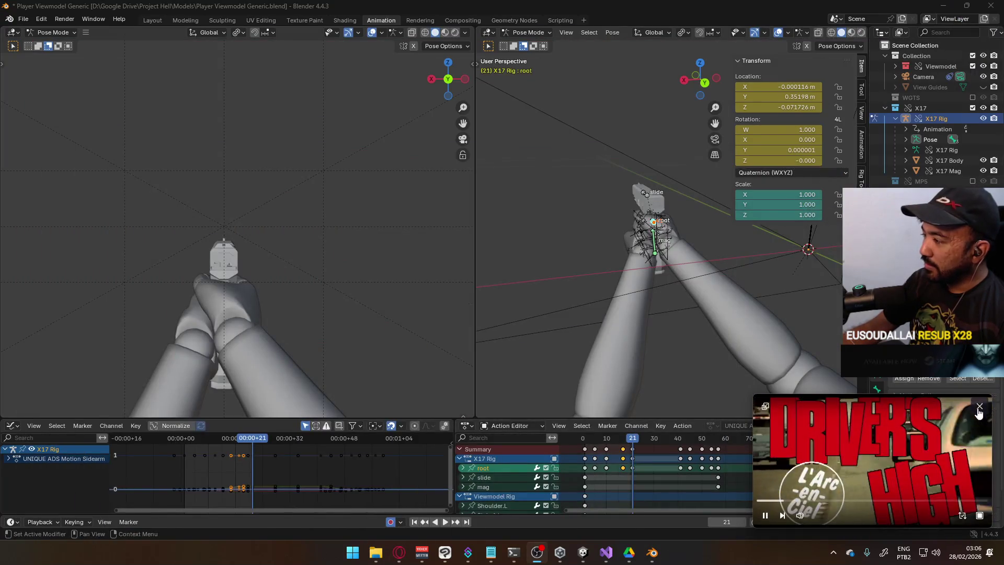
pyautogui.click(979, 408)
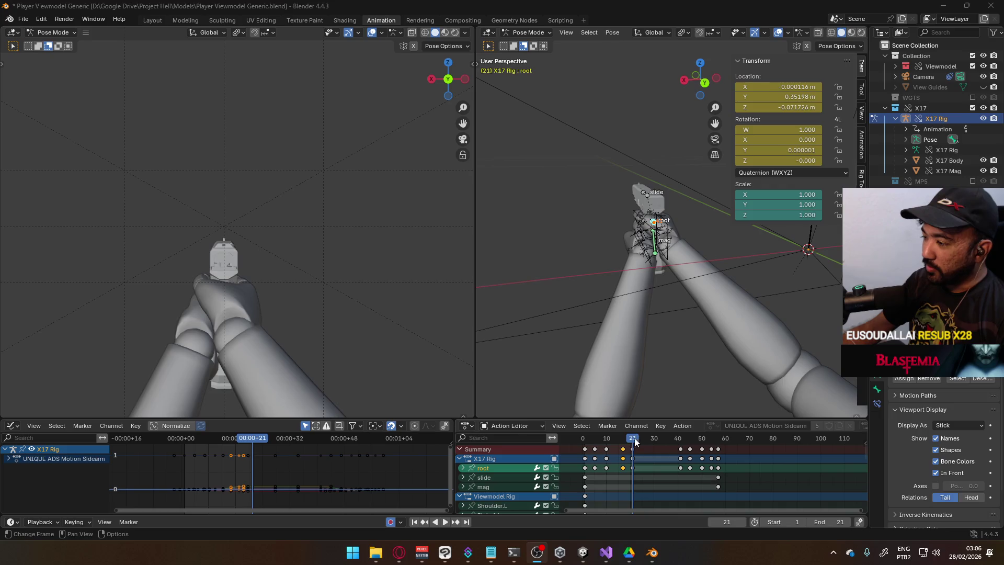
pyautogui.press('space')
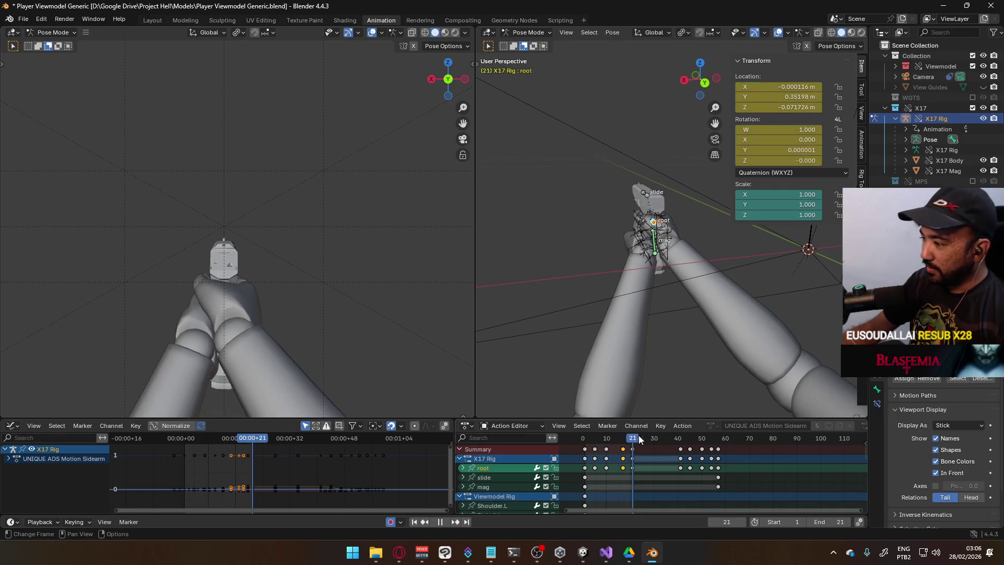
pyautogui.moveTo(679, 440)
pyautogui.mouseDown()
pyautogui.moveTo(711, 439)
pyautogui.moveTo(583, 442)
pyautogui.moveTo(719, 444)
pyautogui.moveTo(586, 460)
pyautogui.moveTo(631, 466)
pyautogui.mouseUp()
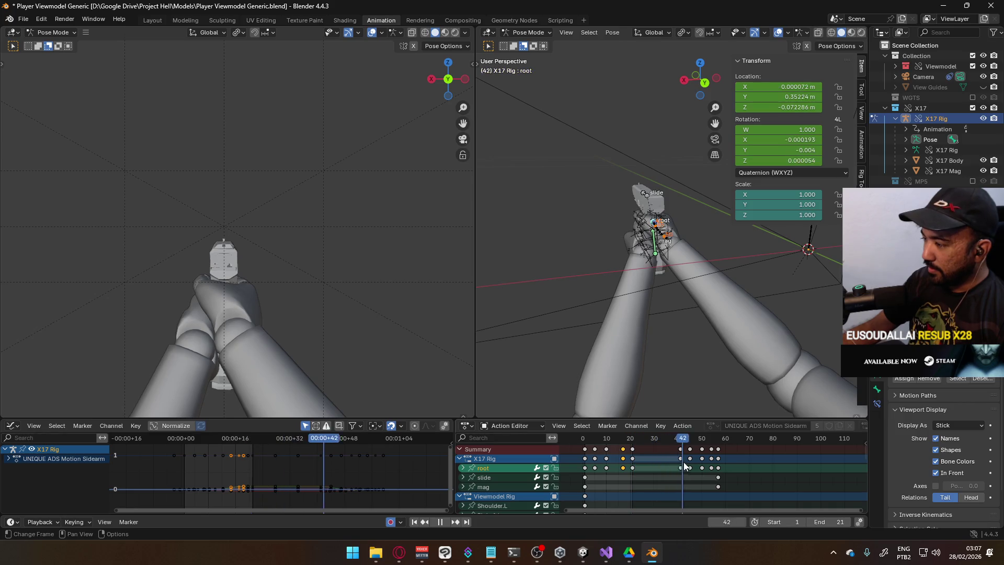
pyautogui.press('space')
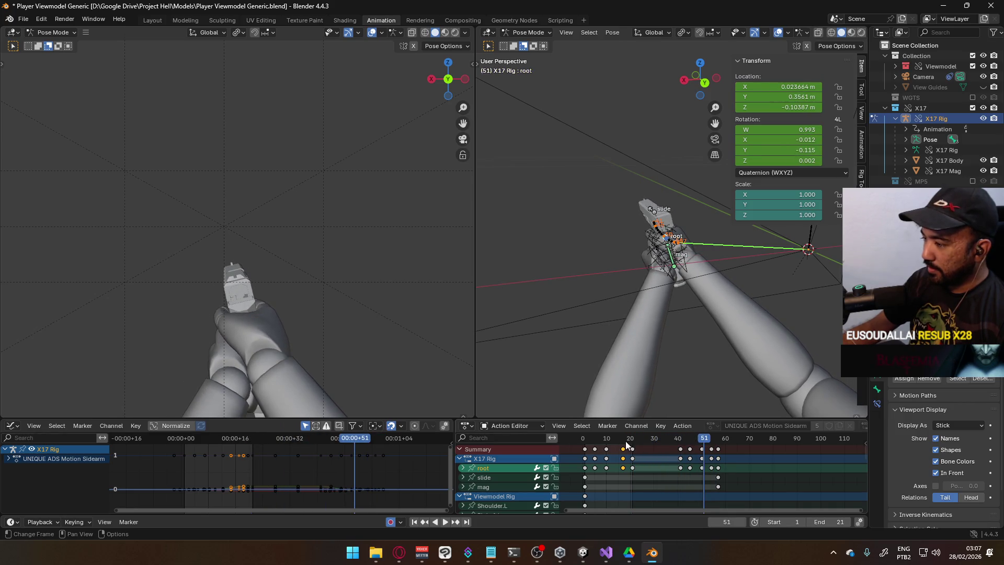
pyautogui.moveTo(626, 441); pyautogui.dragTo(584, 443)
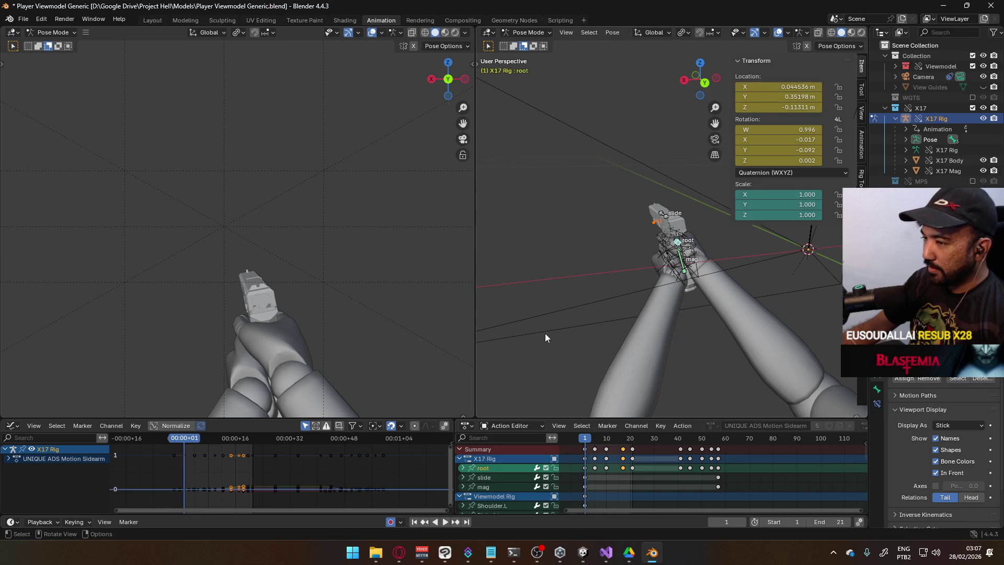
pyautogui.moveTo(545, 337); pyautogui.dragTo(638, 323, button='middle')
pyautogui.moveTo(587, 440)
pyautogui.mouseDown()
pyautogui.moveTo(632, 437)
pyautogui.moveTo(587, 446)
pyautogui.moveTo(633, 448)
pyautogui.moveTo(586, 445)
pyautogui.mouseUp()
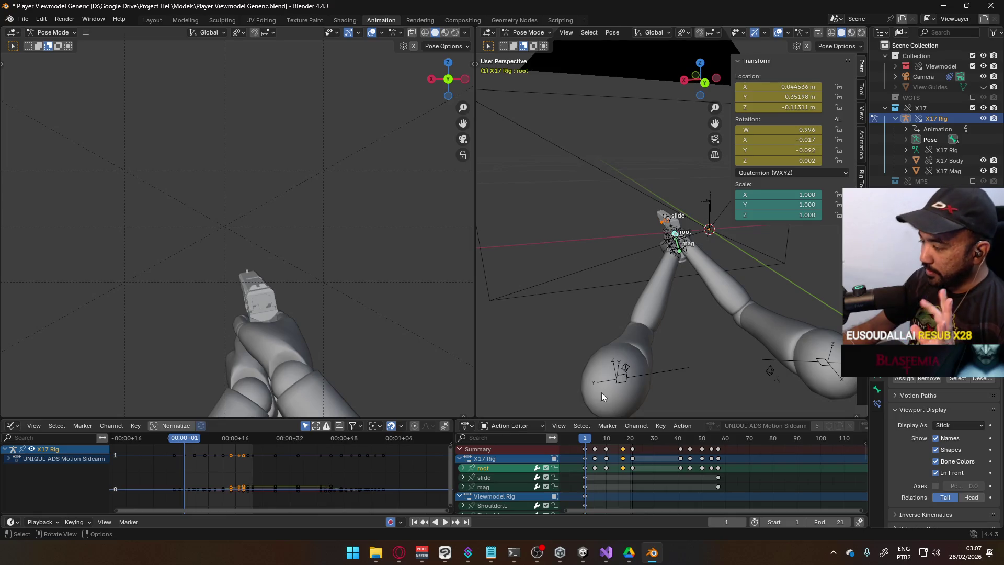
# Box-select keyframes from the mag row up to X17 Rig, then select the root bone.
pyautogui.moveTo(646, 492); pyautogui.dragTo(643, 503, button='middle')
pyautogui.moveTo(565, 448); pyautogui.dragTo(566, 448)
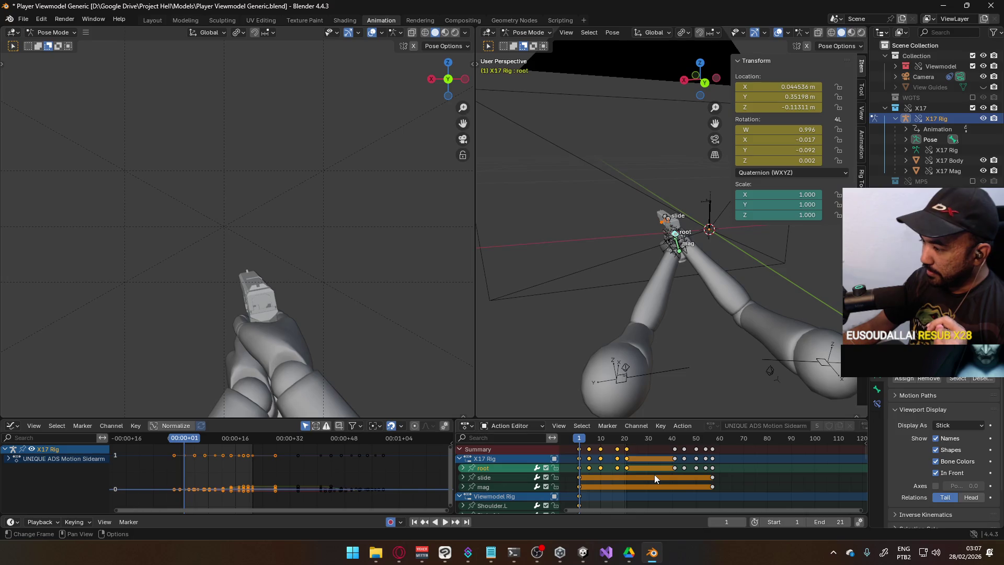
pyautogui.click(650, 480)
pyautogui.moveTo(639, 489); pyautogui.dragTo(574, 449)
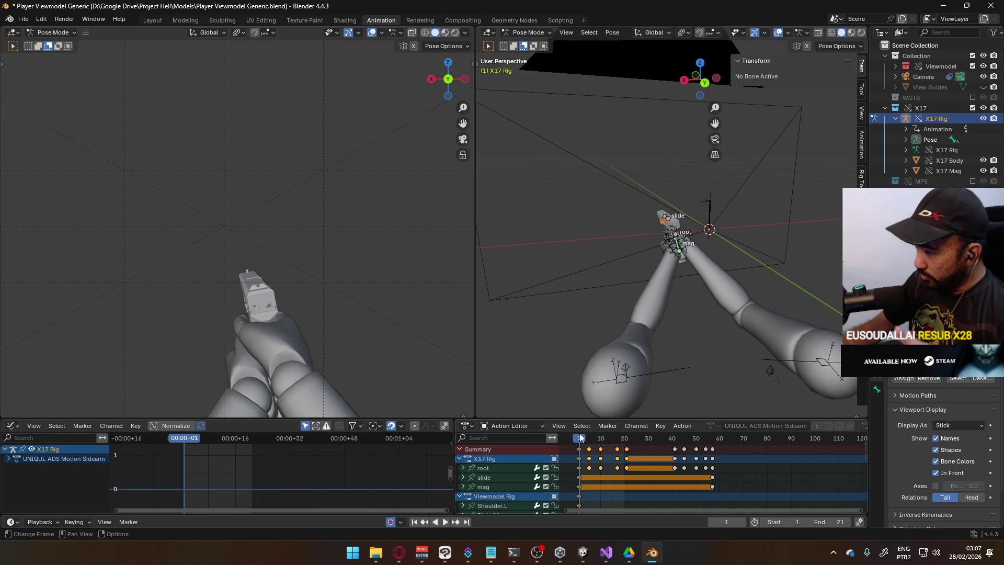
pyautogui.moveTo(642, 489); pyautogui.dragTo(577, 456)
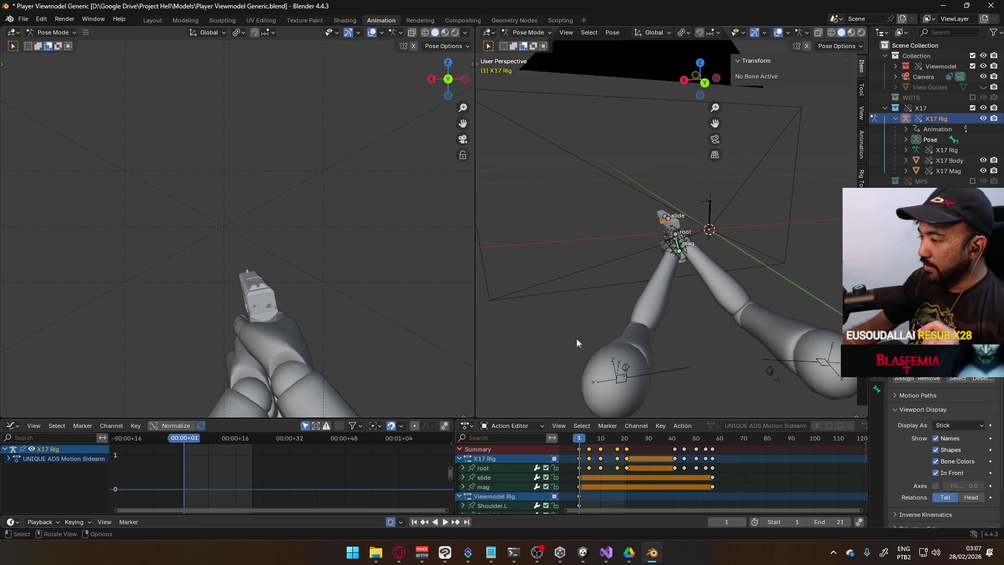
pyautogui.scroll(3, 600, 272)
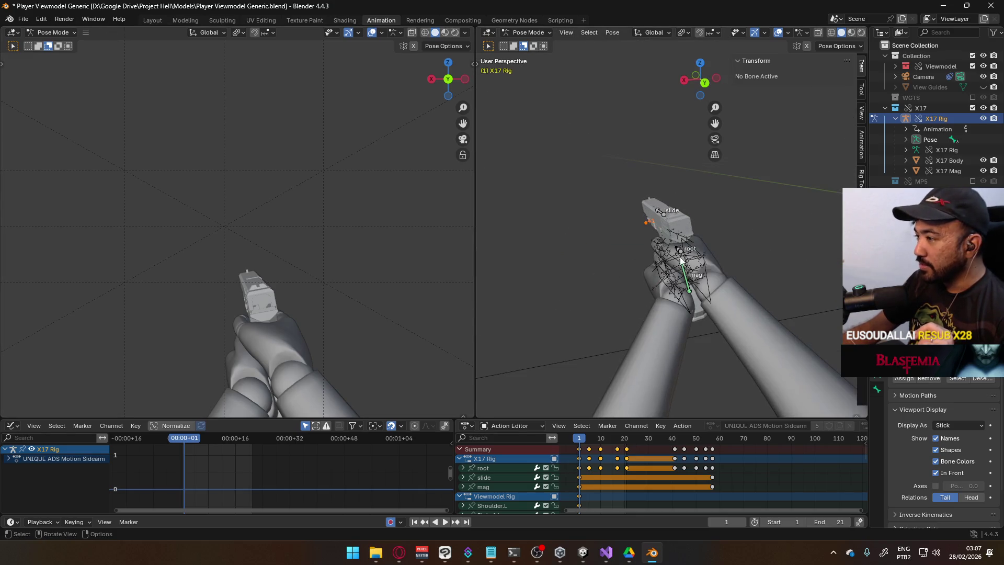
pyautogui.click(679, 251)
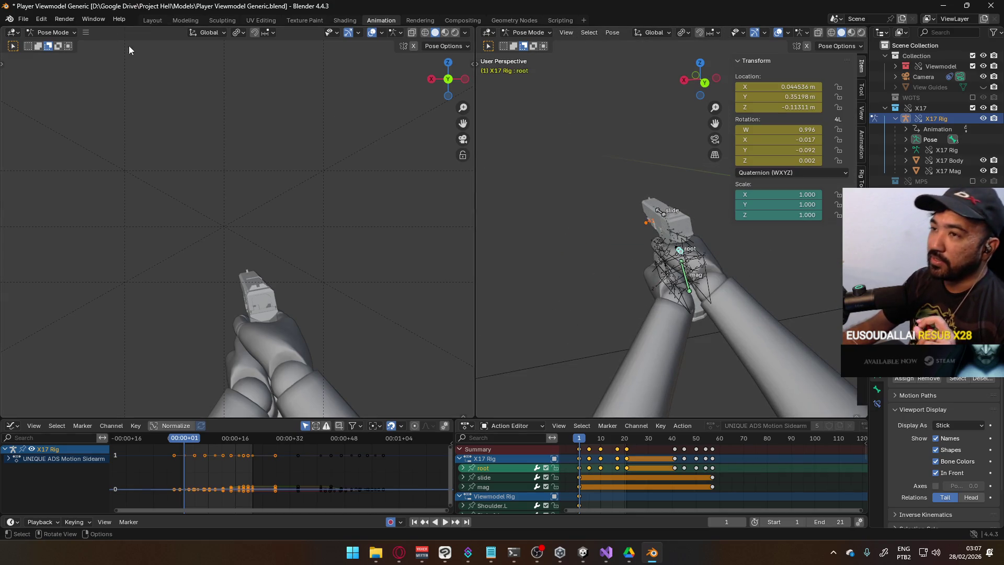
pyautogui.click(27, 18)
# Start an FBX export of the rig and reposition the export file window.
pyautogui.moveTo(101, 181)
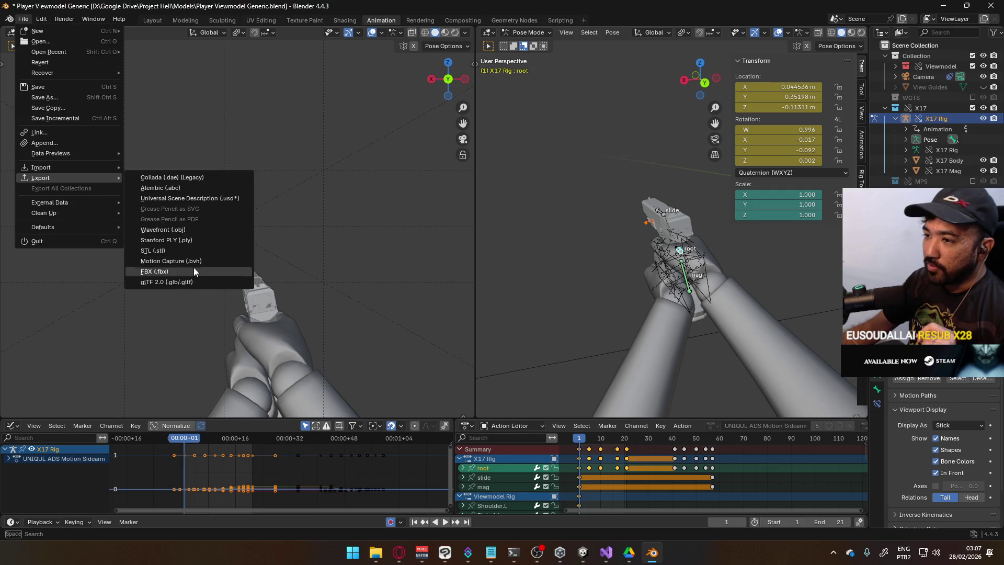
pyautogui.click(194, 271)
pyautogui.moveTo(510, 136)
pyautogui.mouseDown()
pyautogui.moveTo(494, 112)
pyautogui.moveTo(397, 95)
pyautogui.mouseUp()
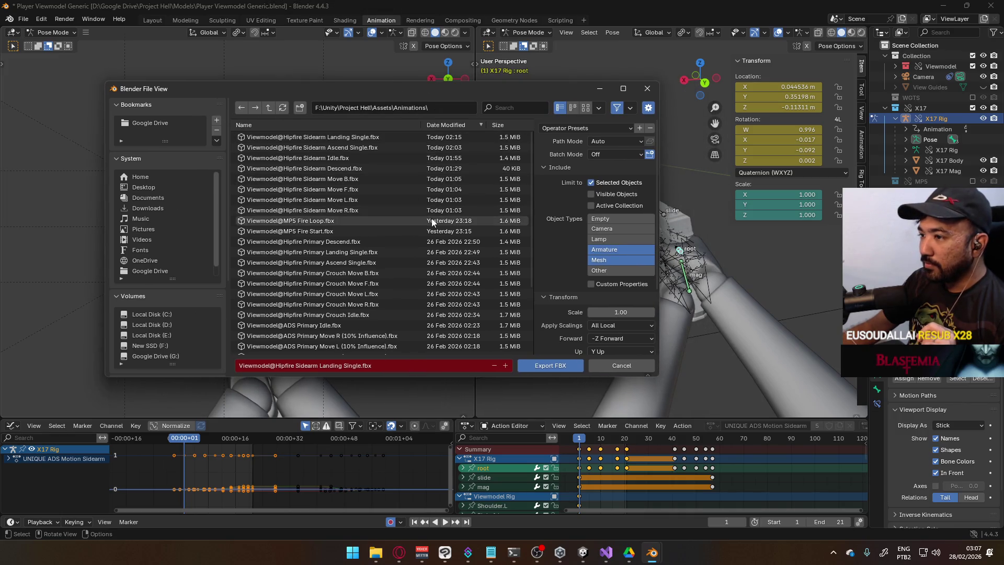
pyautogui.scroll(-4, 431, 221)
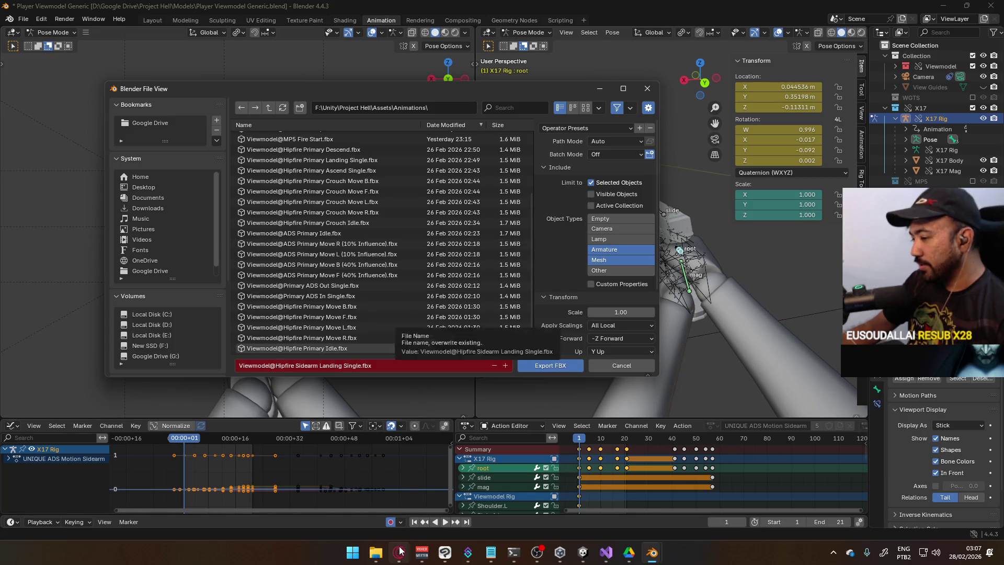
# Switch to the browser, pause the Noragami video and bring up the L'Arc~en~Ciel tab.
pyautogui.click(400, 550)
pyautogui.click(419, 224)
pyautogui.click(418, 224)
pyautogui.click(460, 12)
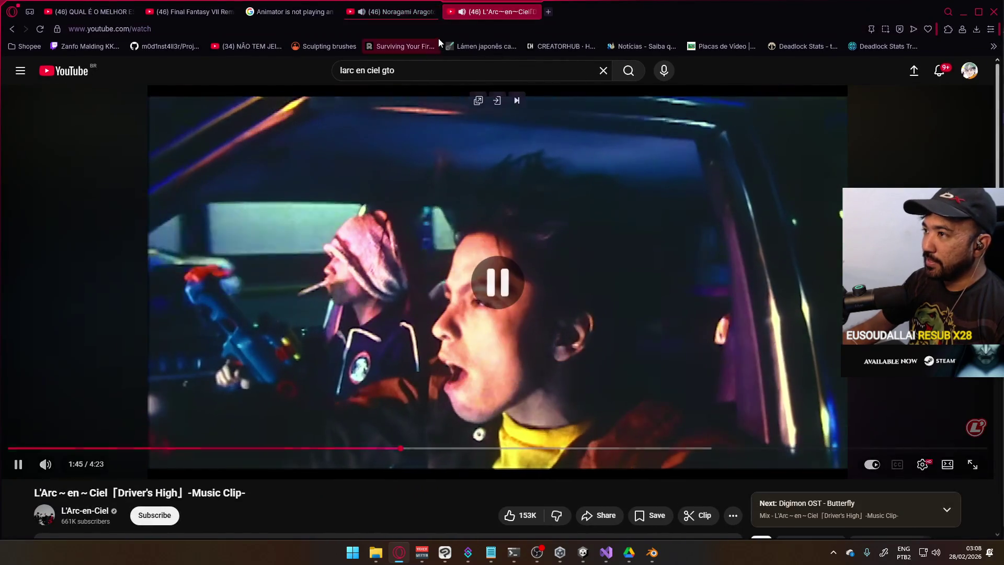
# In a new tab, search YouTube for 'edward elric promise to alphonse'.
pyautogui.click(547, 11)
pyautogui.click(461, 305)
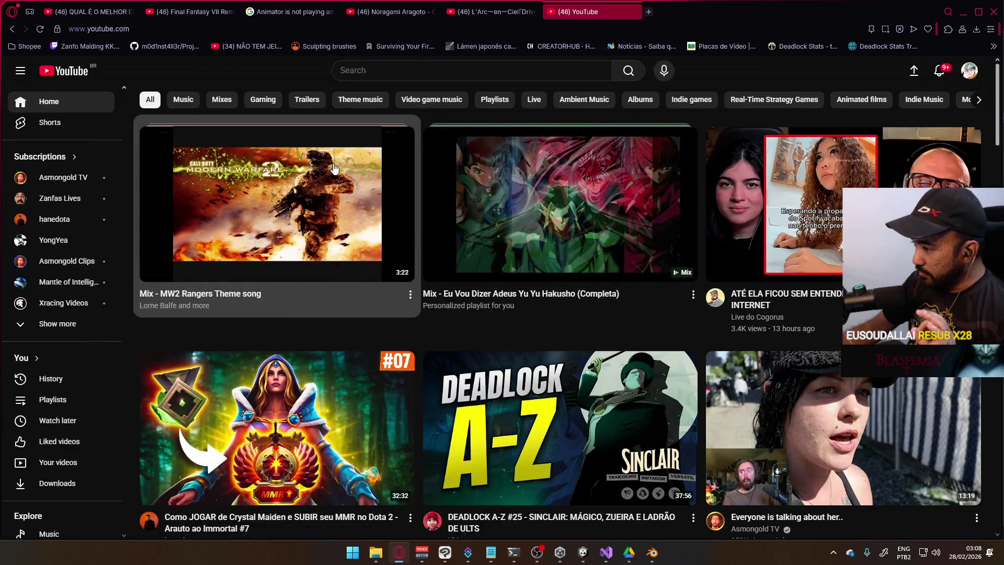
pyautogui.click(433, 74)
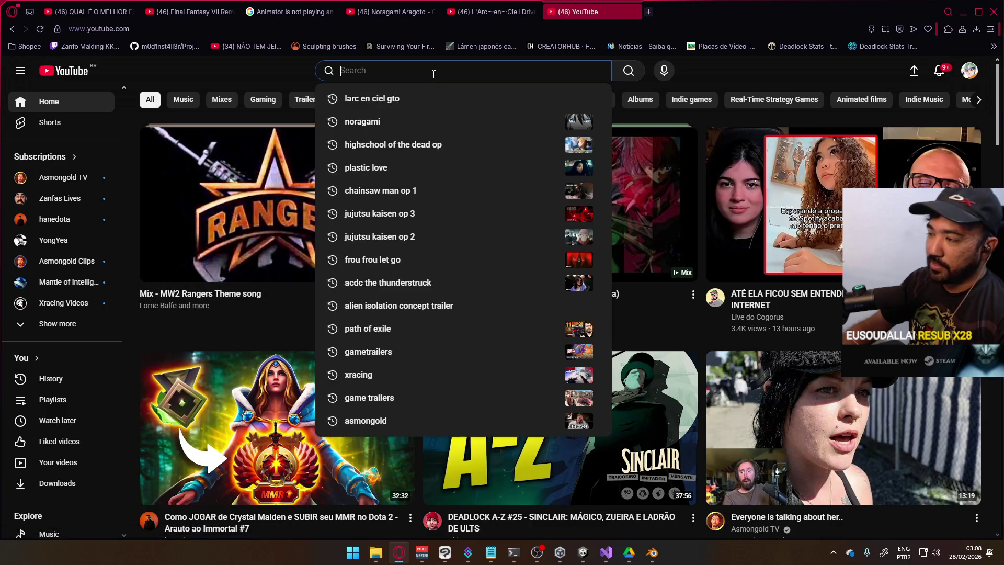
pyautogui.write('edwar')
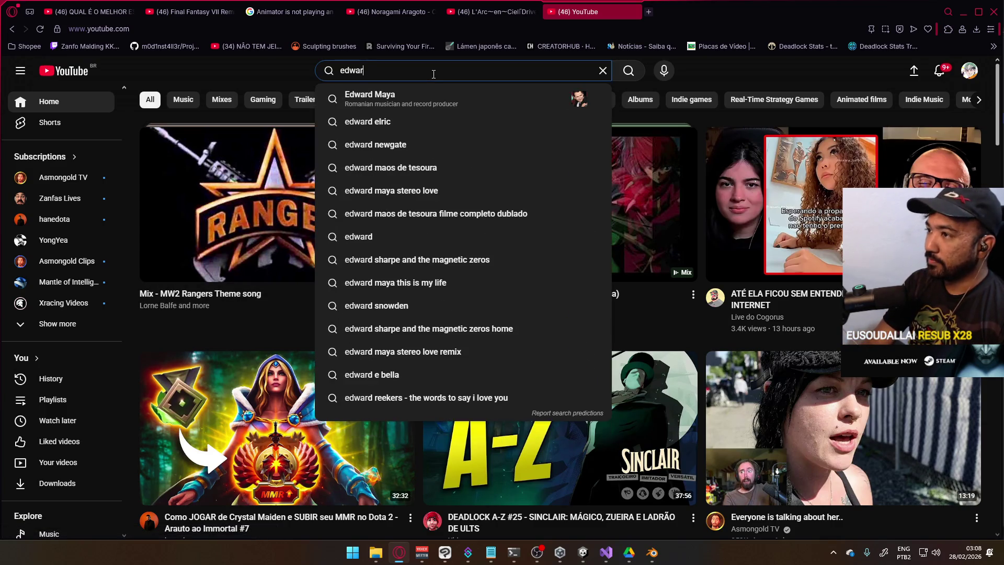
pyautogui.write('d ez')
pyautogui.press('BackSpace')
pyautogui.write('lric promise t')
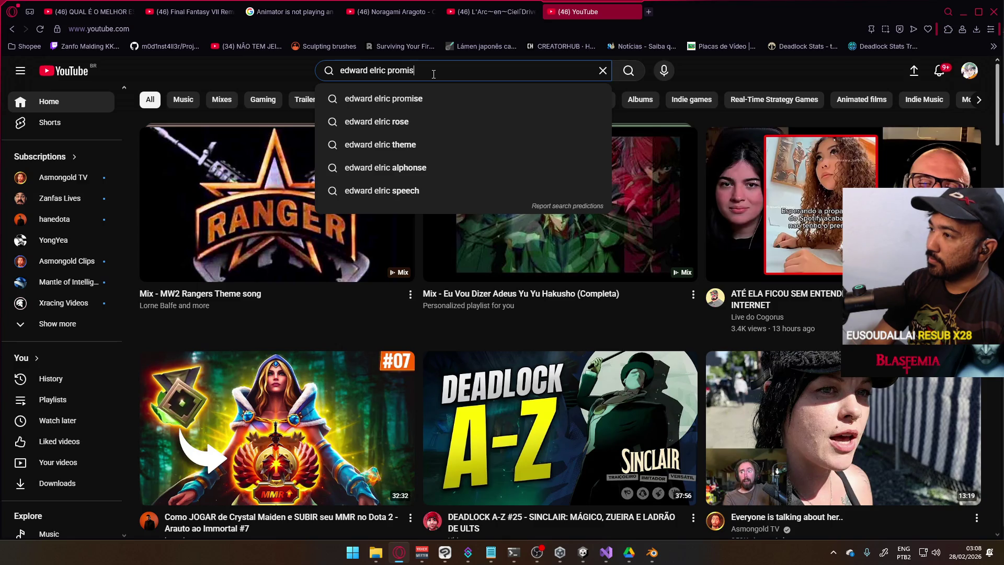
pyautogui.write('o alphonse')
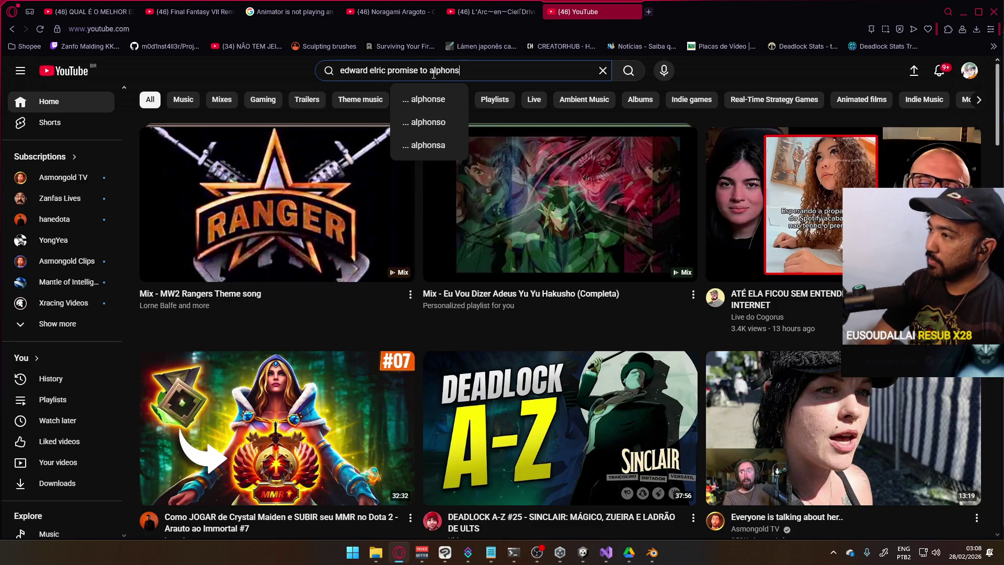
pyautogui.press('Return')
pyautogui.moveTo(618, 181)
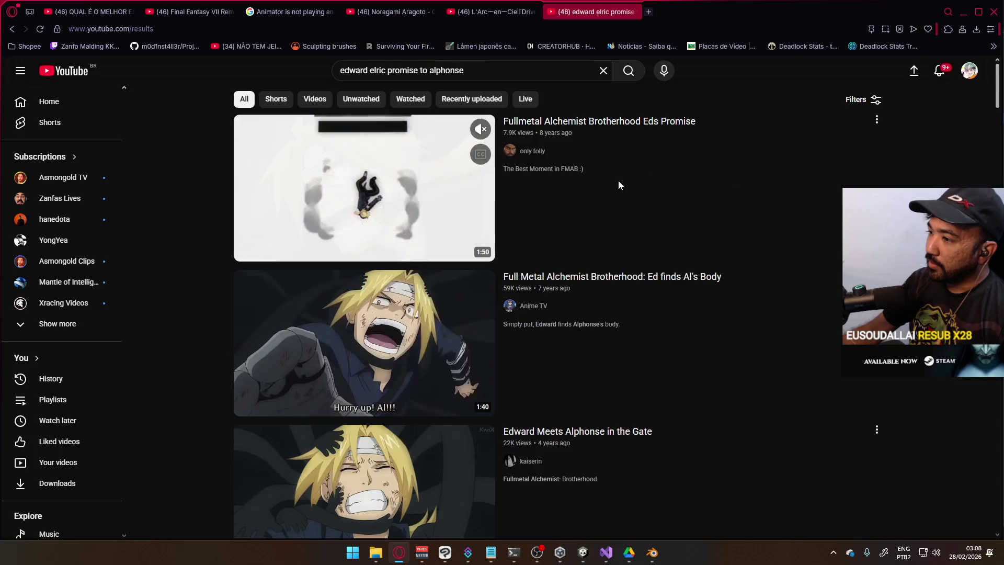
pyautogui.click(368, 174)
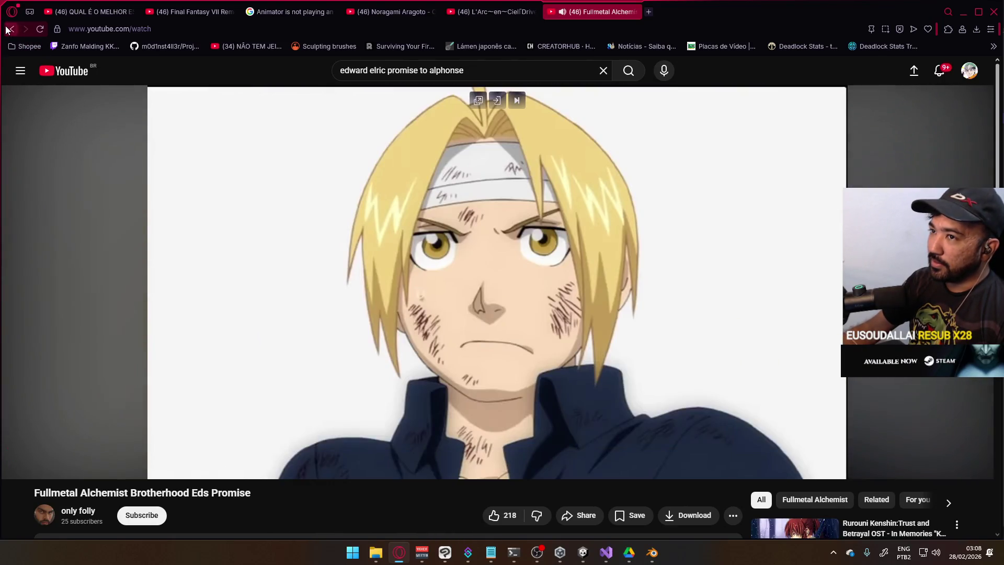
pyautogui.click(11, 28)
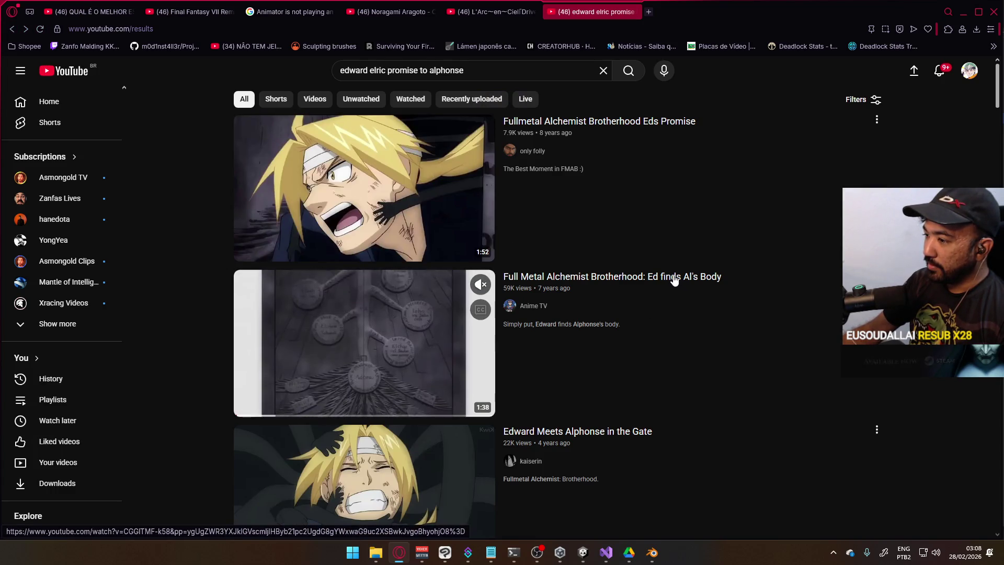
# Play the second result, 'Ed finds Al's Body', and pause it at 0:20.
pyautogui.click(380, 340)
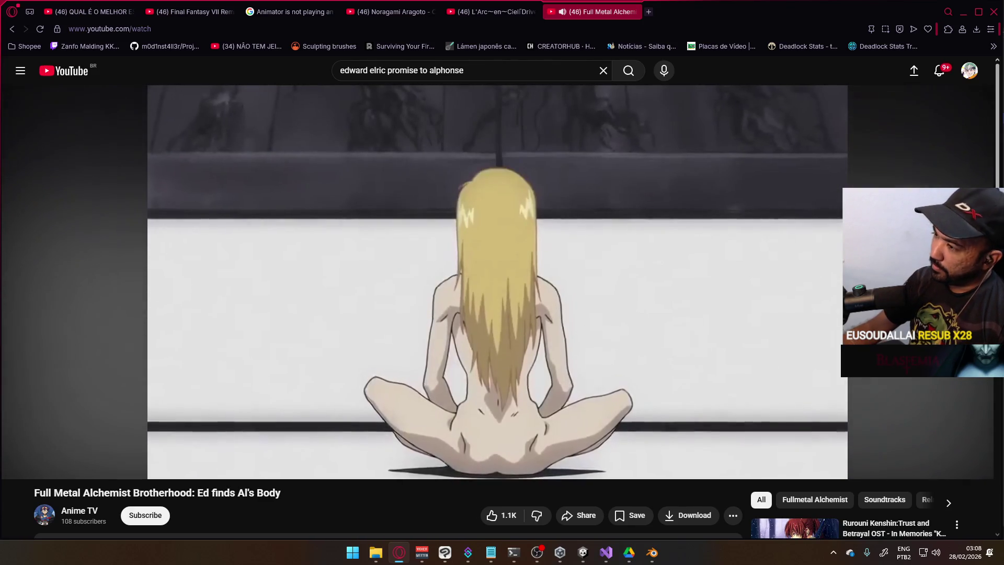
pyautogui.click(586, 338)
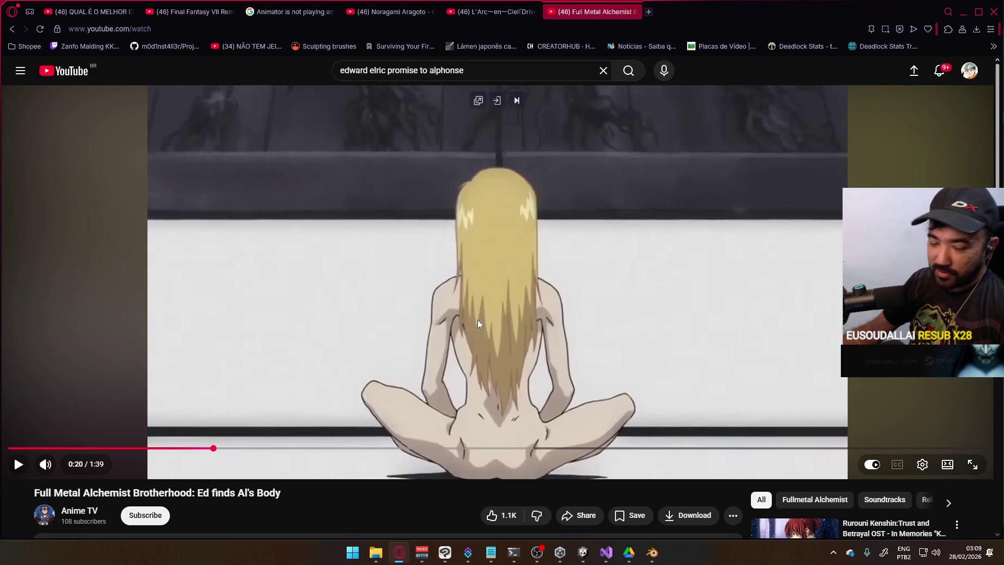
# Watch 'Ed finds Al's Body' from around 1:28 to the end, then close its tab.
pyautogui.click(681, 350)
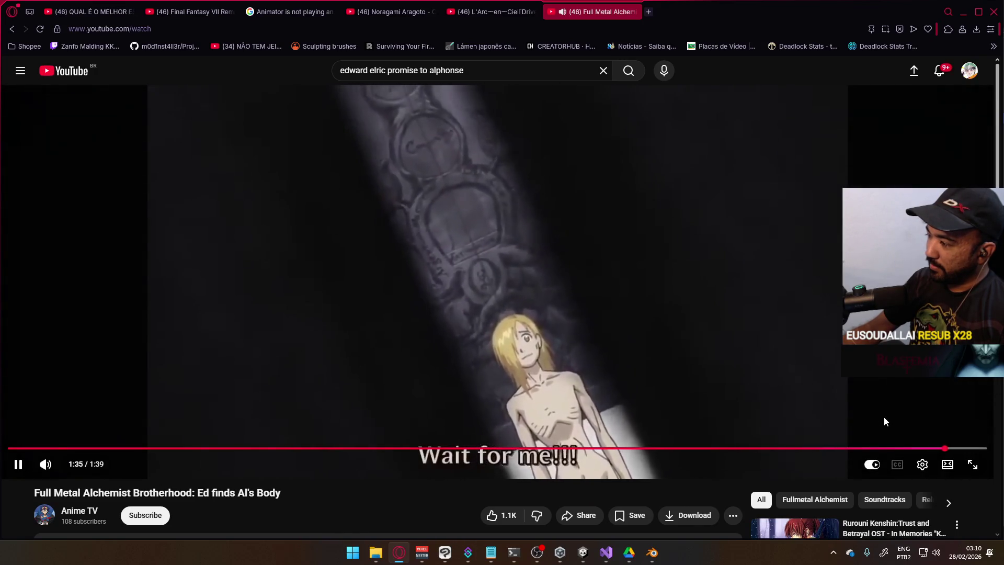
pyautogui.click(882, 448)
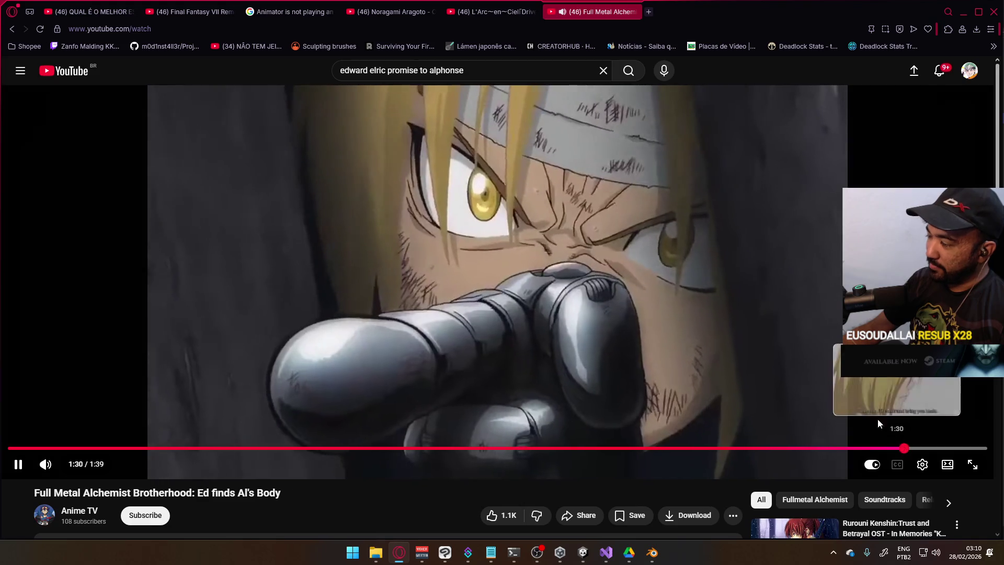
pyautogui.click(832, 295)
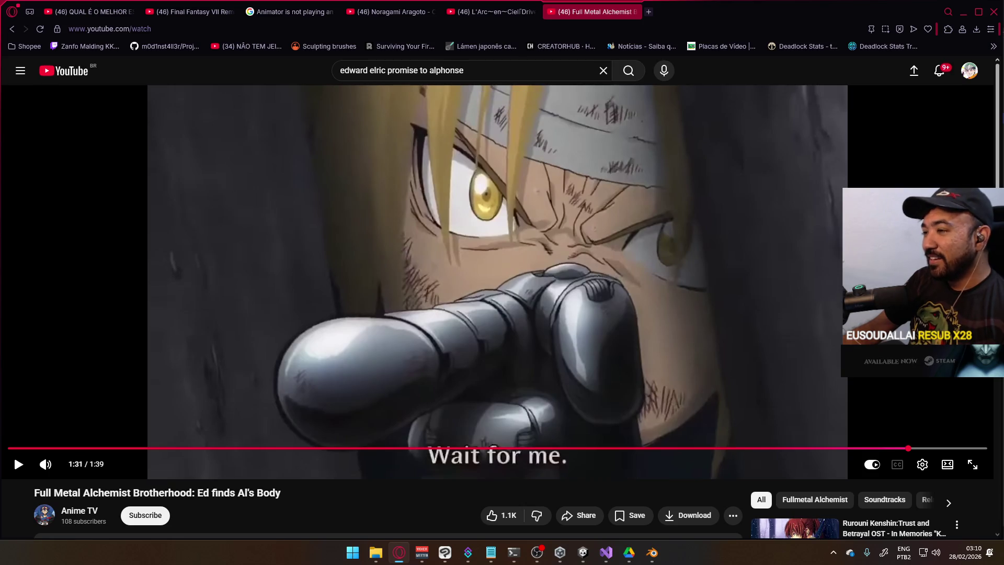
pyautogui.press('space')
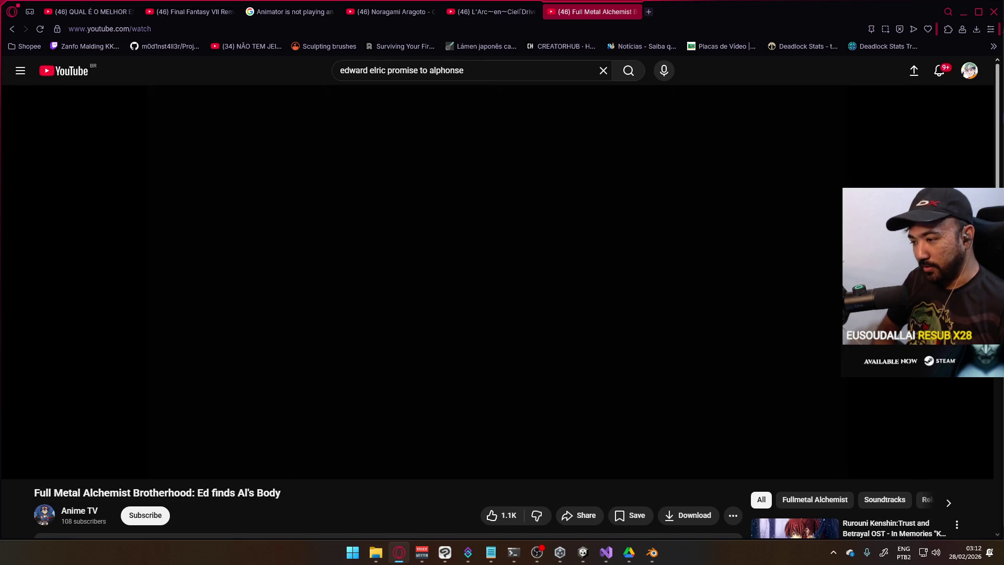
pyautogui.hotkey('ctrl', 'w')
pyautogui.click(582, 352)
# Cancel the FBX export, preview the animation, reset to frame 1 and save the blend file.
pyautogui.moveTo(652, 552)
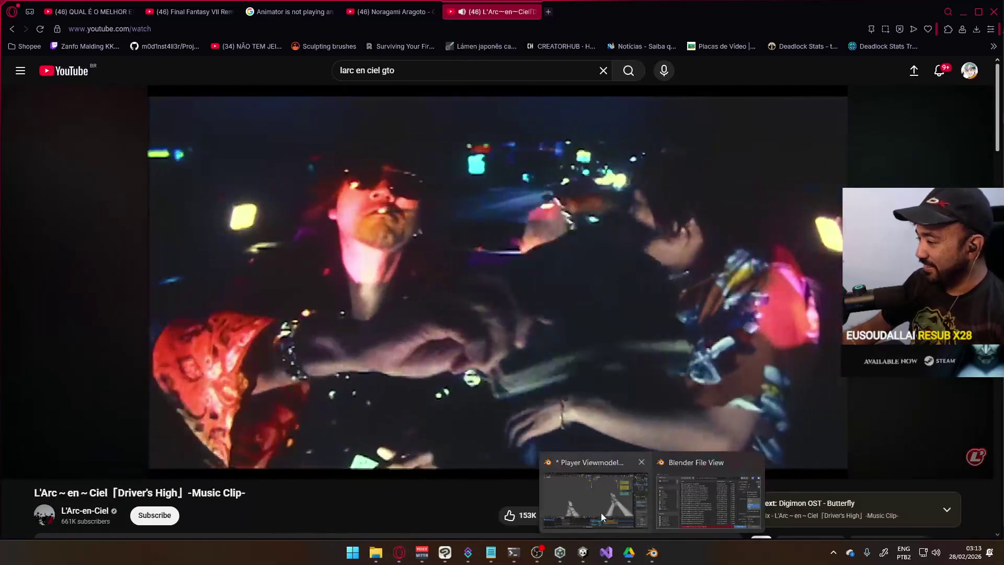
pyautogui.click(600, 507)
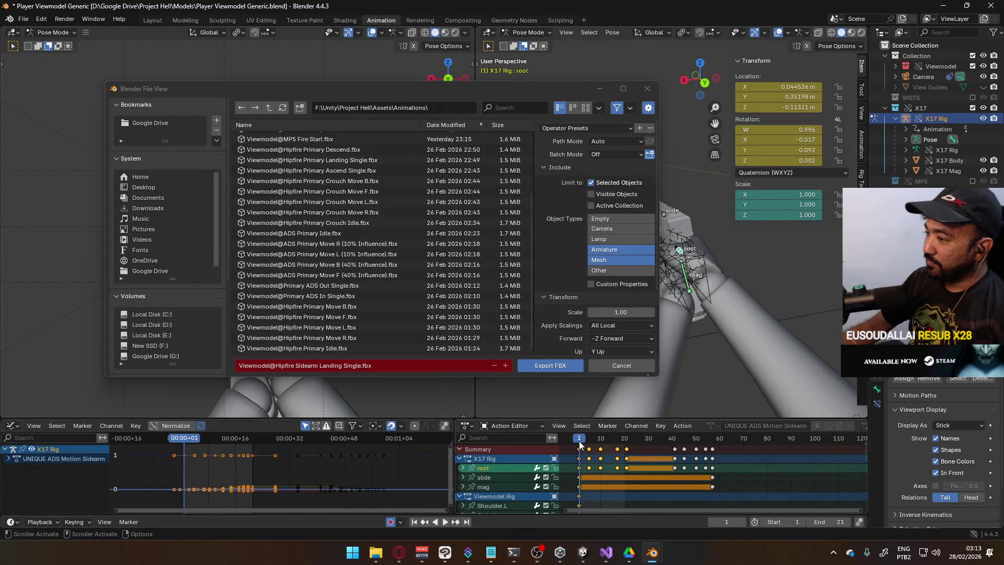
pyautogui.click(607, 365)
pyautogui.press('space')
pyautogui.moveTo(583, 439); pyautogui.dragTo(627, 437)
pyautogui.press('Escape')
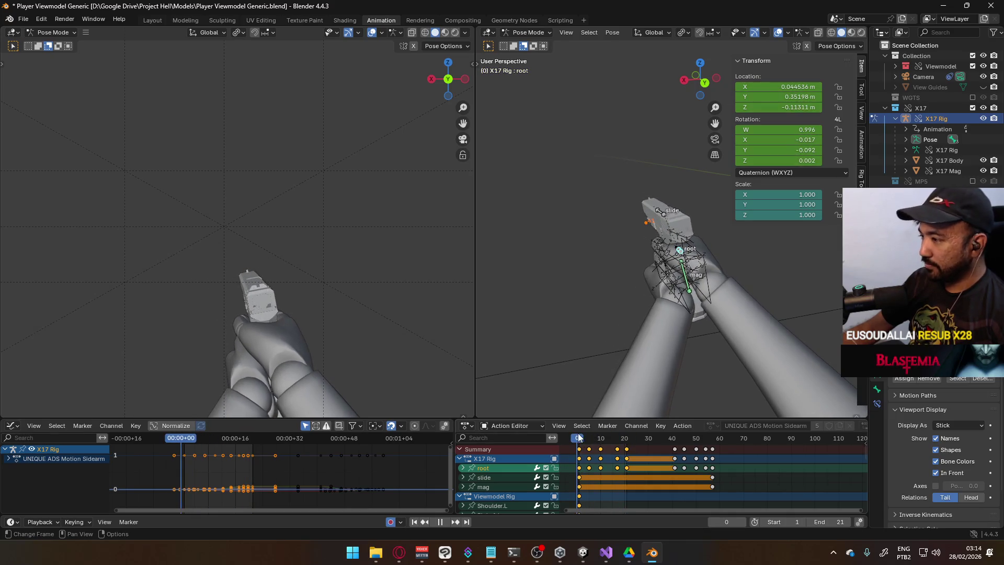
pyautogui.click(579, 439)
pyautogui.hotkey('ctrl', 's')
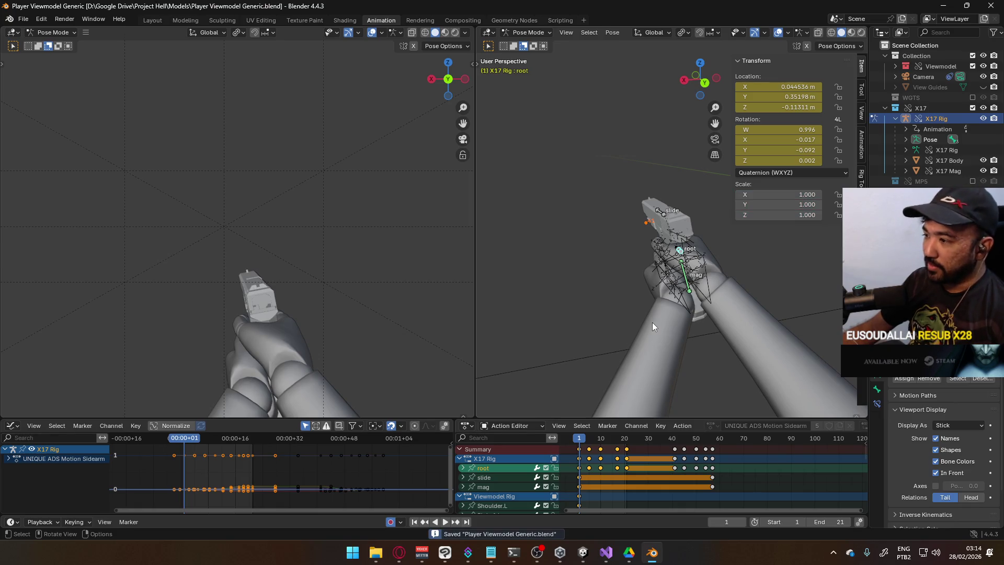
# Start a new FBX export of the sidearm animation.
pyautogui.click(23, 19)
pyautogui.moveTo(74, 174)
pyautogui.click(202, 270)
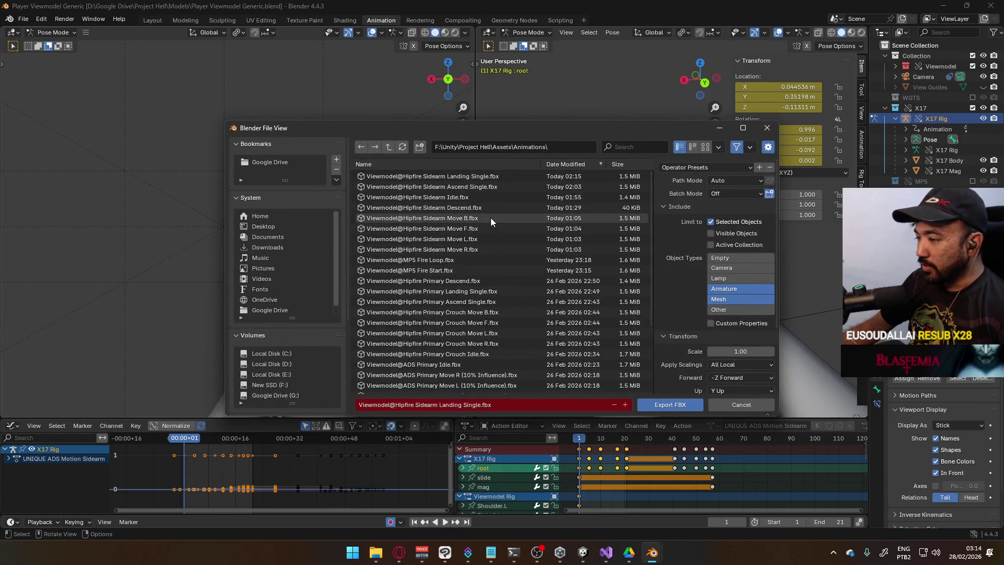
# Target Assets\Animations as Viewmodel@Hipfire Sidearm Landing Single.fbx, exporting only selected armature and mesh.
pyautogui.scroll(-5, 561, 300)
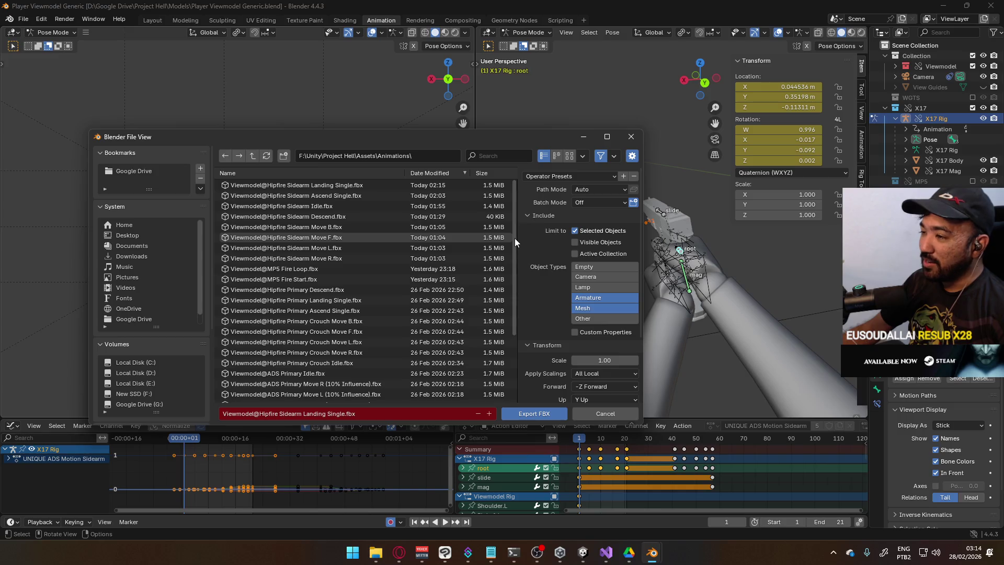
pyautogui.moveTo(515, 238); pyautogui.dragTo(520, 310)
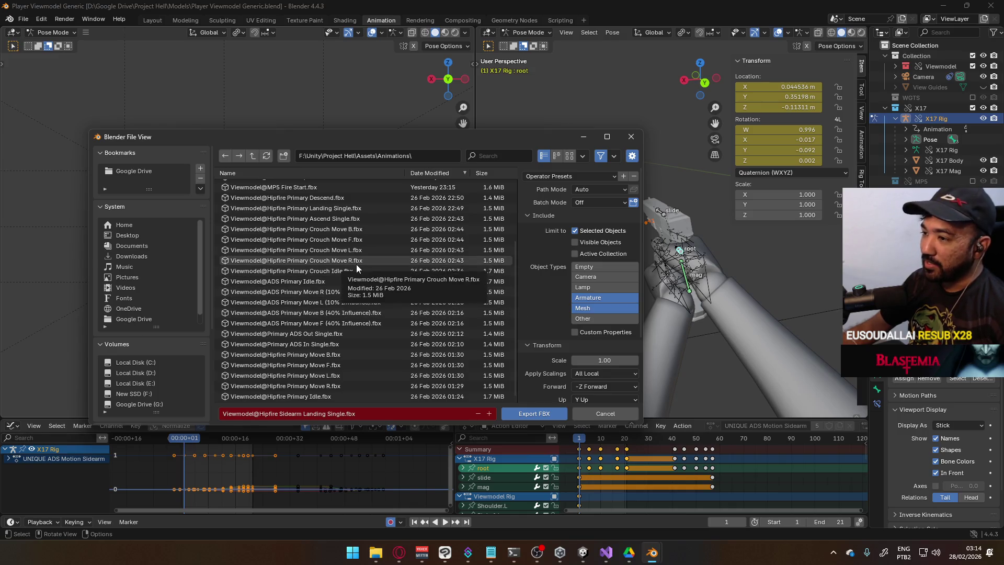
pyautogui.scroll(3, 428, 302)
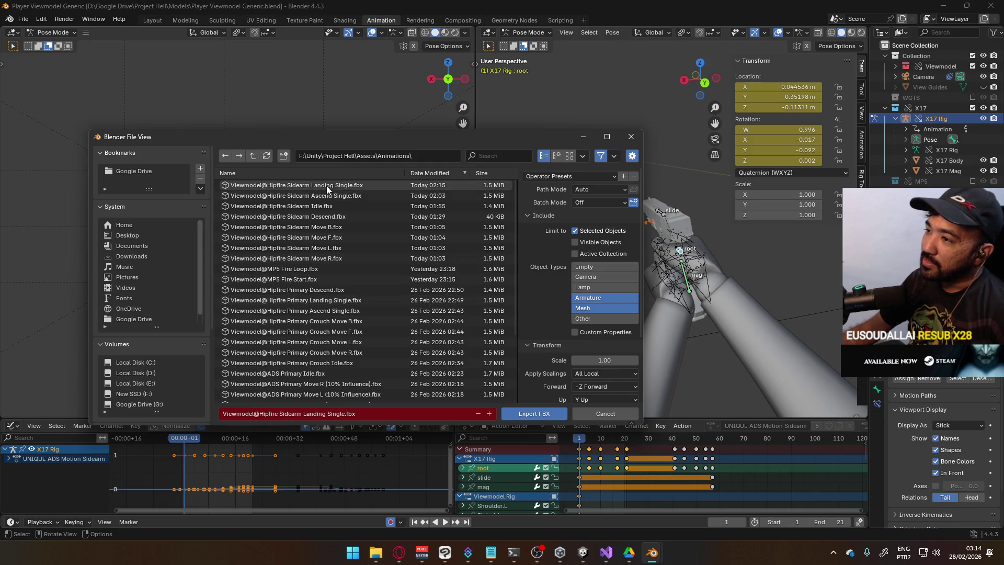
pyautogui.moveTo(416, 139)
pyautogui.mouseDown()
pyautogui.moveTo(573, 121)
pyautogui.moveTo(652, 236)
pyautogui.moveTo(436, 158)
pyautogui.moveTo(414, 139)
pyautogui.mouseUp()
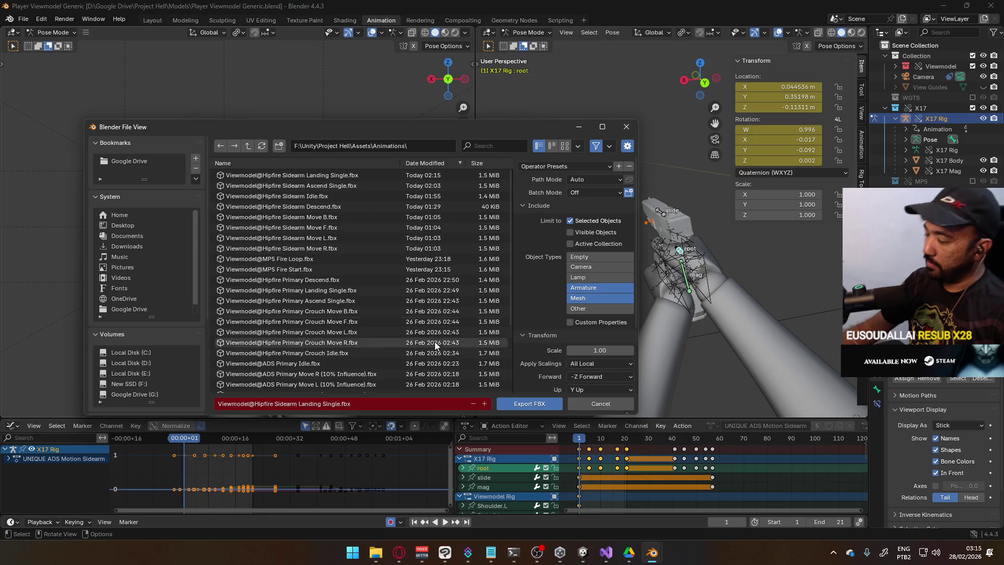
pyautogui.press('space')
pyautogui.moveTo(578, 440)
pyautogui.mouseDown()
pyautogui.moveTo(627, 440)
pyautogui.moveTo(579, 437)
pyautogui.mouseUp()
pyautogui.press('space')
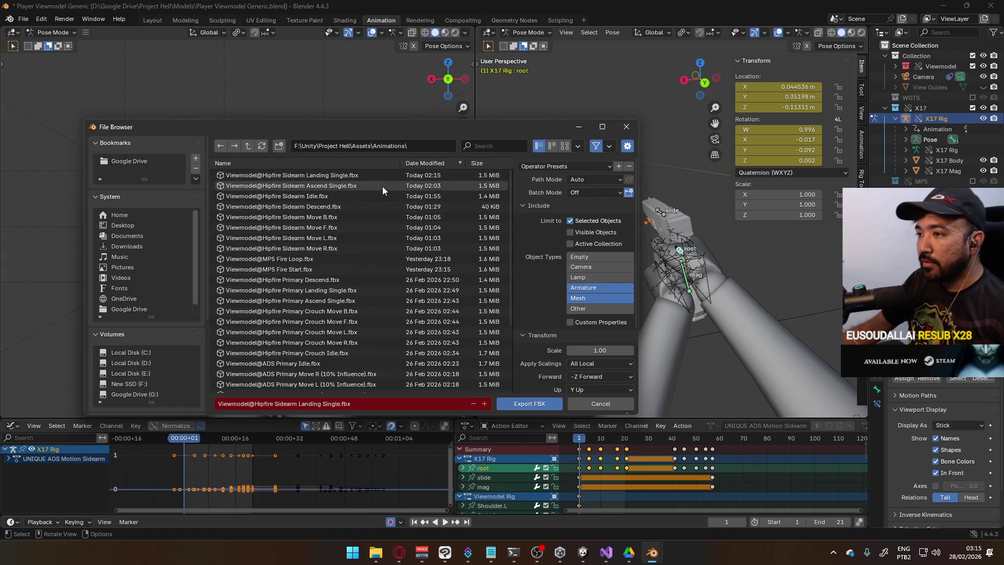
pyautogui.moveTo(441, 126)
pyautogui.mouseDown()
pyautogui.moveTo(383, 192)
pyautogui.moveTo(403, 127)
pyautogui.mouseUp()
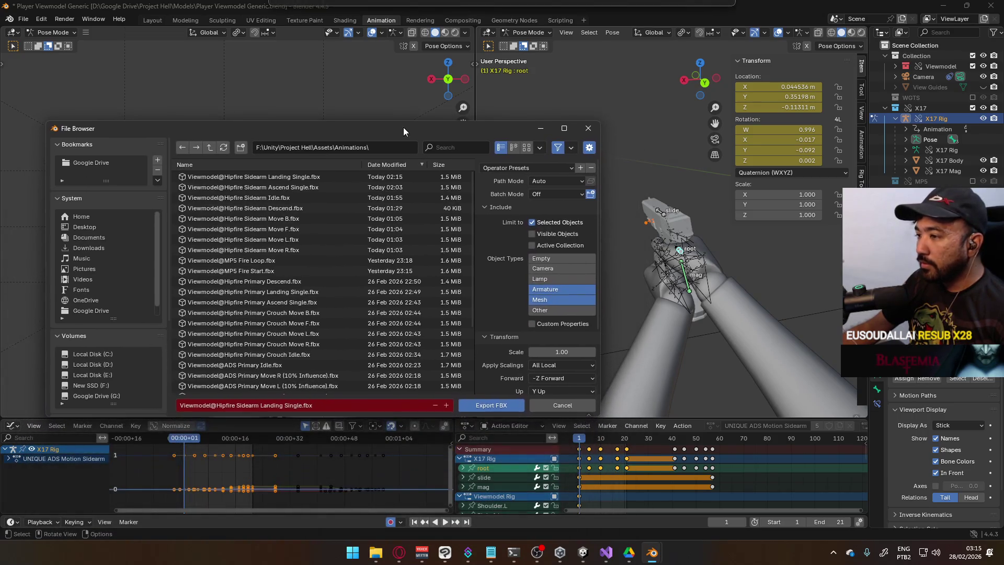
pyautogui.scroll(-5, 416, 263)
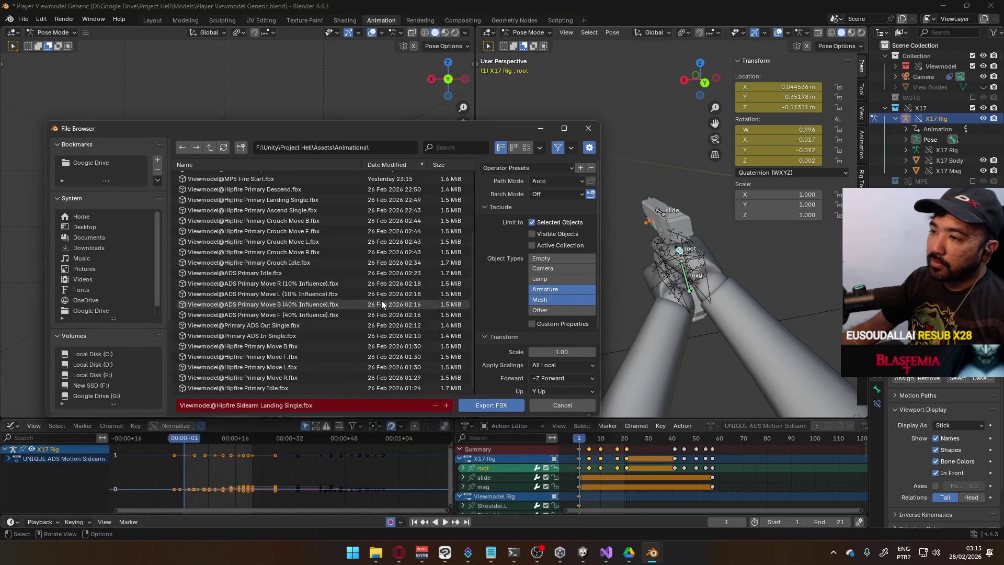
pyautogui.scroll(5, 382, 300)
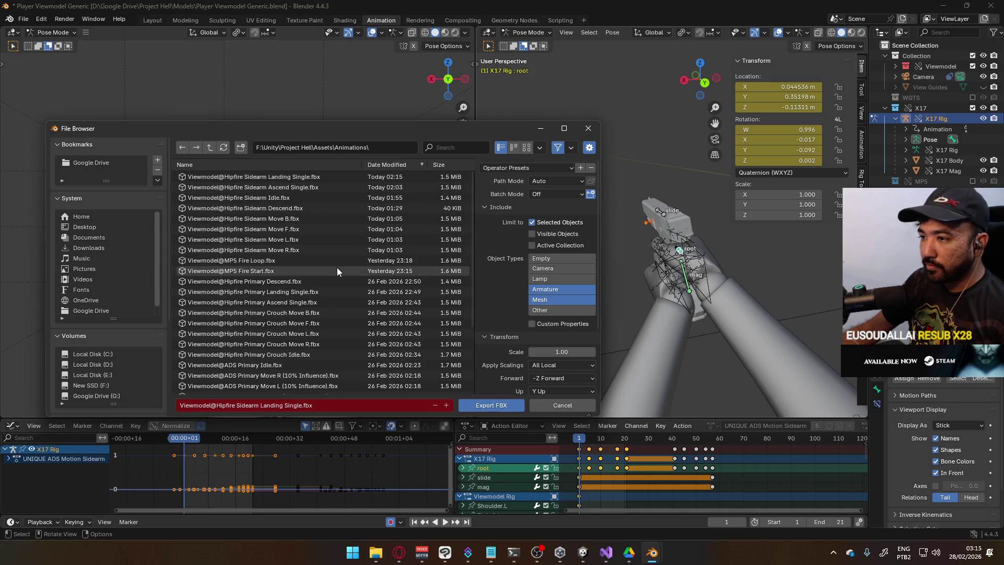
pyautogui.scroll(-5, 338, 271)
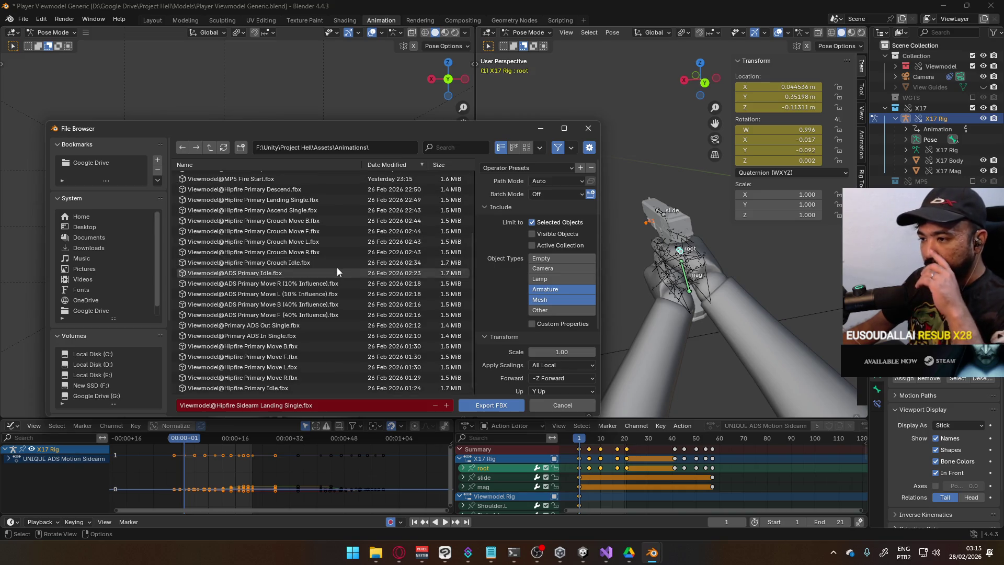
# Rename the export file to Viewmodel@Sidearm ADS In Single.fbx.
pyautogui.click(280, 404)
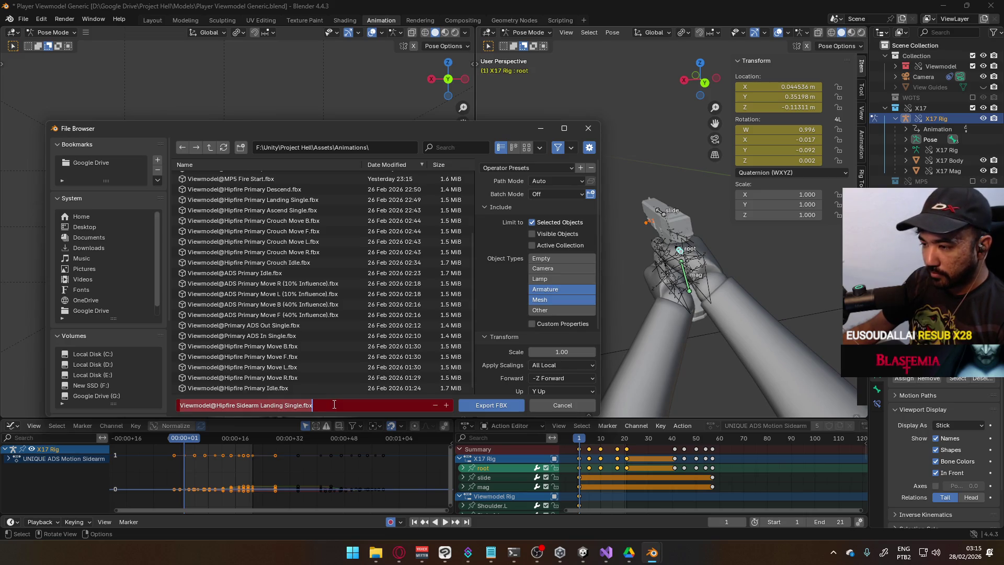
pyautogui.doubleClick(228, 404)
pyautogui.press('BackSpace')
pyautogui.press('Delete')
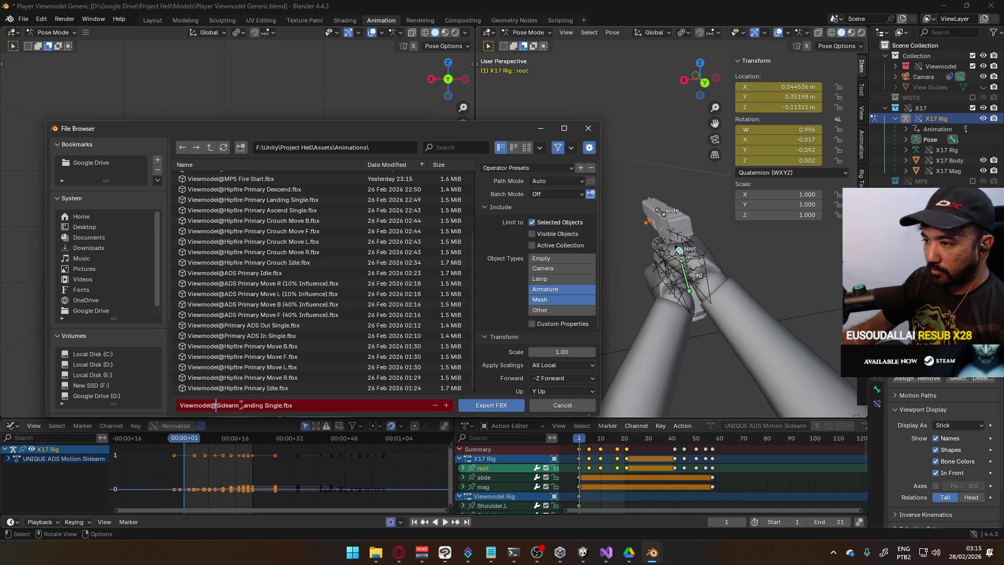
pyautogui.doubleClick(241, 406)
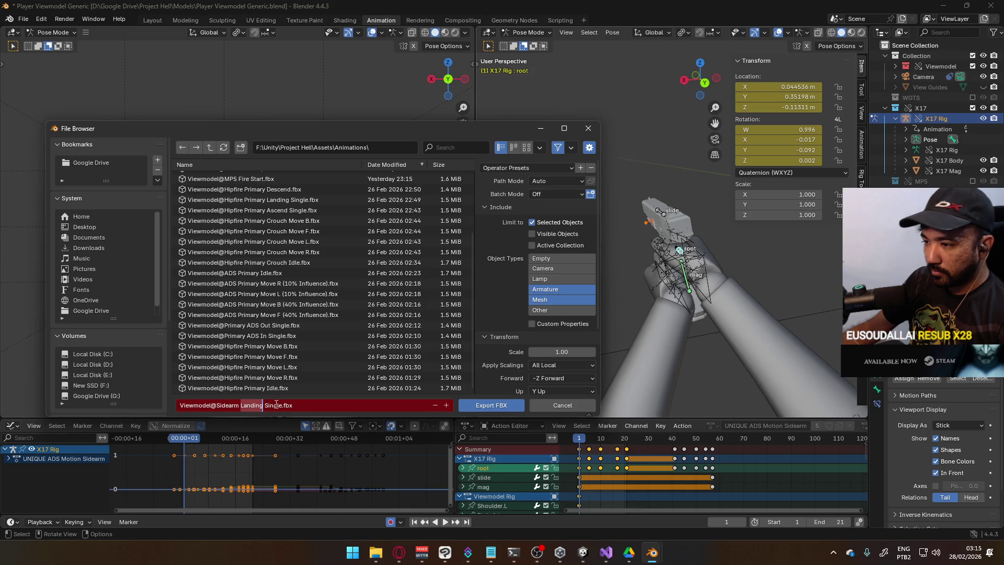
pyautogui.write('ADS In')
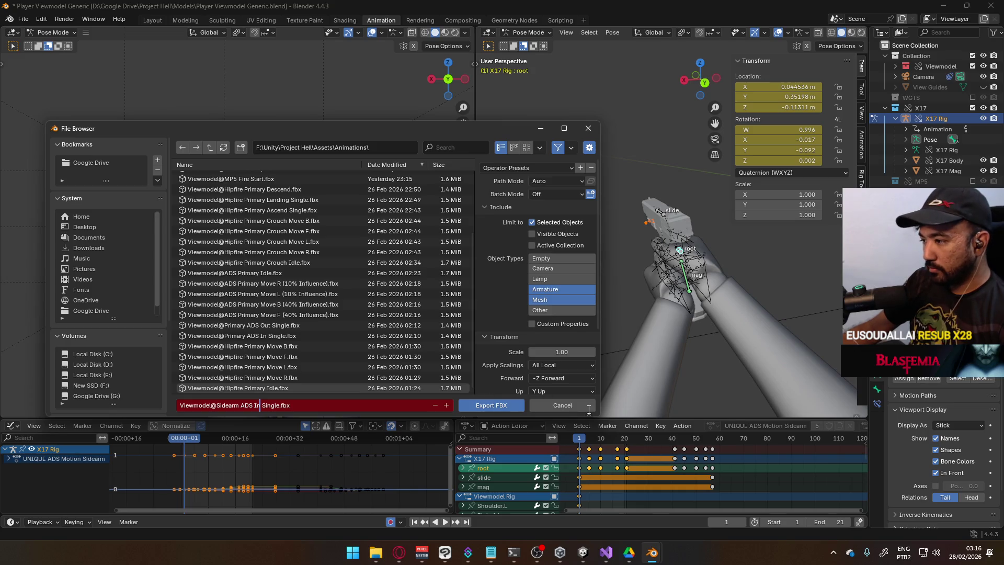
pyautogui.click(513, 306)
# Export the FBX and replay the animation up to frame 41.
pyautogui.scroll(-4, 513, 307)
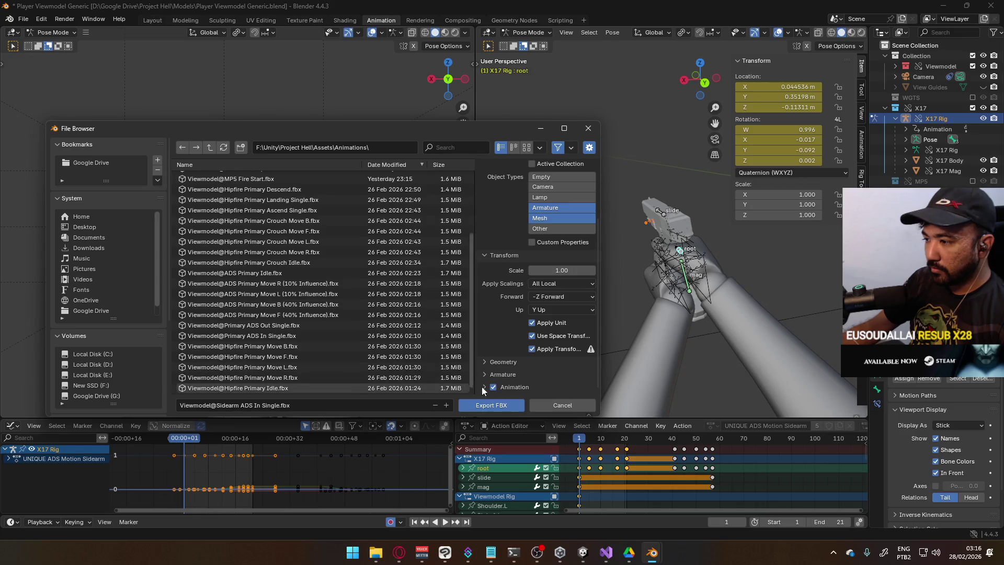
pyautogui.click(504, 404)
pyautogui.press('space')
pyautogui.moveTo(592, 441); pyautogui.dragTo(675, 438)
# Stop playback and set the scene frame range to start at 41 and end at 57.
pyautogui.press('space')
pyautogui.hotkey('ctrl', 'Home')
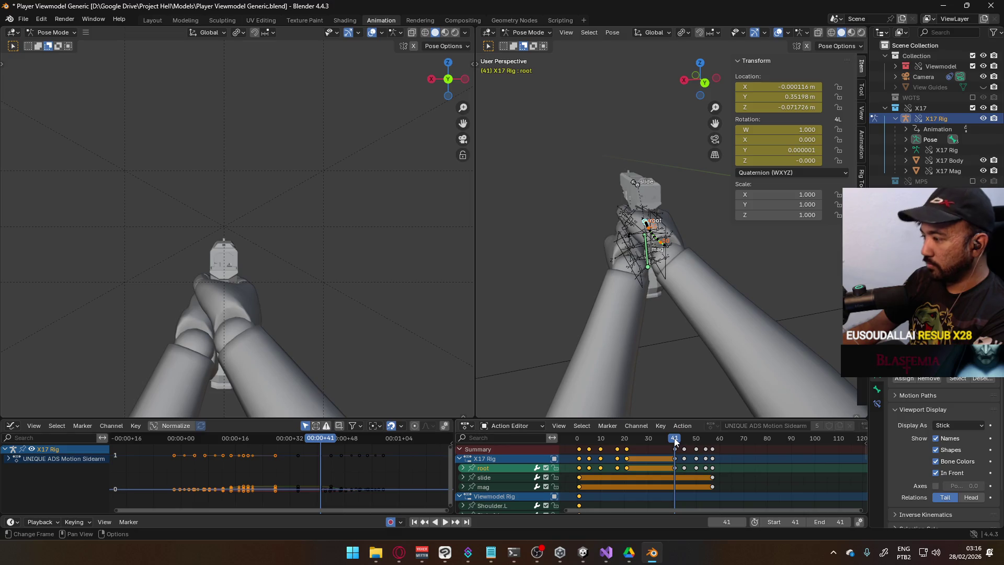
pyautogui.moveTo(674, 438); pyautogui.dragTo(713, 443)
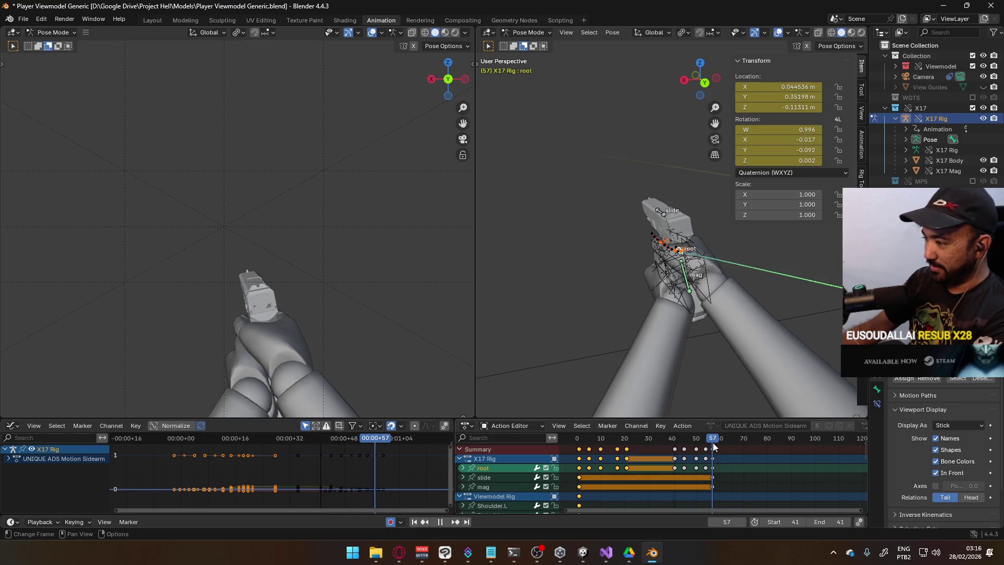
pyautogui.click(842, 522)
pyautogui.write('57')
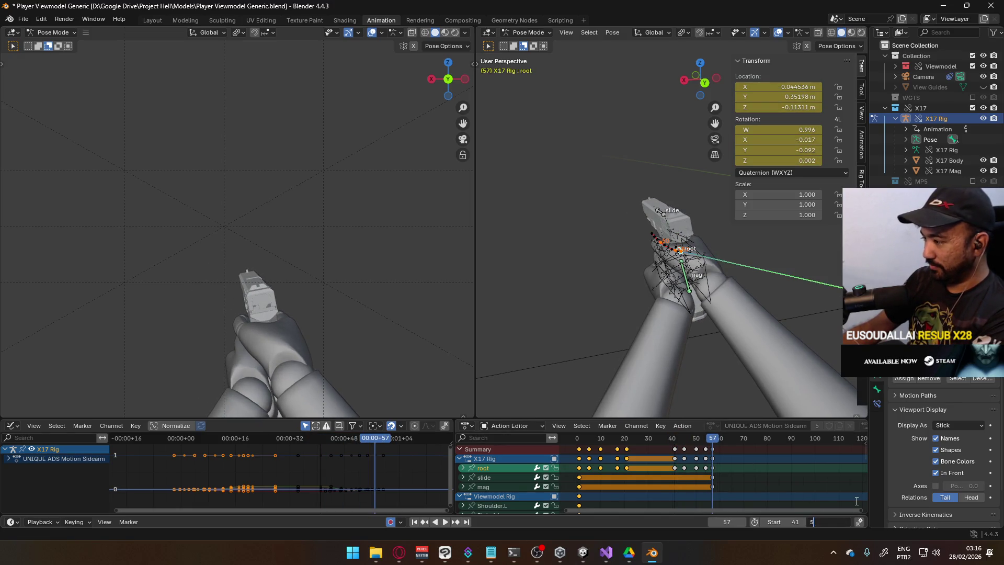
pyautogui.press('Return')
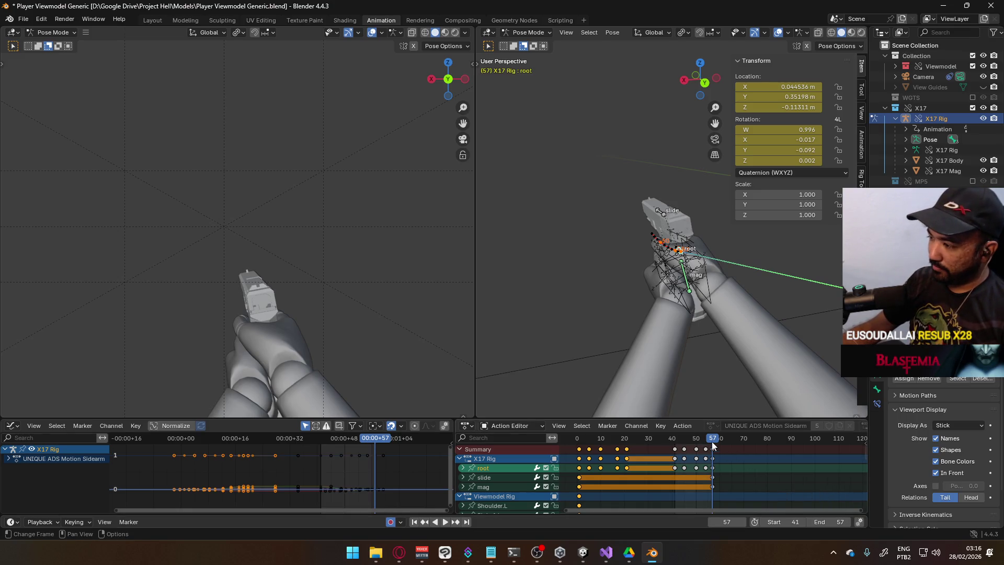
# Play back frames 41–57, inspect the pose from the right view, and return to frame 41.
pyautogui.press('space')
pyautogui.moveTo(673, 441)
pyautogui.mouseDown()
pyautogui.moveTo(723, 440)
pyautogui.moveTo(684, 447)
pyautogui.moveTo(695, 447)
pyautogui.mouseUp()
pyautogui.moveTo(643, 261)
pyautogui.mouseDown(button='middle')
pyautogui.moveTo(627, 226)
pyautogui.moveTo(636, 202)
pyautogui.moveTo(665, 323)
pyautogui.mouseUp(button='middle')
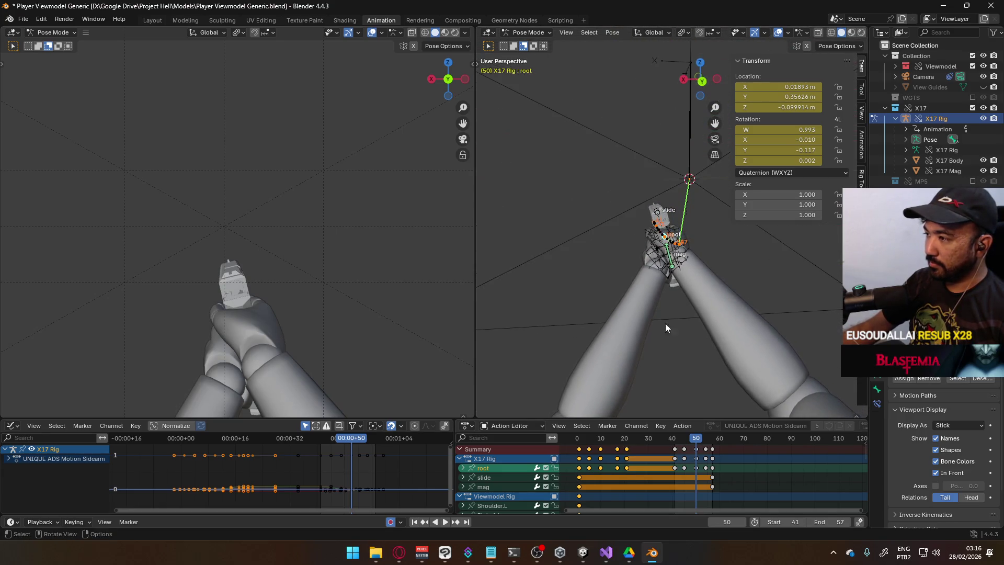
pyautogui.moveTo(692, 446); pyautogui.dragTo(675, 443)
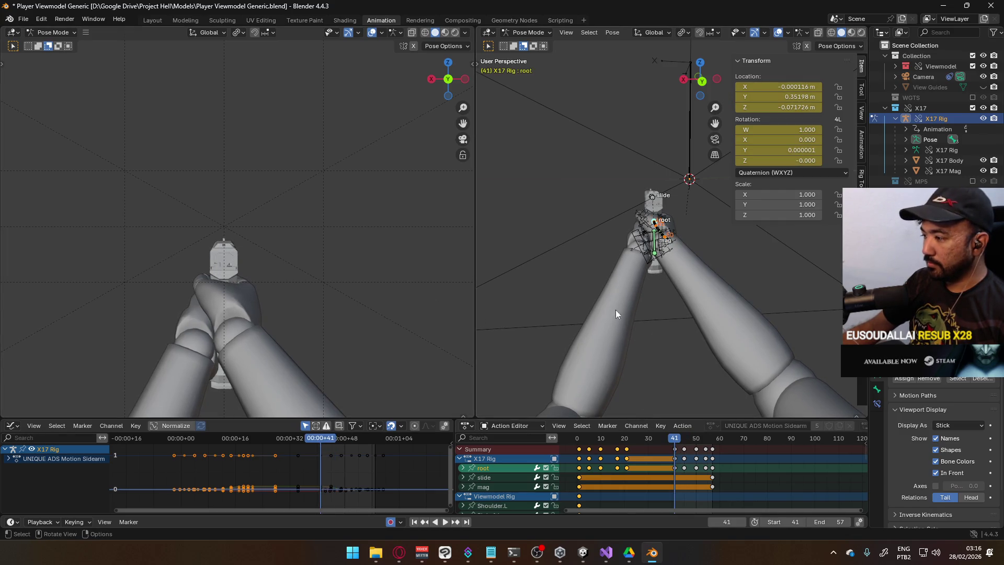
# Export an FBX named Viewmodel@Sidearm ADS Out Single.fbx, changing 'In' to 'Out' in the ADS In file name.
pyautogui.click(23, 19)
pyautogui.moveTo(64, 177)
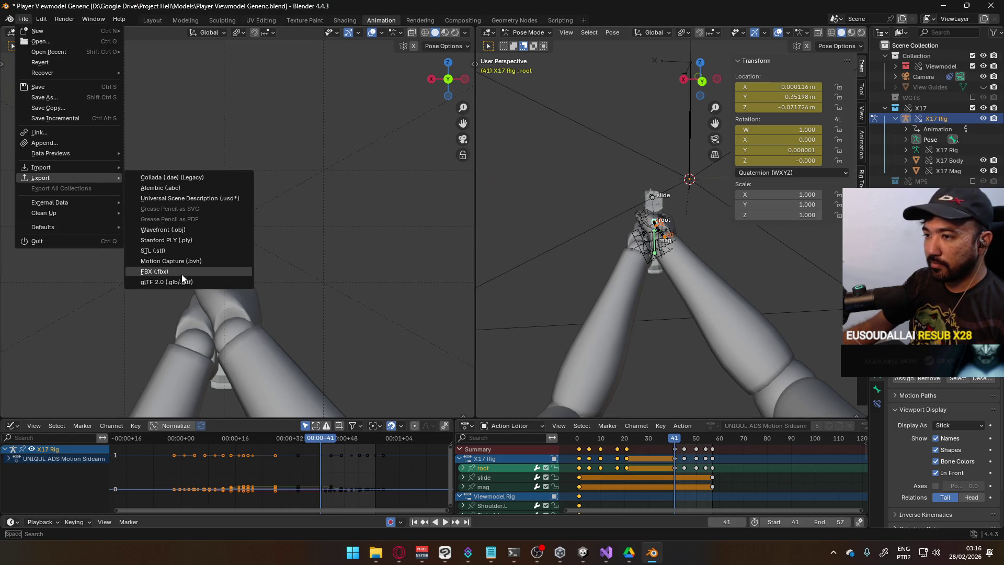
pyautogui.click(181, 274)
pyautogui.click(457, 177)
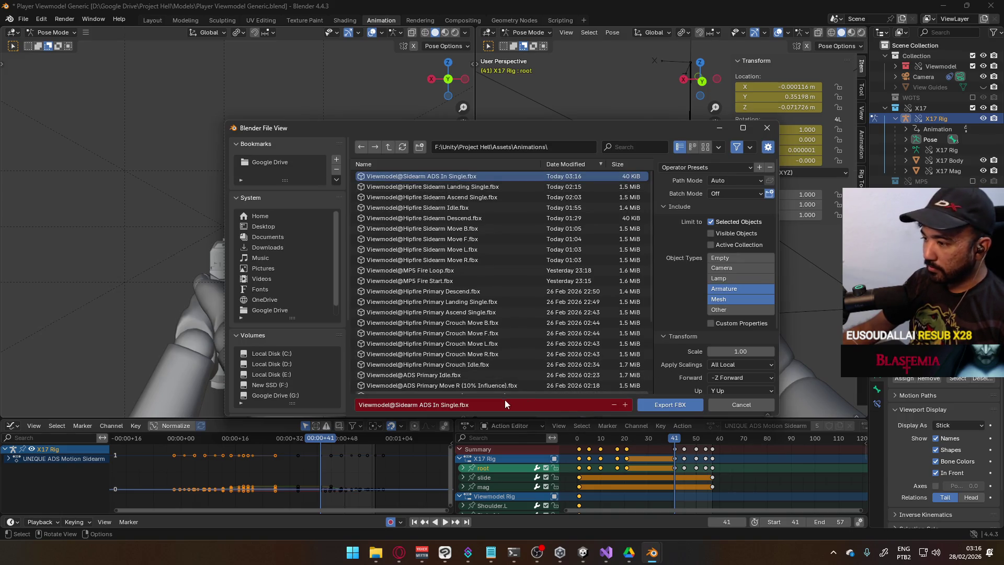
pyautogui.click(451, 405)
pyautogui.click(436, 404)
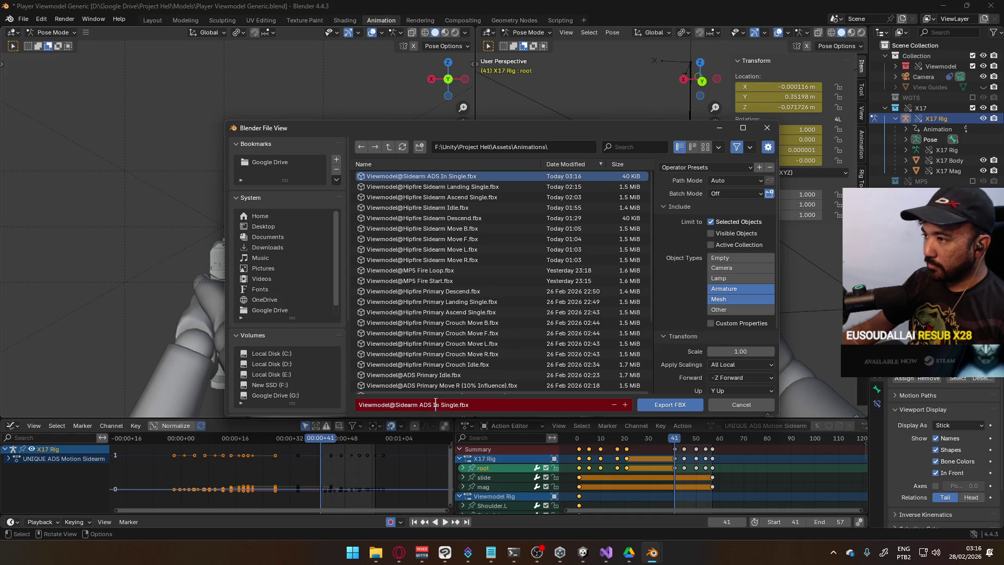
pyautogui.press('Delete')
pyautogui.press('Delete')
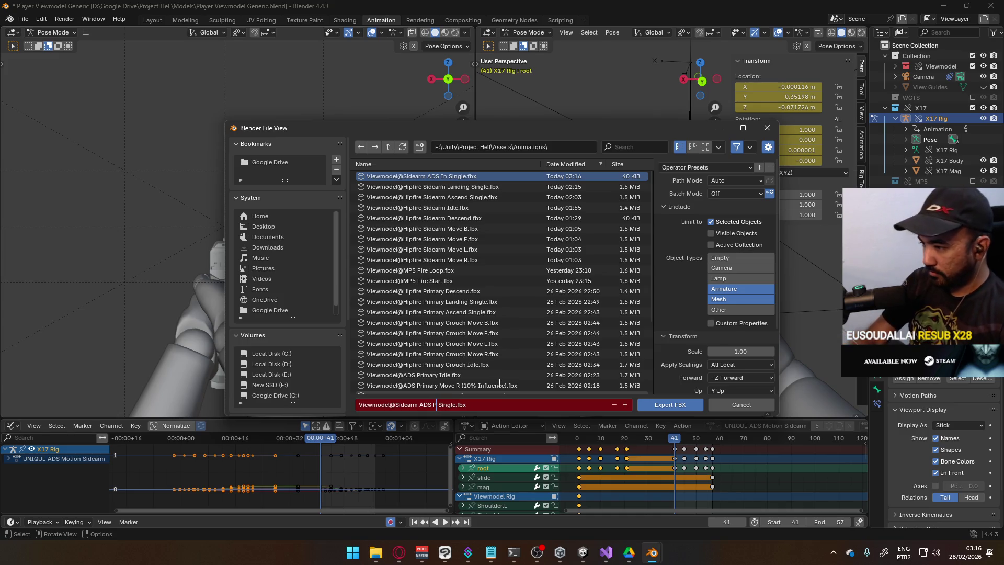
pyautogui.write('Out')
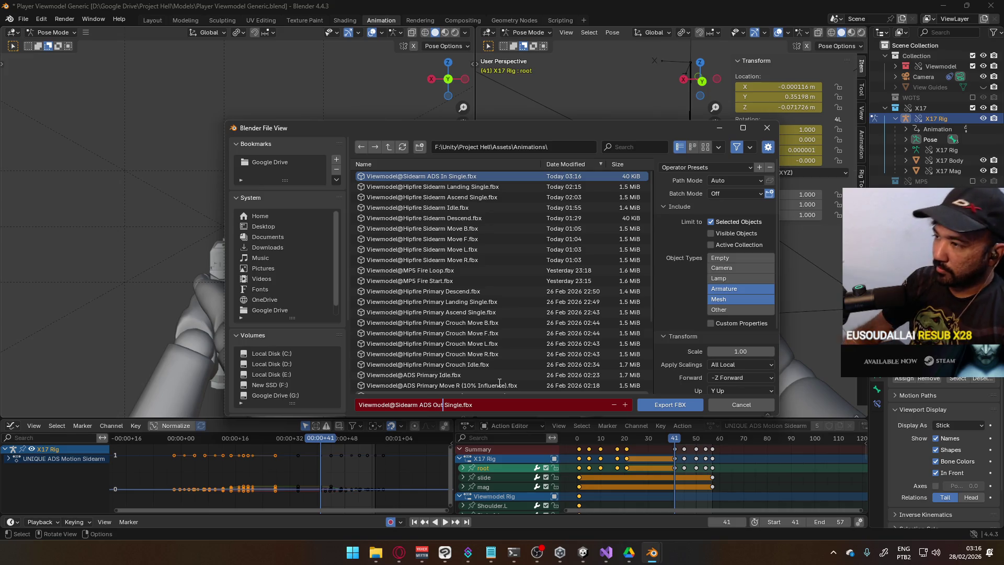
pyautogui.click(663, 406)
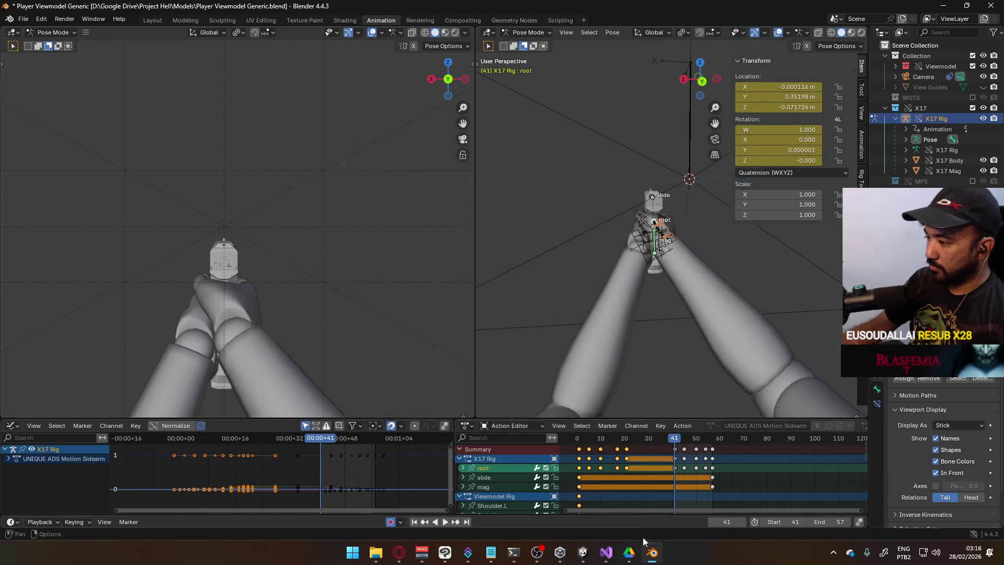
# Stop Play mode in Project FPS and bring the Project Hell Unity editor to the front.
pyautogui.moveTo(583, 548)
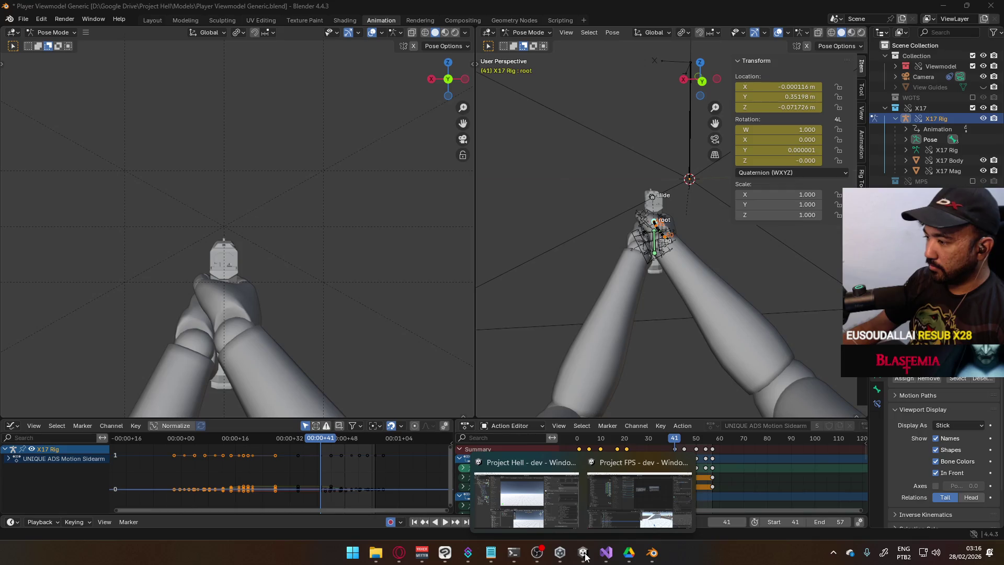
pyautogui.click(516, 519)
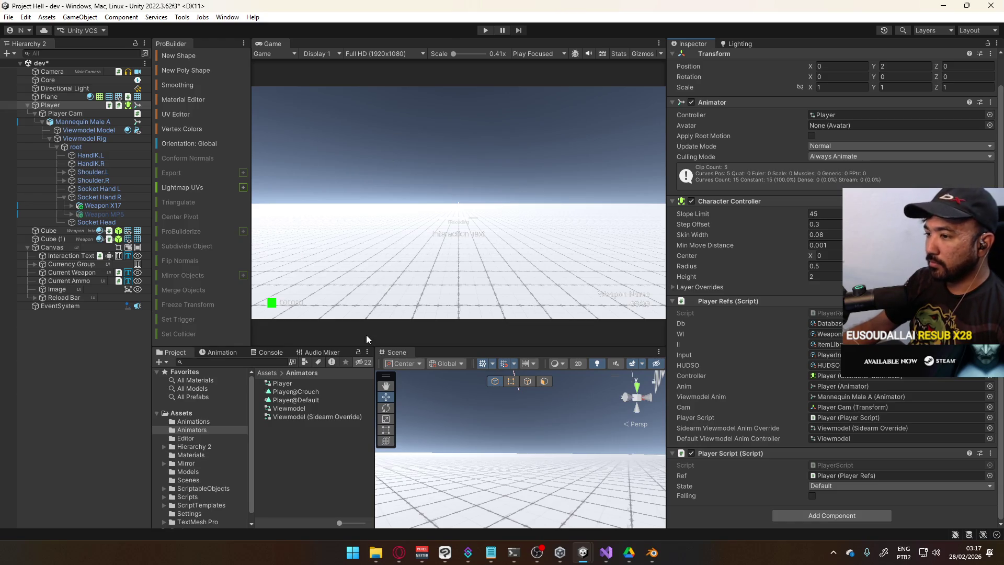
pyautogui.moveTo(582, 552)
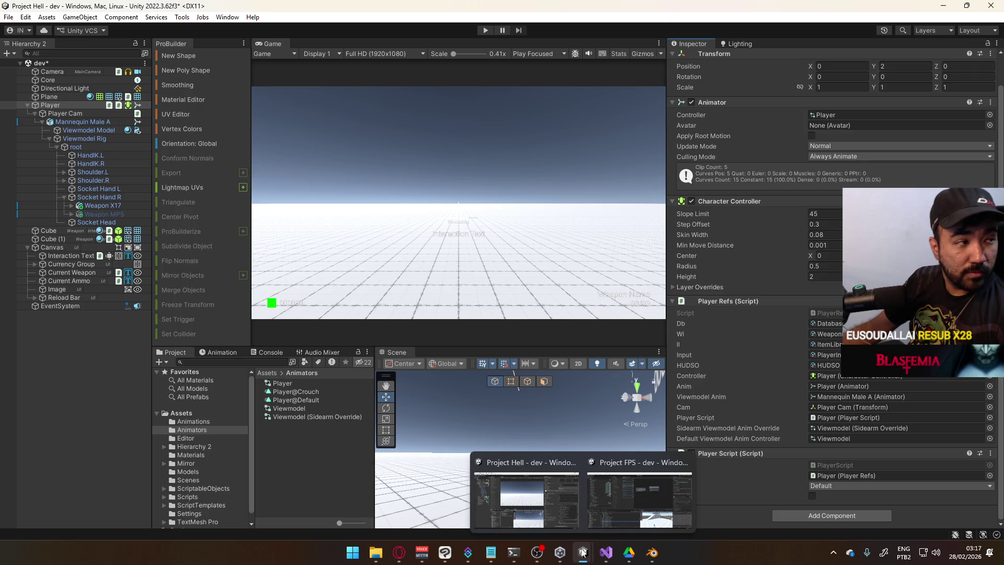
pyautogui.moveTo(567, 518)
pyautogui.moveTo(642, 501)
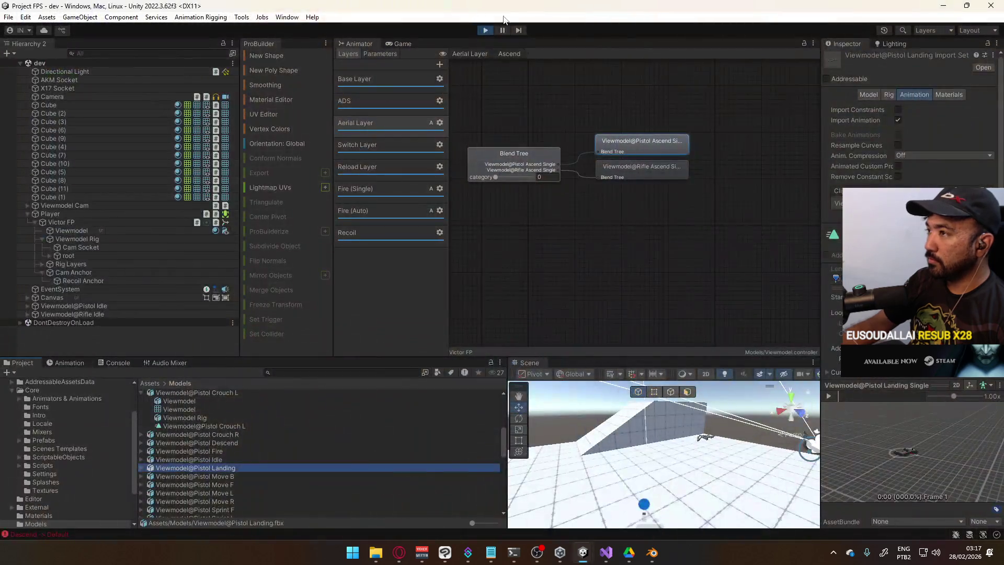
pyautogui.click(486, 29)
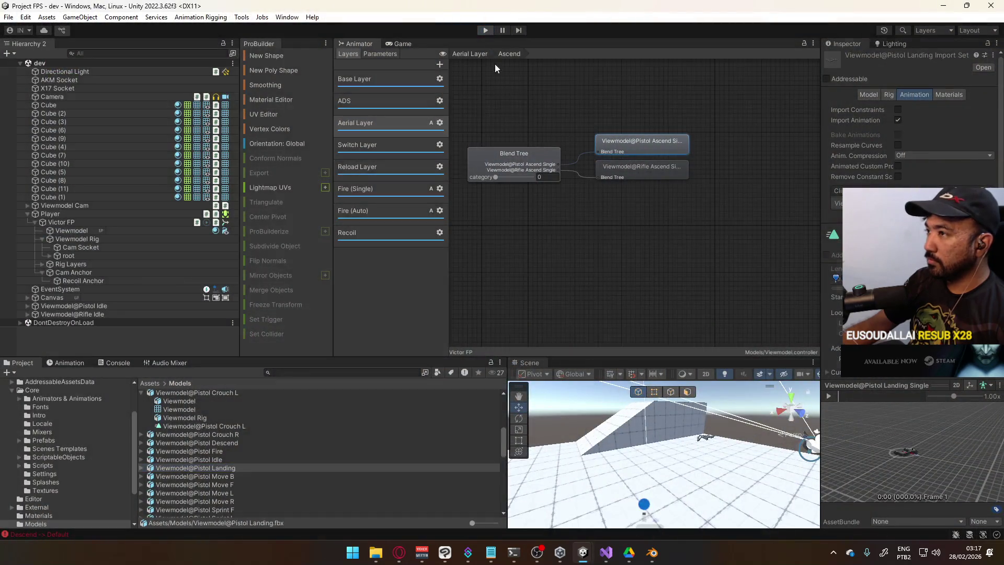
pyautogui.click(547, 501)
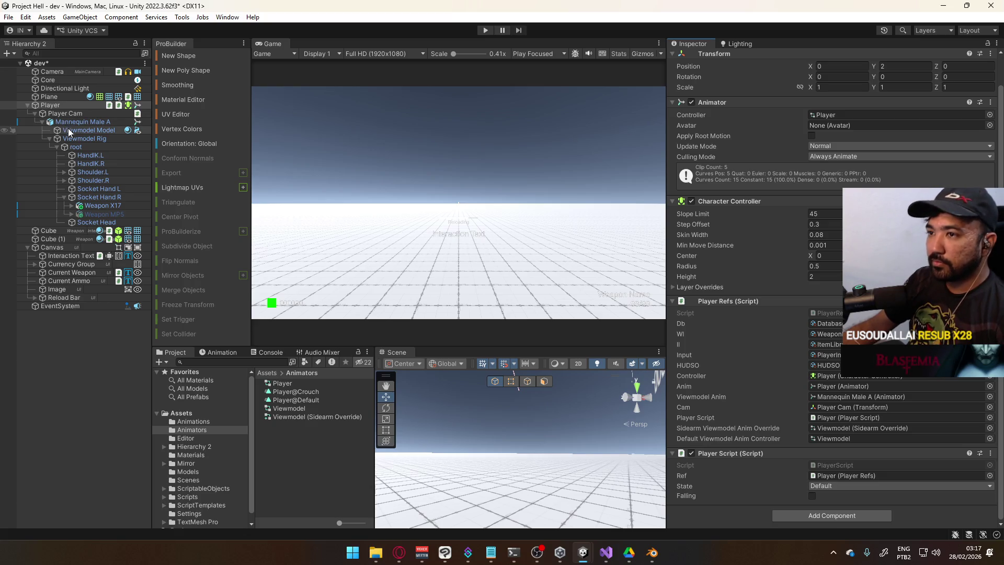
# Switch to the browser and pause the playing music video.
pyautogui.click(399, 552)
pyautogui.click(451, 192)
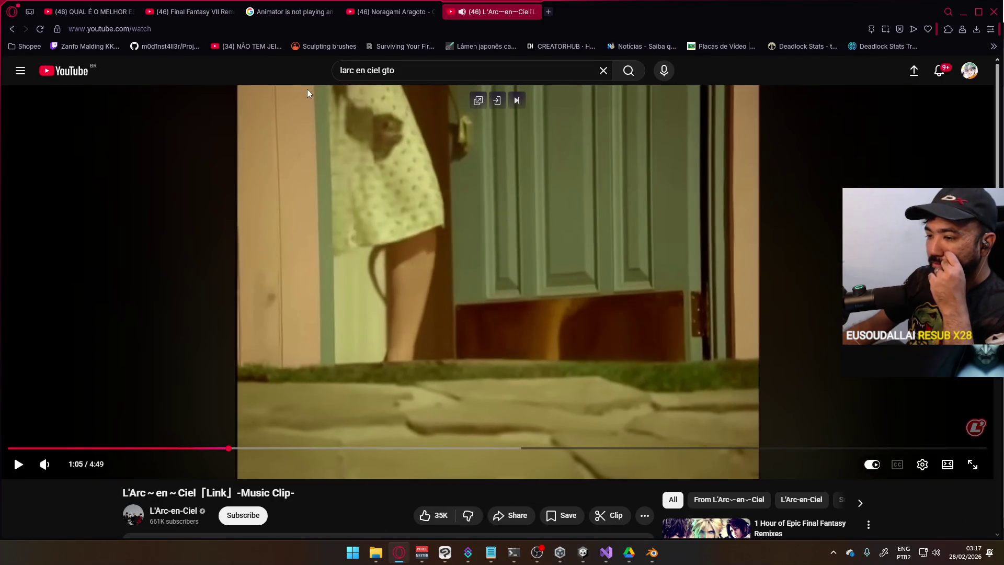
pyautogui.scroll(-4, 357, 170)
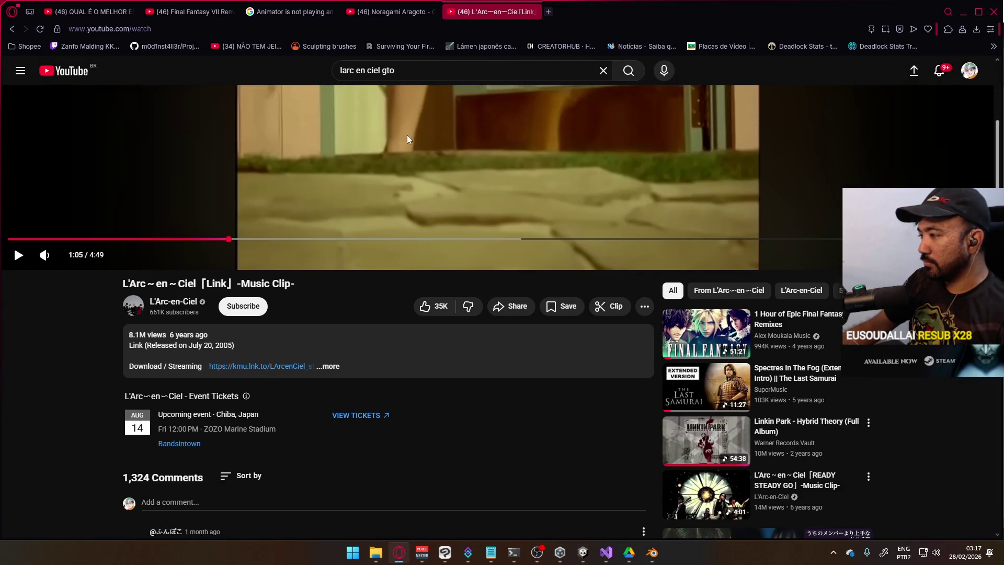
# Correct the YouTube query to 'larc en ciel ready set go' and run the search.
pyautogui.doubleClick(410, 76)
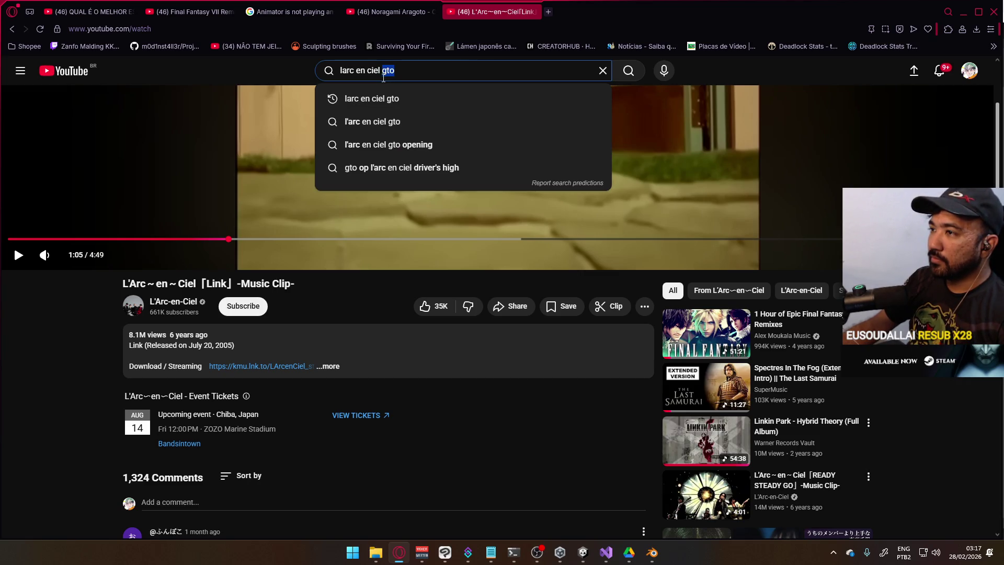
pyautogui.click(428, 84)
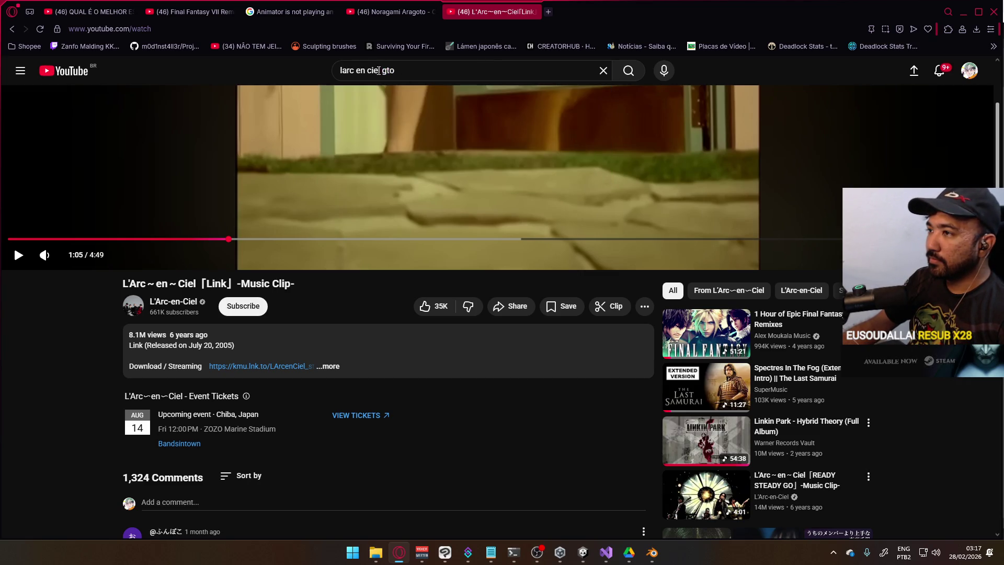
pyautogui.click(409, 69)
pyautogui.write('ready')
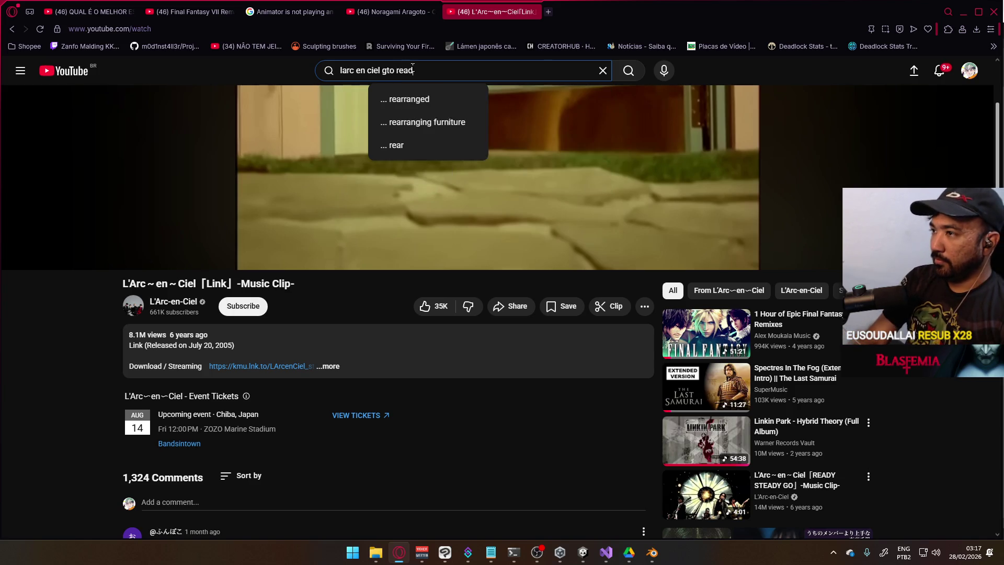
pyautogui.press('BackSpace')
pyautogui.press('BackSpace')
pyautogui.press('BackSpace')
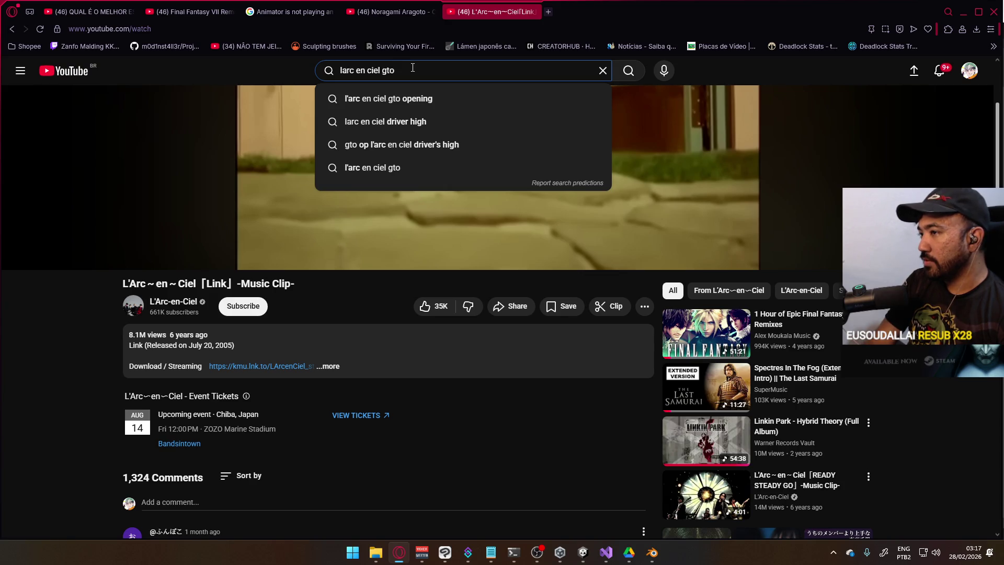
pyautogui.write(' ready')
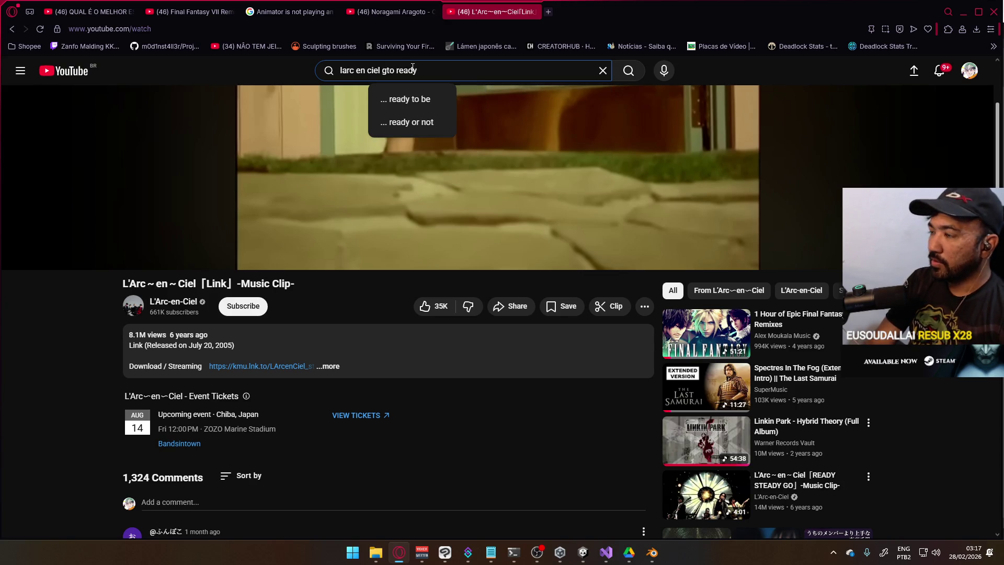
pyautogui.write(' sert go')
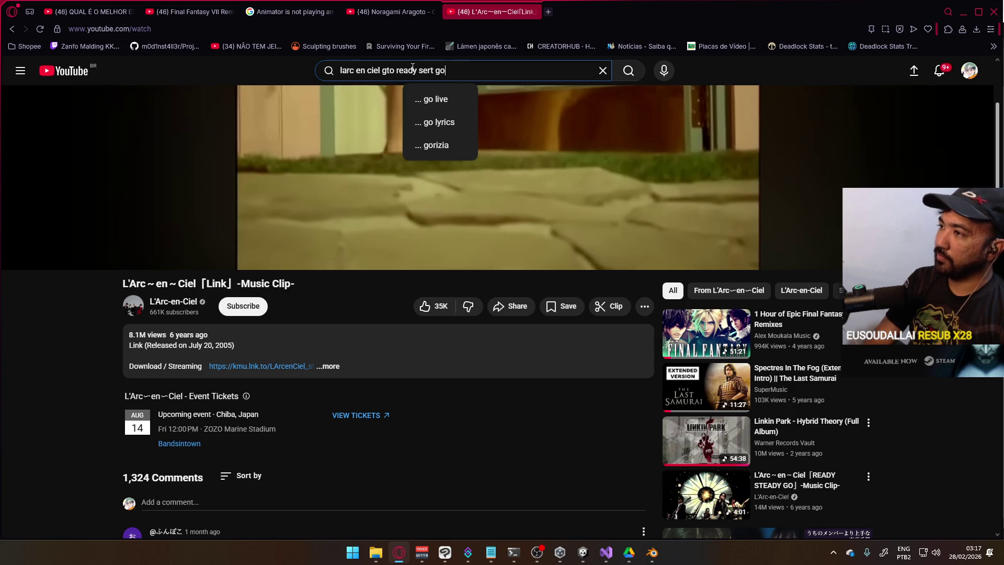
pyautogui.hotkey('ctrl', 'Left')
pyautogui.hotkey('ctrl', 'Left')
pyautogui.hotkey('ctrl', 'Left')
pyautogui.hotkey('ctrl', 'Delete')
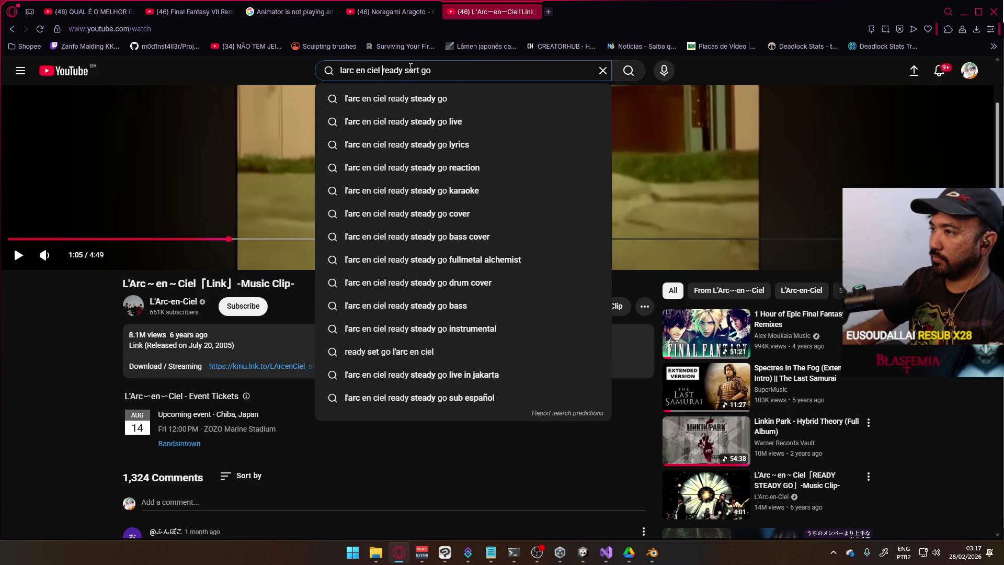
pyautogui.click(415, 70)
pyautogui.press('BackSpace')
pyautogui.press('Return')
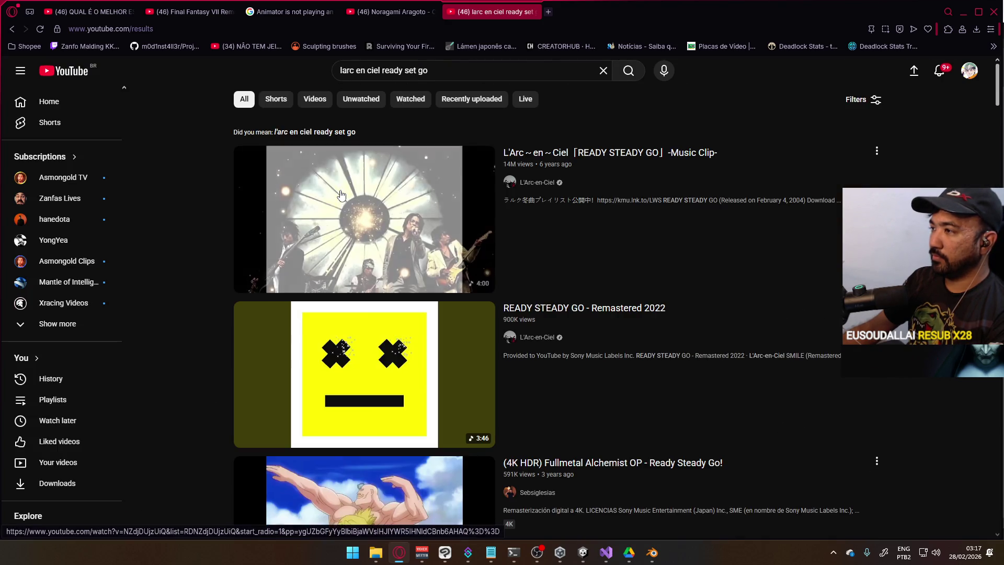
# Play the READY STEADY GO music clip, expand its description, then minimize the browser.
pyautogui.moveTo(343, 195)
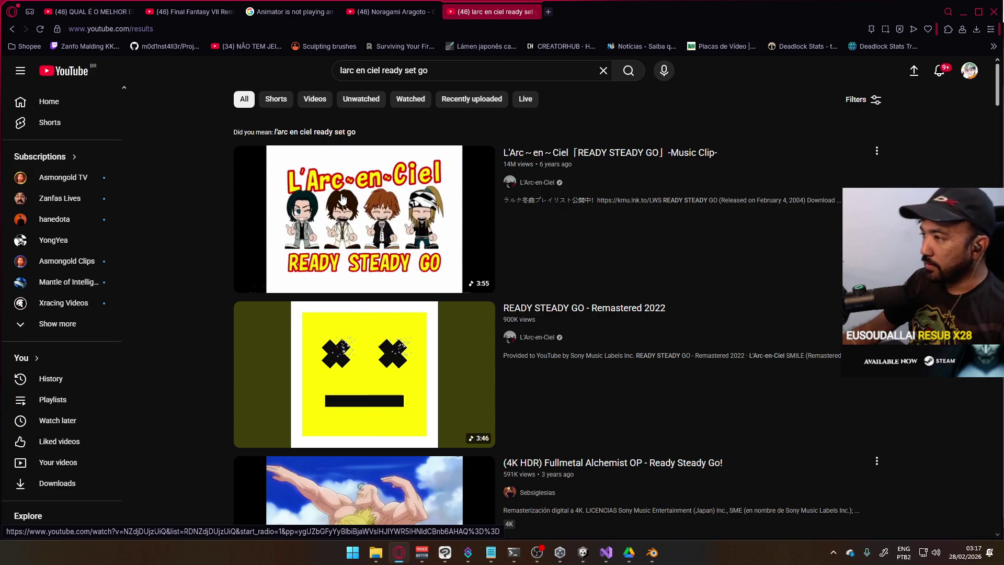
pyautogui.click(343, 199)
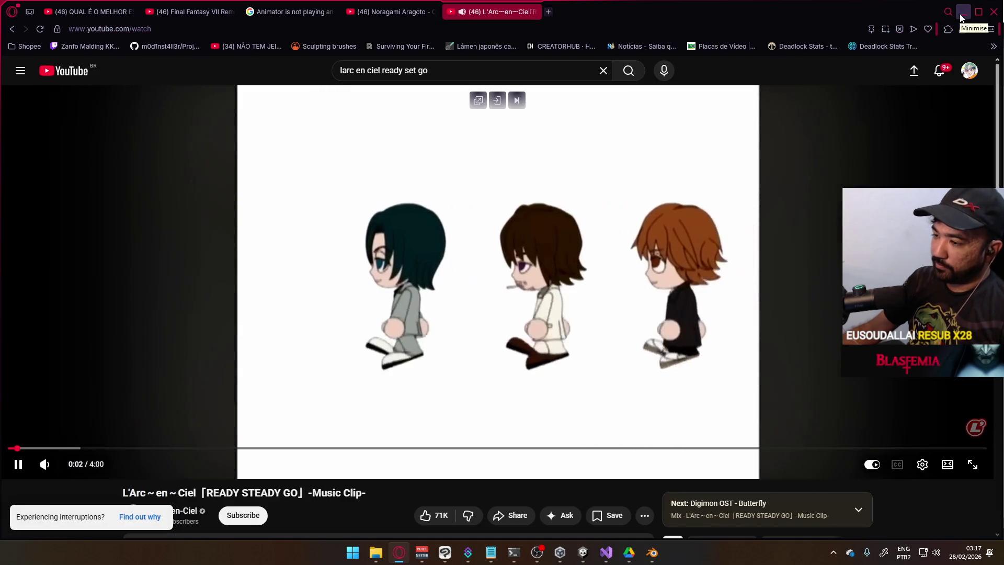
pyautogui.scroll(-1, 710, 244)
pyautogui.scroll(-2, 711, 244)
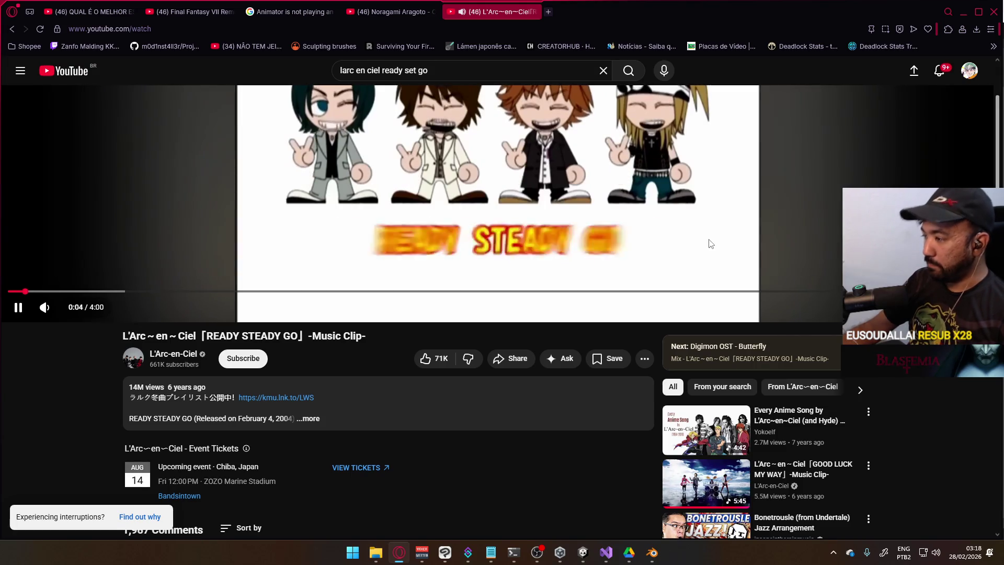
pyautogui.scroll(-4, 653, 279)
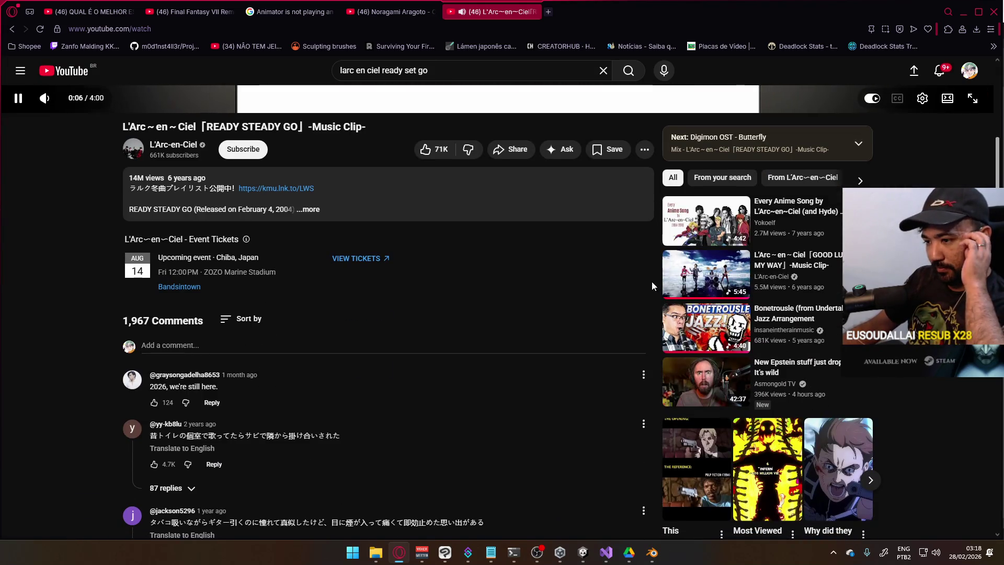
pyautogui.scroll(1, 607, 238)
pyautogui.scroll(6, 623, 232)
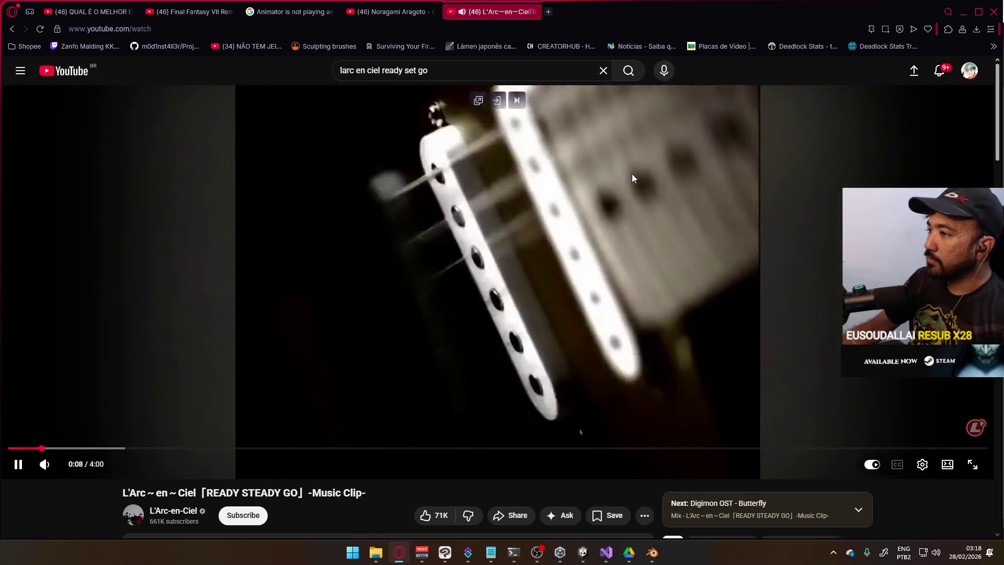
pyautogui.scroll(-4, 607, 204)
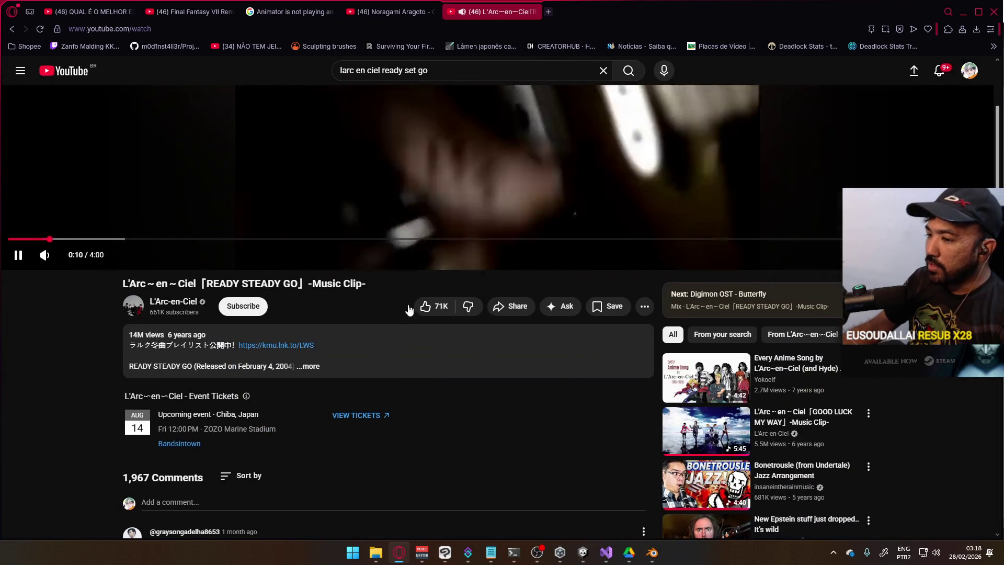
pyautogui.click(311, 369)
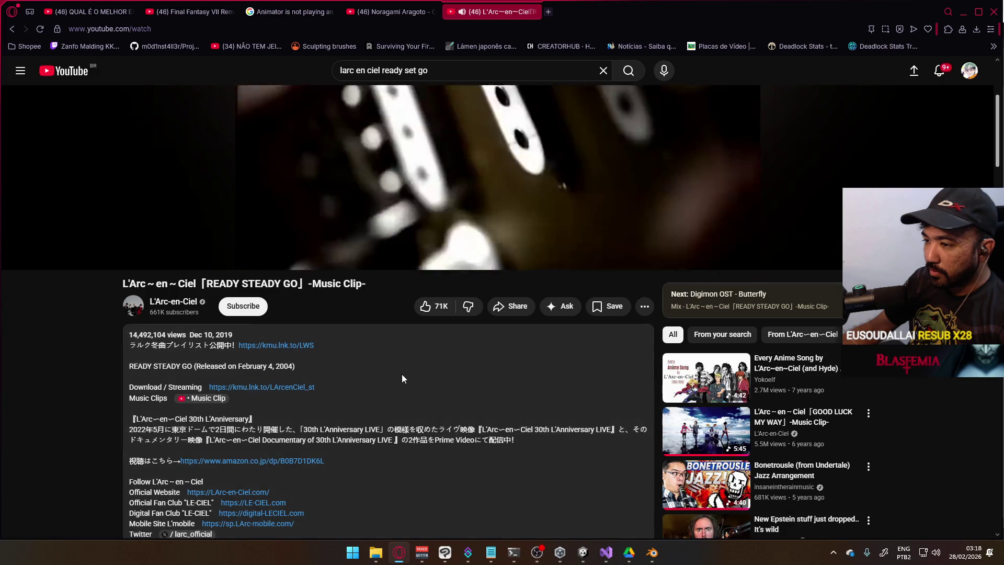
pyautogui.scroll(-3, 403, 374)
pyautogui.scroll(7, 403, 375)
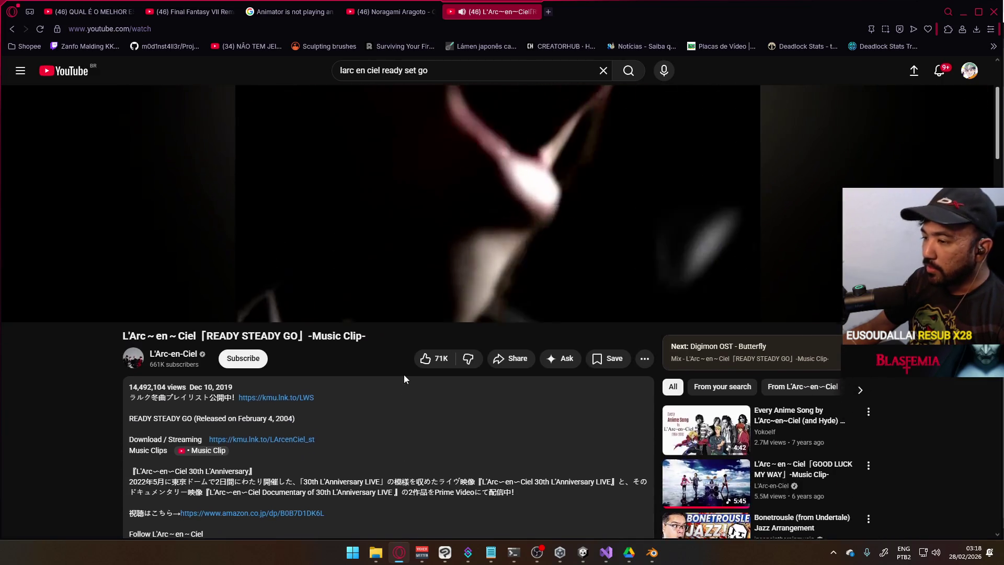
pyautogui.click(963, 12)
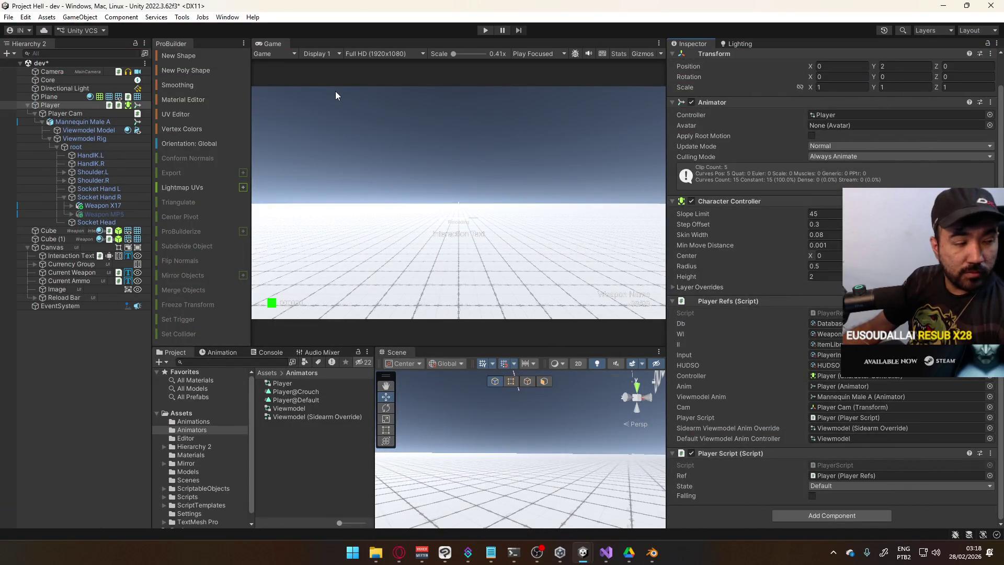
# Select the Viewmodel (Sidearm Override) controller and bring up the clip picker for an ADS override.
pyautogui.hotkey('alt', 'Tab')
pyautogui.hotkey('alt', 'Tab')
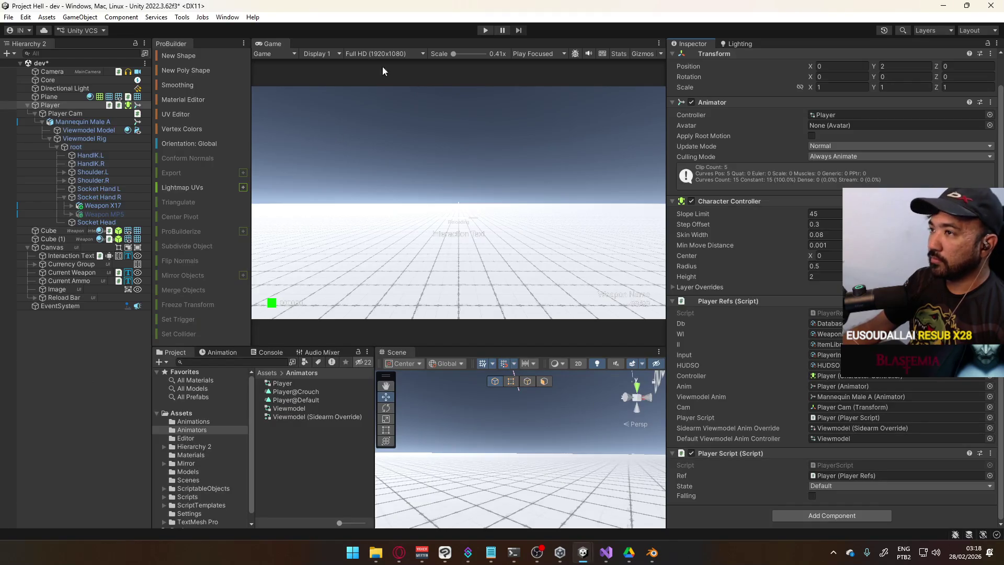
pyautogui.click(301, 416)
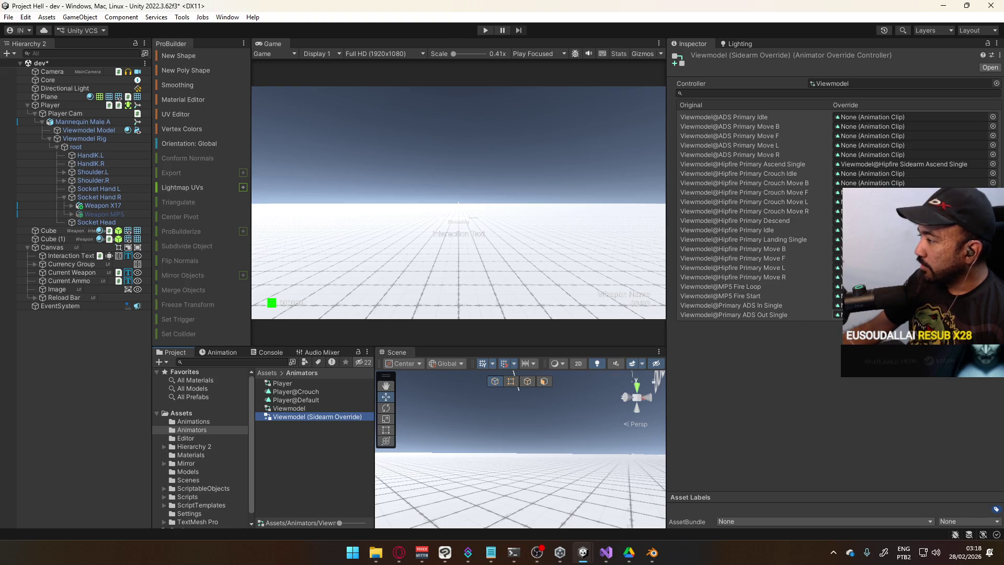
pyautogui.click(993, 314)
pyautogui.moveTo(888, 299)
pyautogui.mouseDown()
pyautogui.moveTo(879, 215)
pyautogui.moveTo(866, 212)
pyautogui.mouseUp()
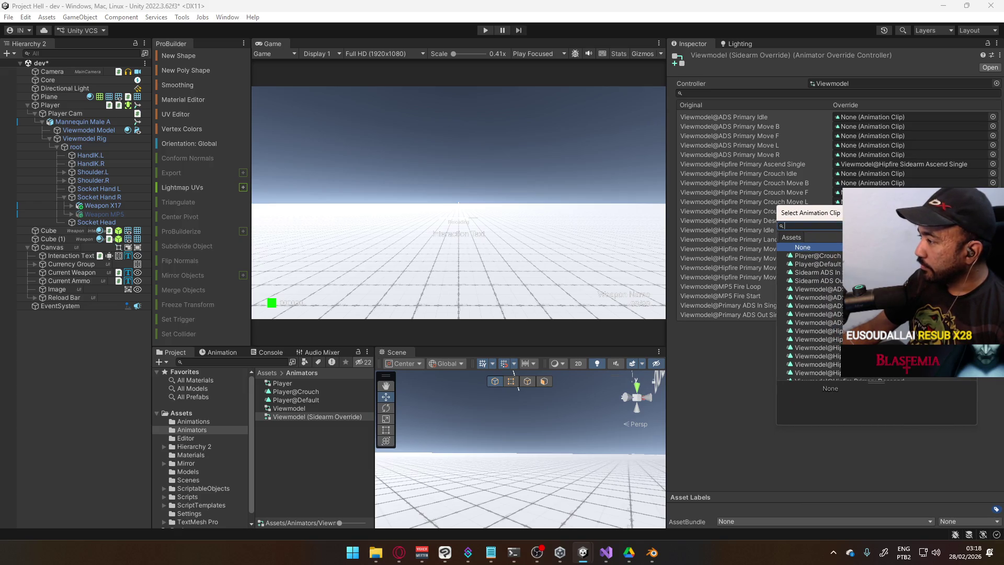
pyautogui.scroll(-5, 815, 311)
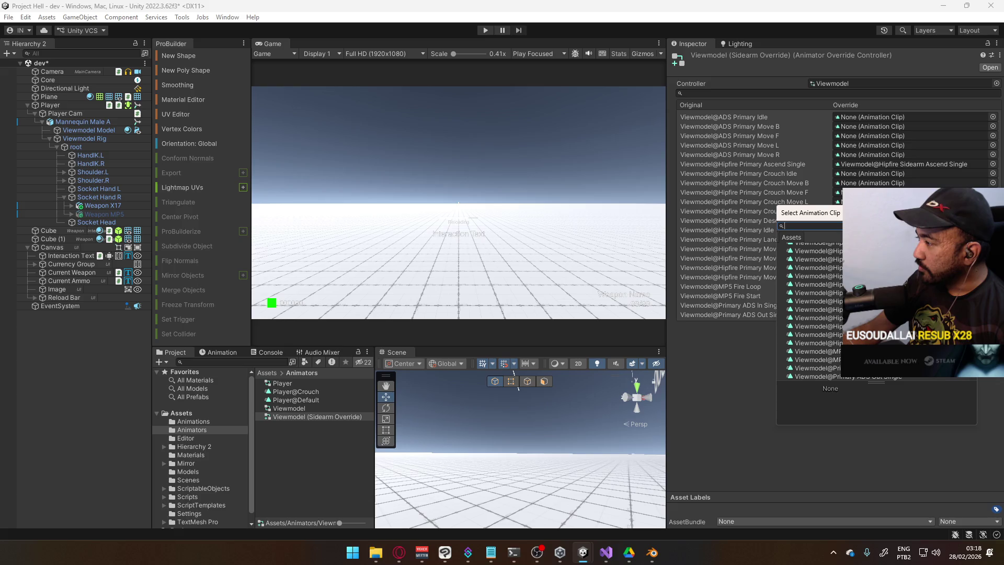
pyautogui.moveTo(866, 212)
pyautogui.mouseDown()
pyautogui.moveTo(858, 262)
pyautogui.moveTo(854, 225)
pyautogui.mouseUp()
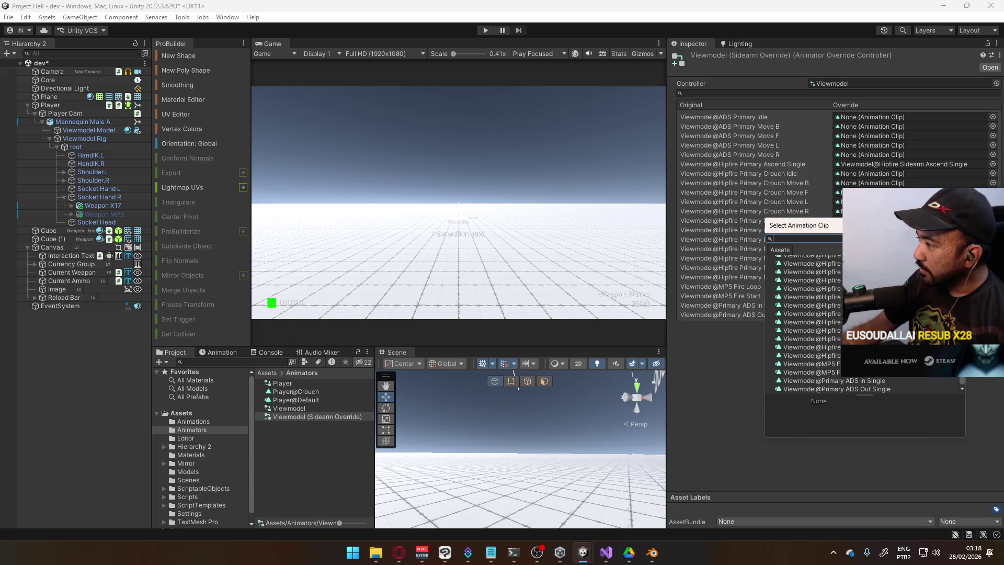
pyautogui.scroll(2, 836, 325)
pyautogui.scroll(5, 837, 324)
pyautogui.scroll(-7, 837, 324)
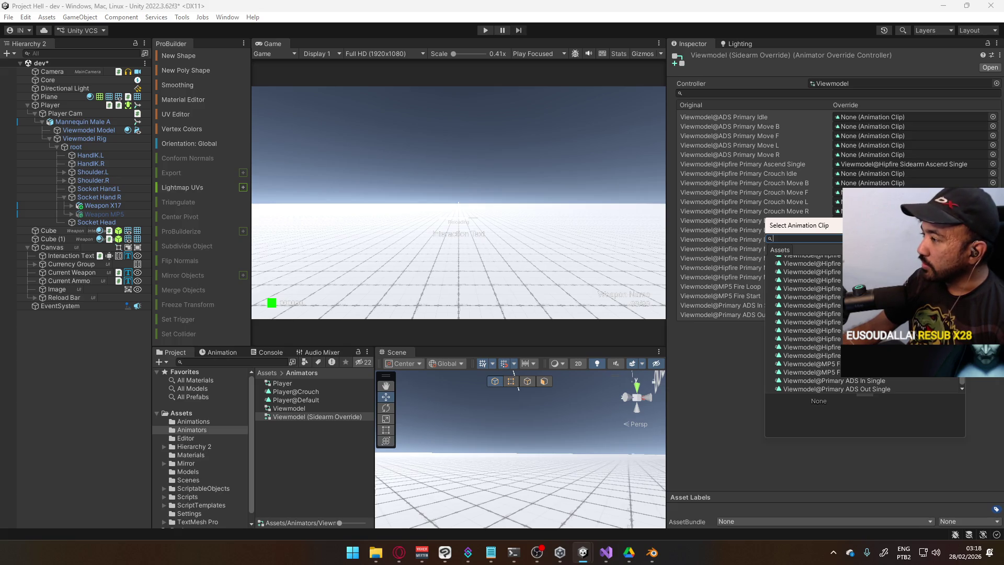
pyautogui.moveTo(861, 232)
pyautogui.mouseDown()
pyautogui.moveTo(616, 171)
pyautogui.moveTo(567, 194)
pyautogui.mouseUp()
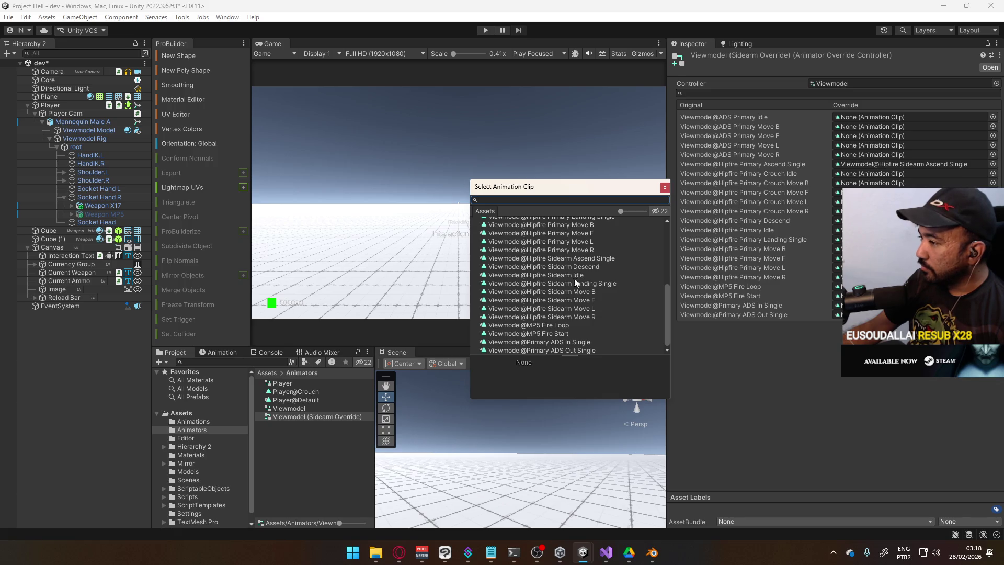
pyautogui.scroll(1, 581, 271)
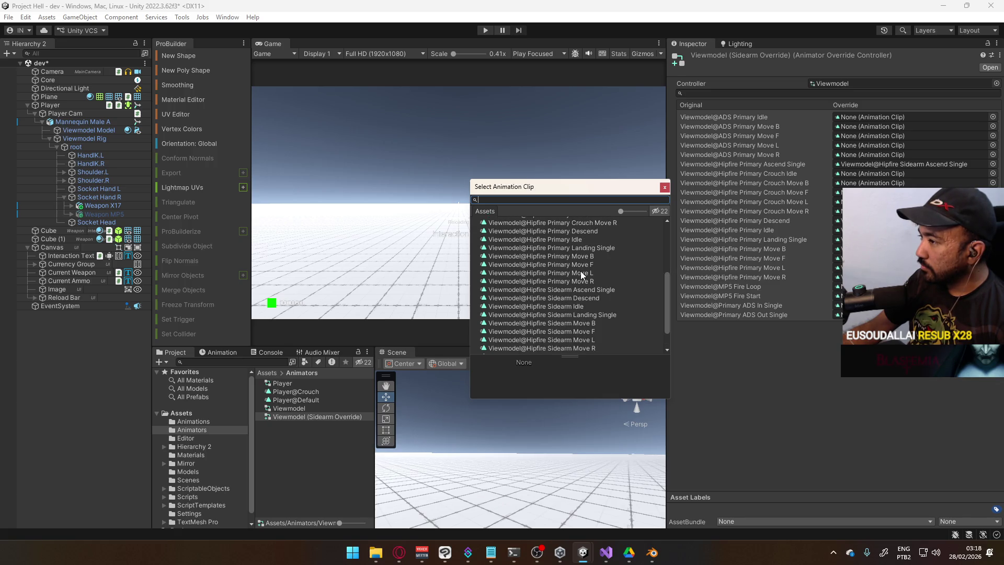
pyautogui.scroll(3, 580, 271)
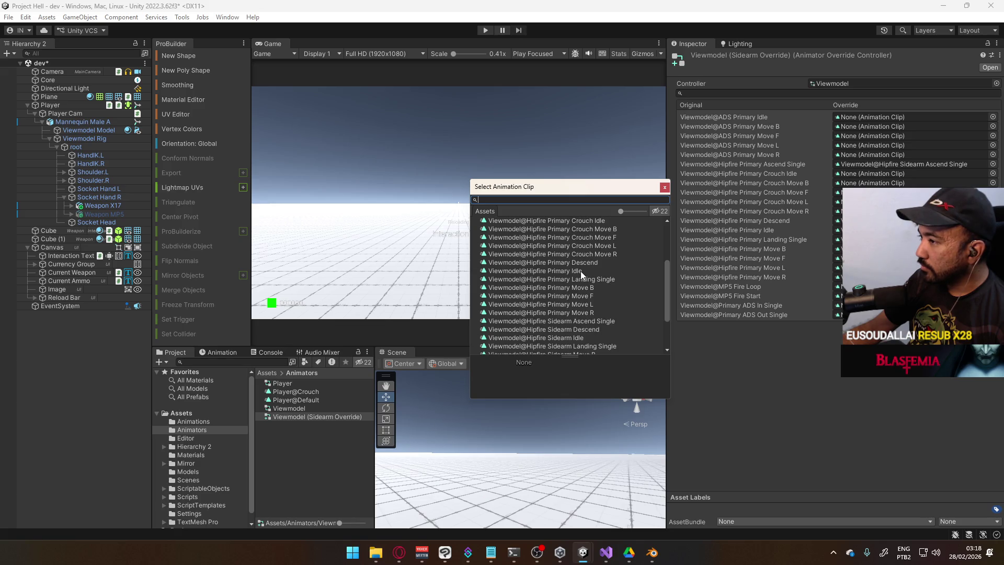
# Filter the picker by 'ads' and assign the Sidearm ADS In and Out clips to Primary ADS In and Out Single.
pyautogui.write('ads')
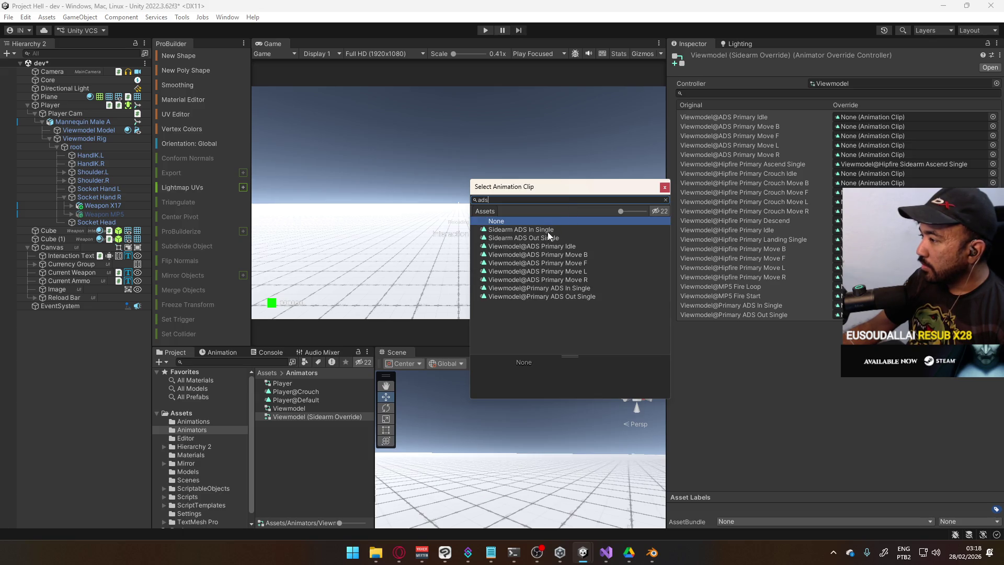
pyautogui.doubleClick(547, 231)
pyautogui.click(992, 315)
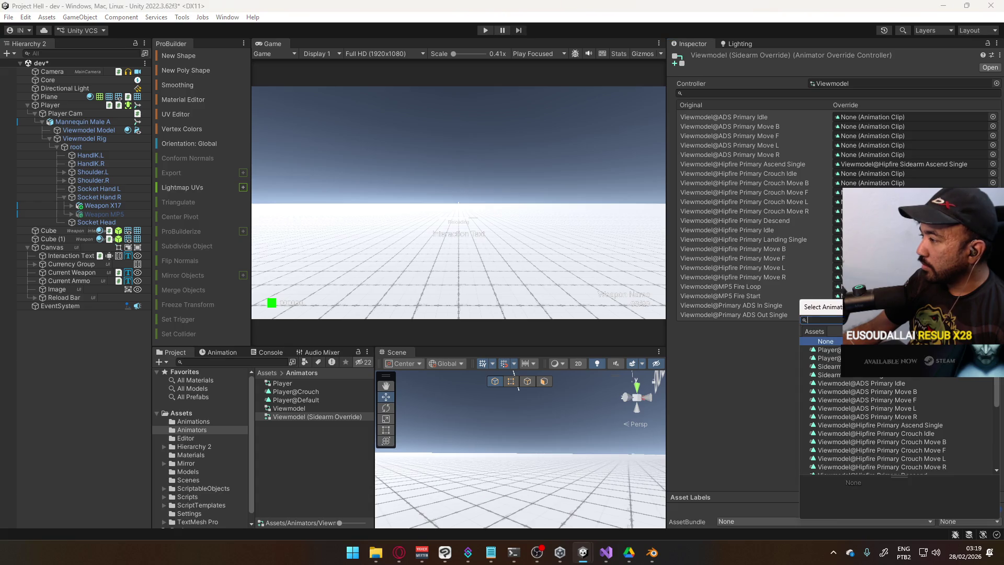
pyautogui.scroll(-1, 862, 366)
pyautogui.doubleClick(862, 358)
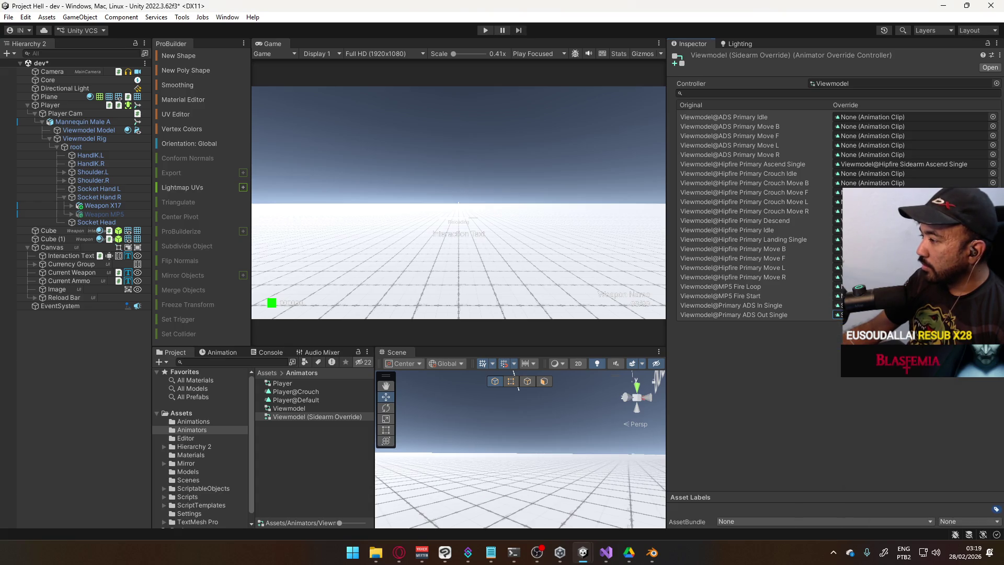
pyautogui.click(848, 305)
# Rename the ADS In clip to Viewmodel@Sidearm ADS In Single using the asset's file name.
pyautogui.click(306, 480)
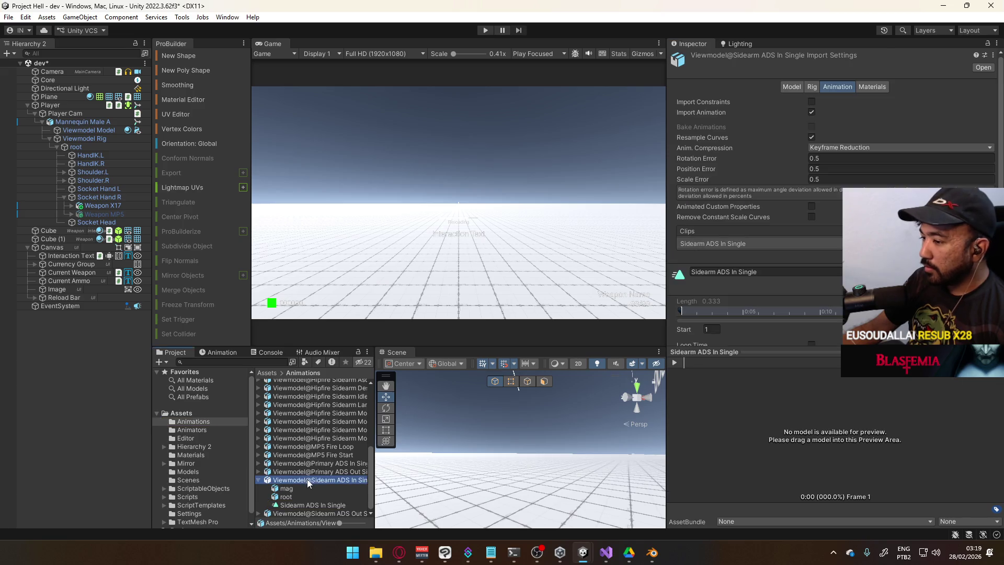
pyautogui.click(309, 479)
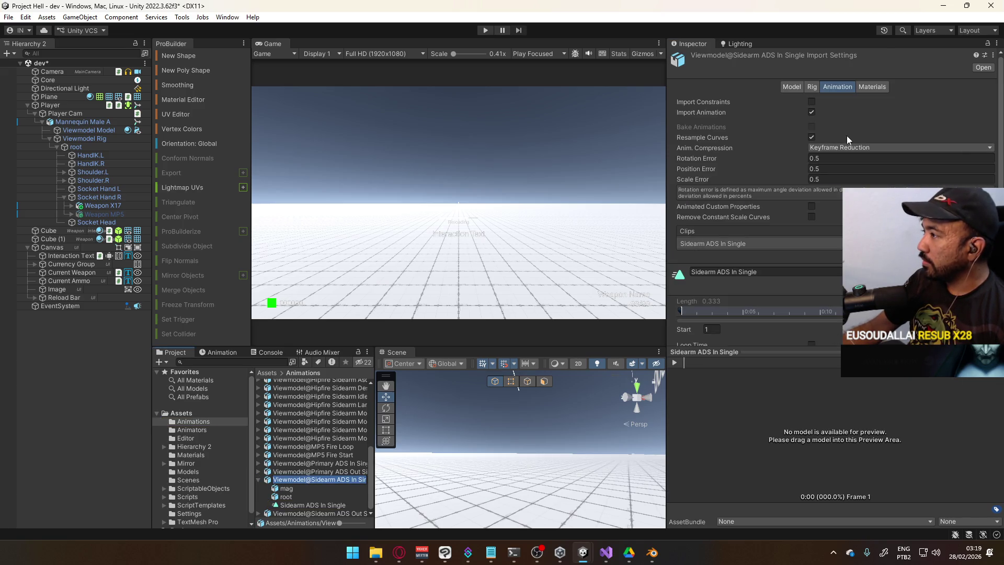
pyautogui.click(775, 270)
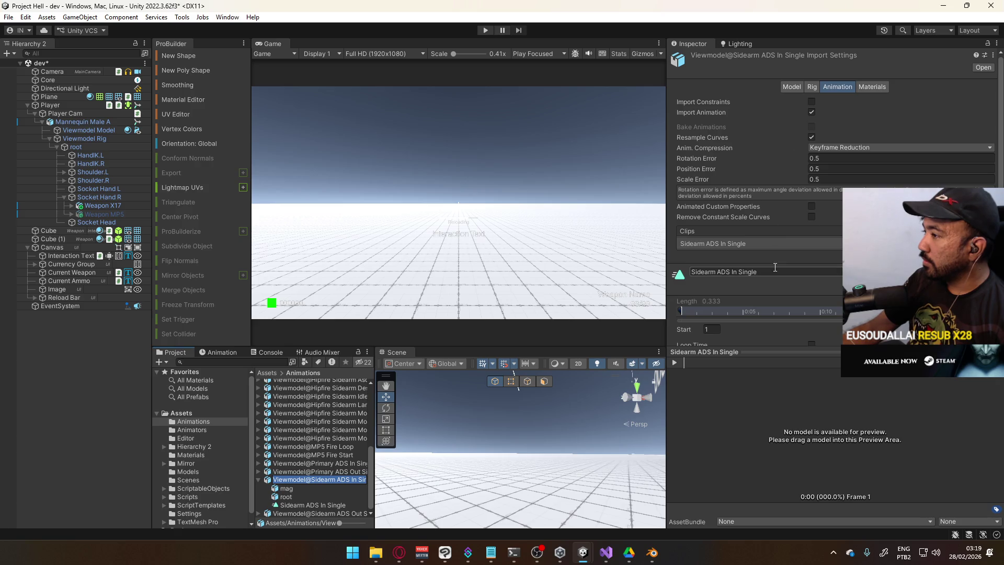
pyautogui.hotkey('ctrl', 'v')
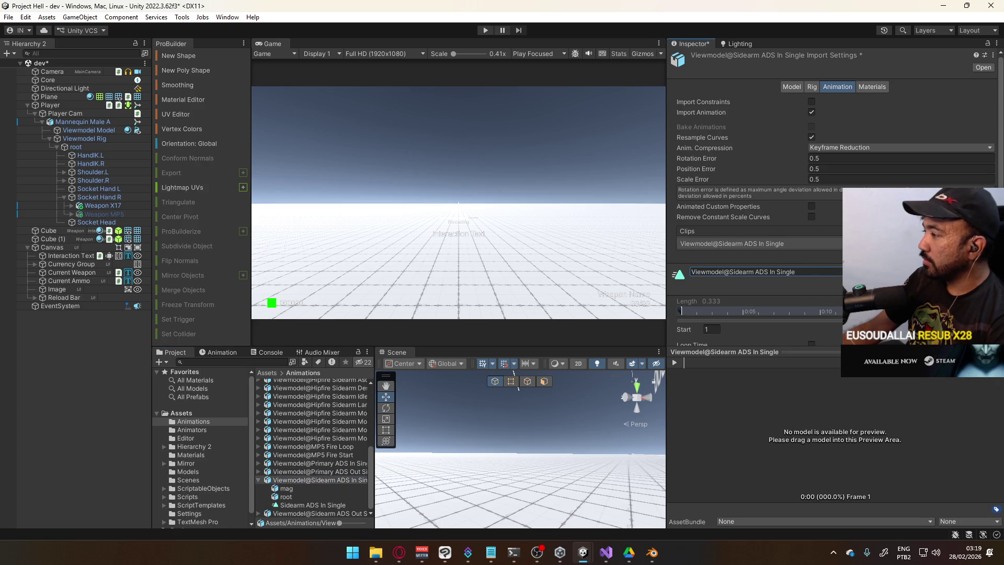
pyautogui.scroll(-1, 807, 284)
pyautogui.scroll(-5, 807, 284)
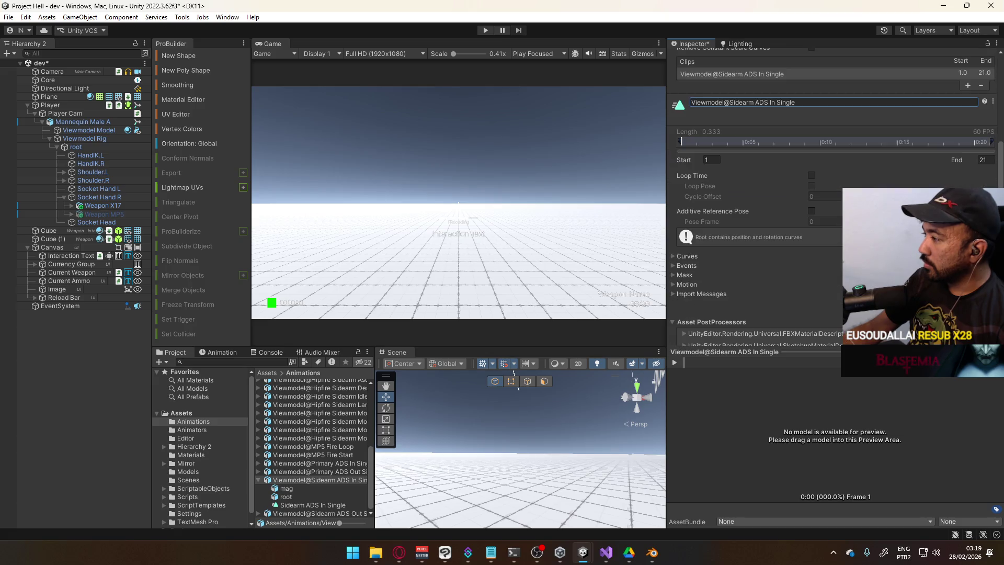
pyautogui.press('Return')
pyautogui.scroll(3, 798, 229)
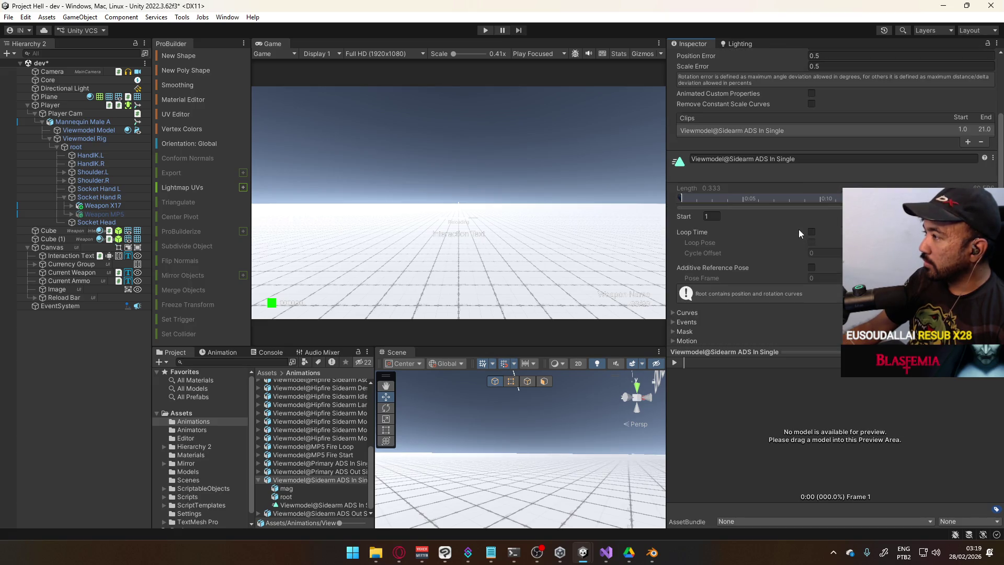
pyautogui.scroll(2, 806, 192)
# Set the ADS In clip's Anim. Compression to Off and uncheck Resample Curves.
pyautogui.click(837, 119)
pyautogui.click(821, 130)
pyautogui.click(811, 109)
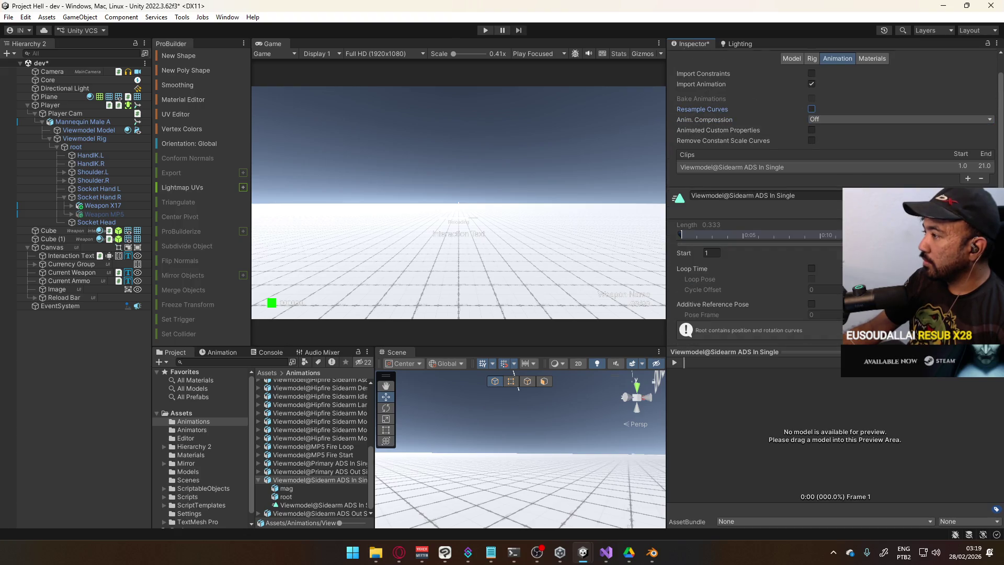
pyautogui.scroll(-4, 812, 111)
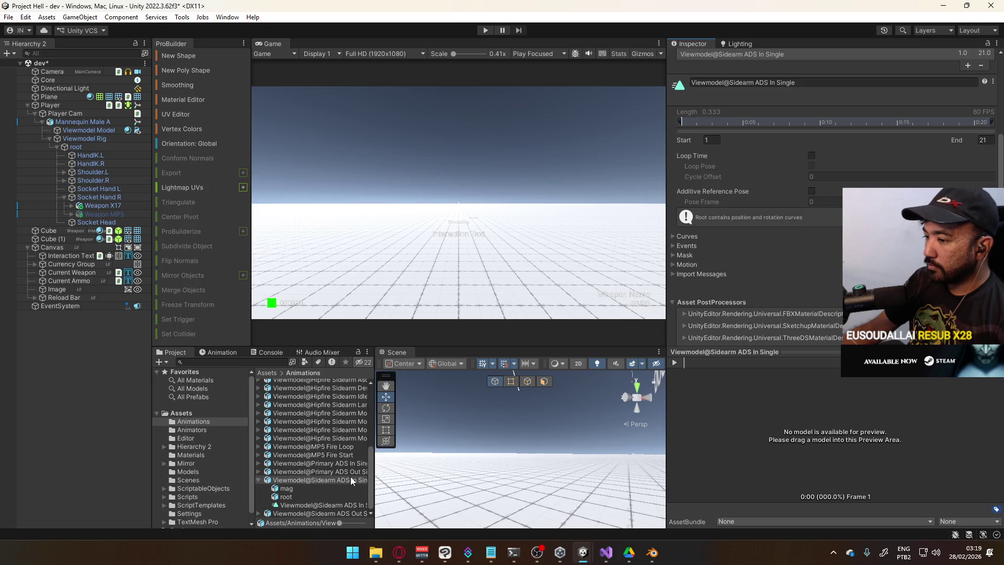
# On the Sidearm ADS Out asset, set Anim. Compression to Off and uncheck Resample Curves.
pyautogui.click(258, 480)
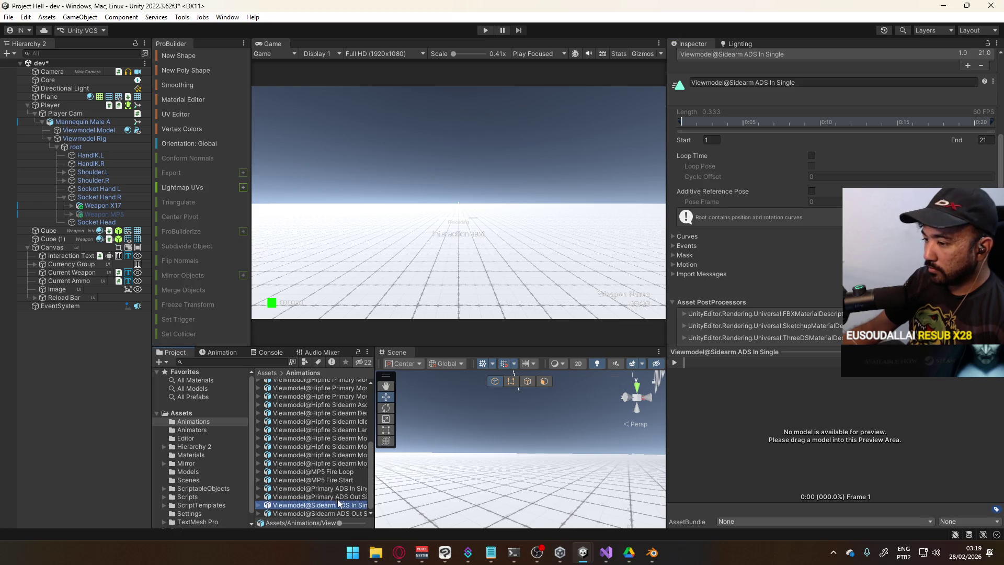
pyautogui.press('Down')
pyautogui.scroll(3, 774, 196)
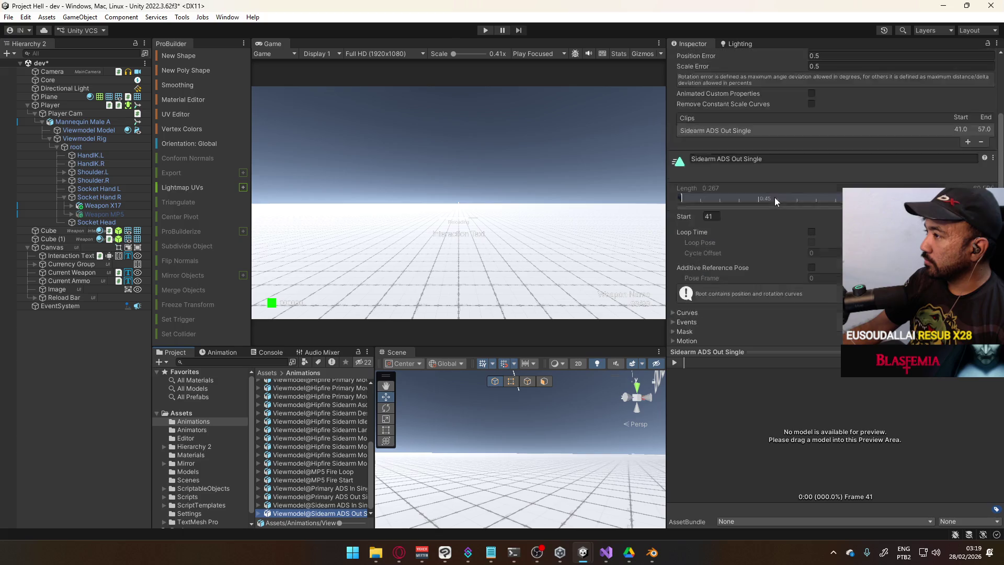
pyautogui.click(844, 115)
pyautogui.click(823, 128)
pyautogui.click(832, 131)
pyautogui.click(811, 108)
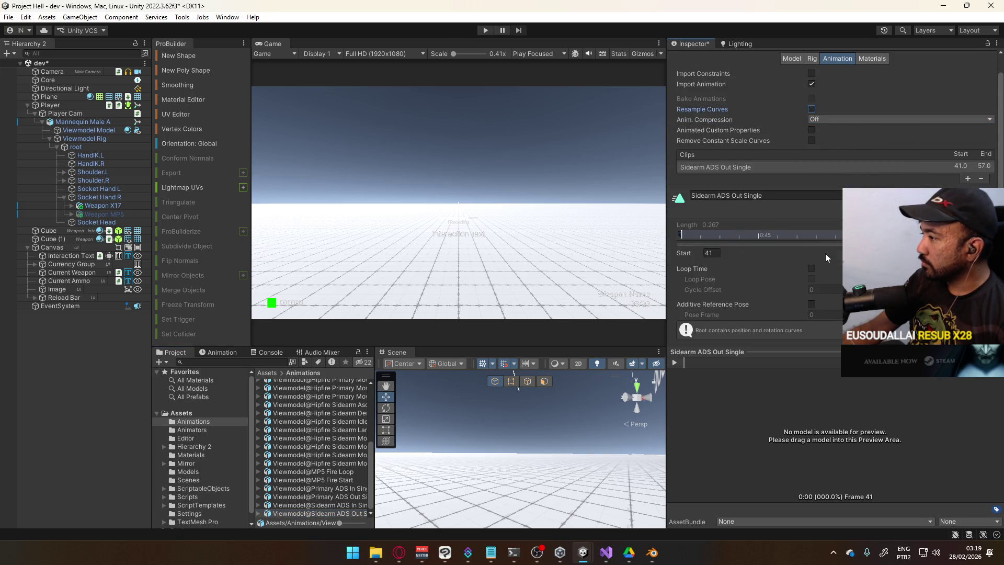
pyautogui.scroll(-3, 825, 253)
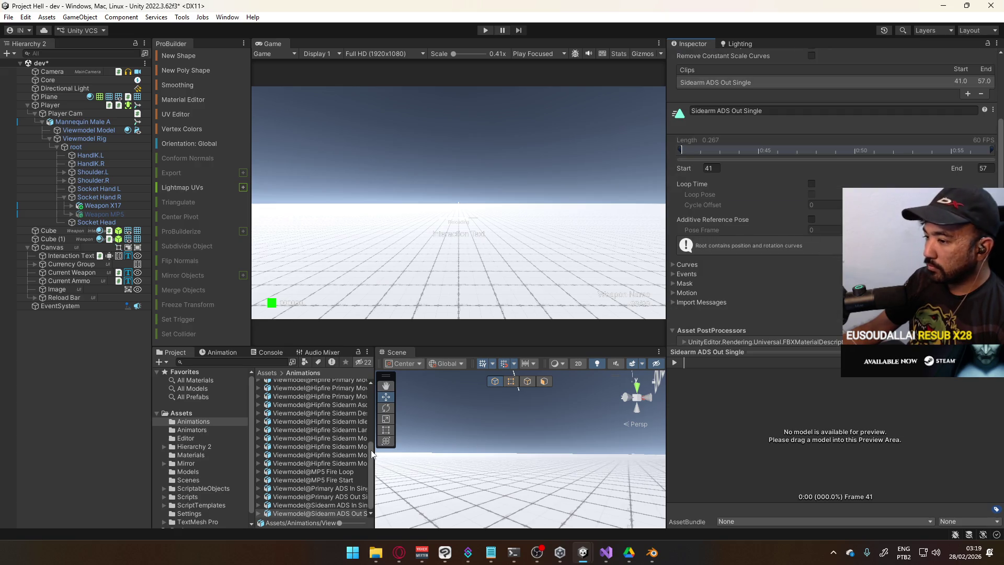
# Rename the Out clip to Viewmodel@Sidearm ADS Out Single, then enter Play mode.
pyautogui.click(337, 514)
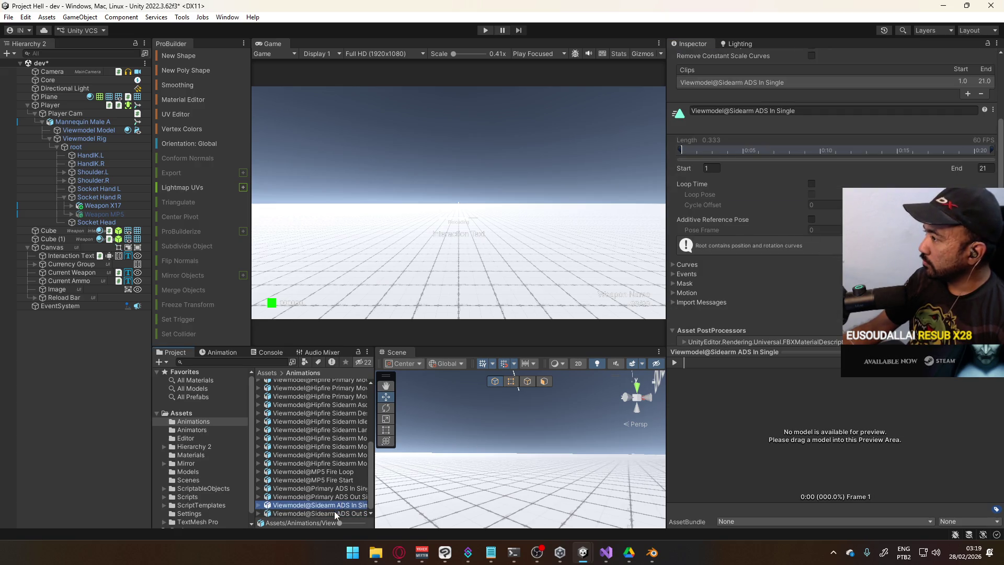
pyautogui.click(259, 505)
pyautogui.scroll(-2, 357, 472)
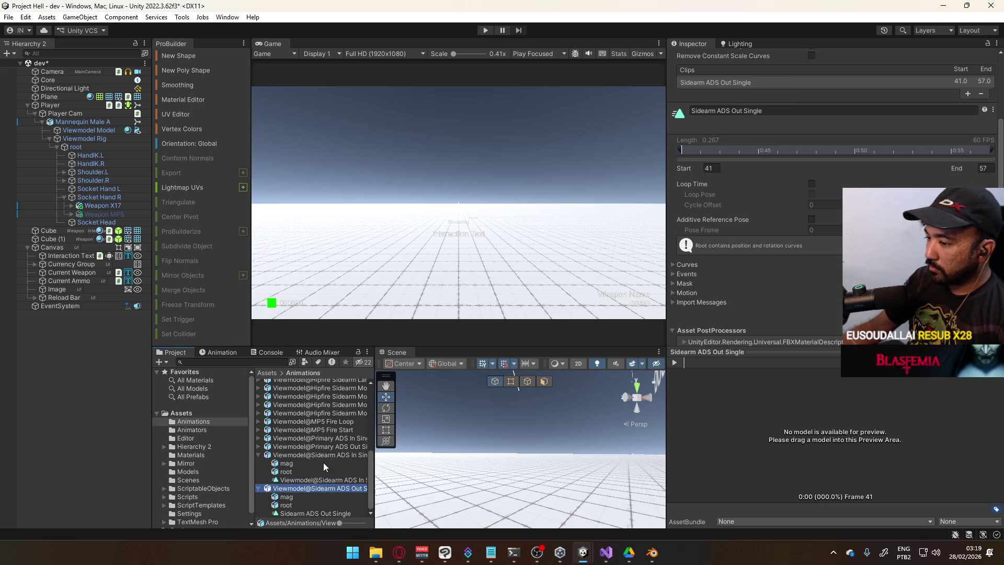
pyautogui.click(307, 489)
pyautogui.hotkey('ctrl', 'c')
pyautogui.click(811, 110)
pyautogui.hotkey('ctrl', 'v')
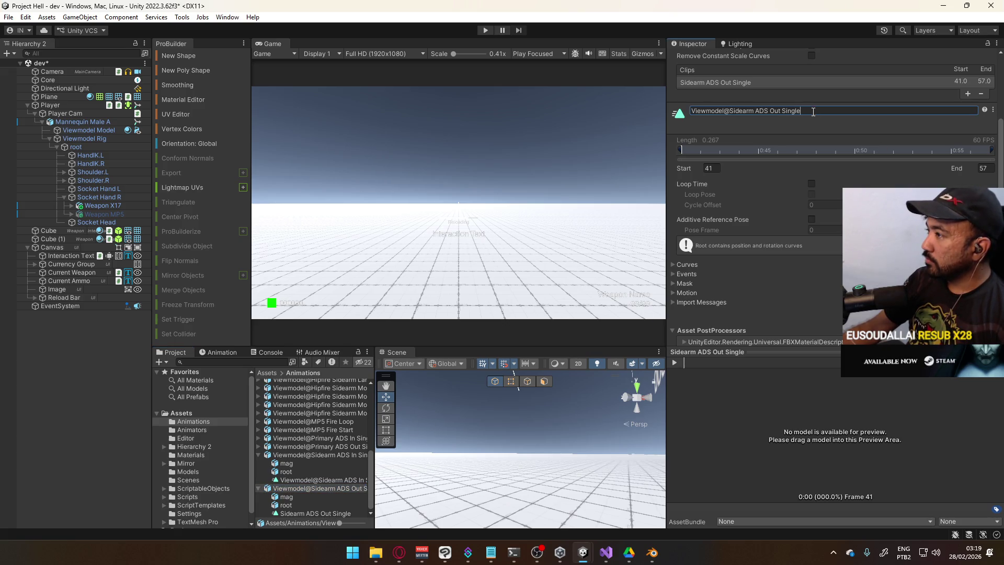
pyautogui.press('Return')
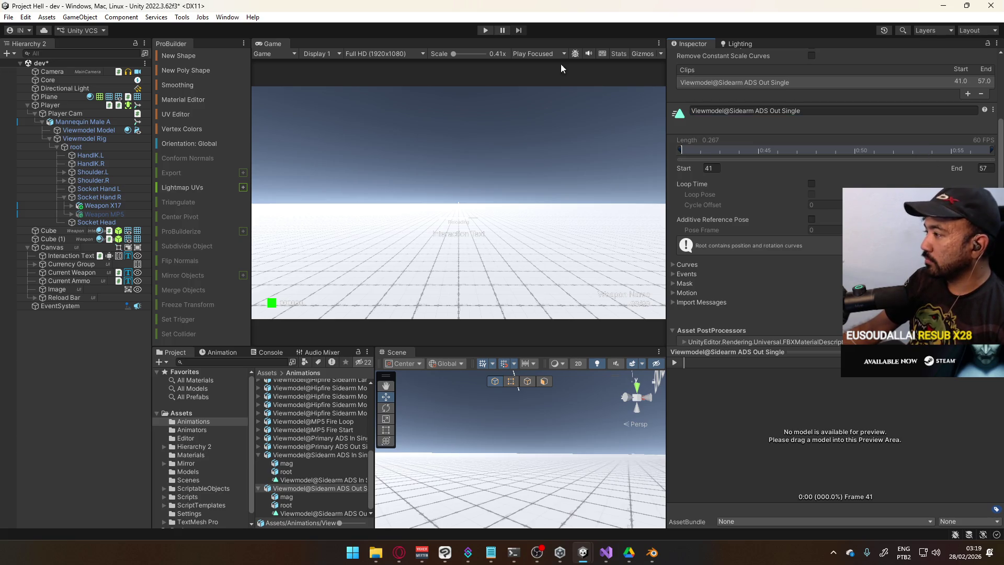
pyautogui.click(484, 30)
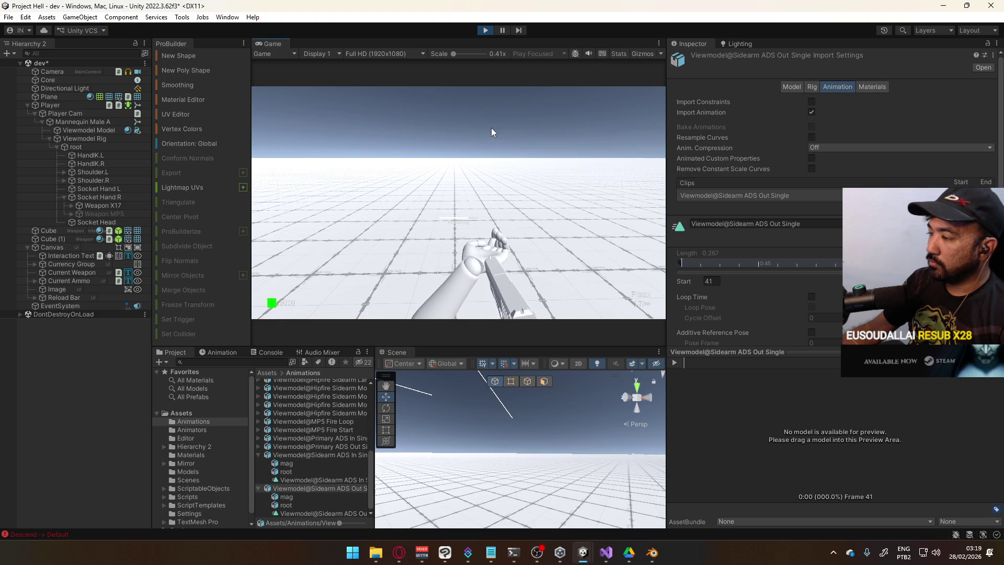
# Set Mannequin Male A's Animator Controller to Viewmodel (Sidearm Override).
pyautogui.press('super')
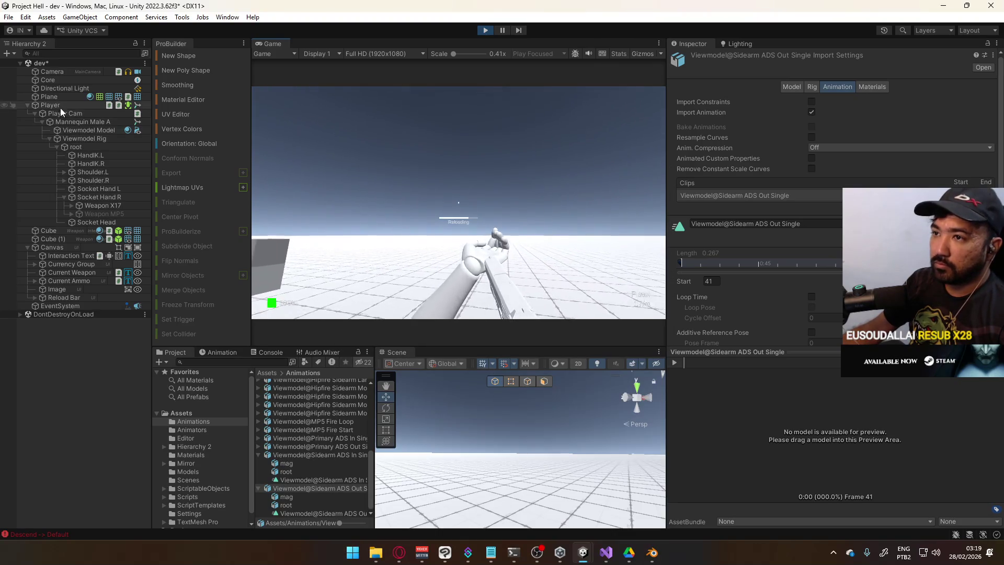
pyautogui.click(58, 104)
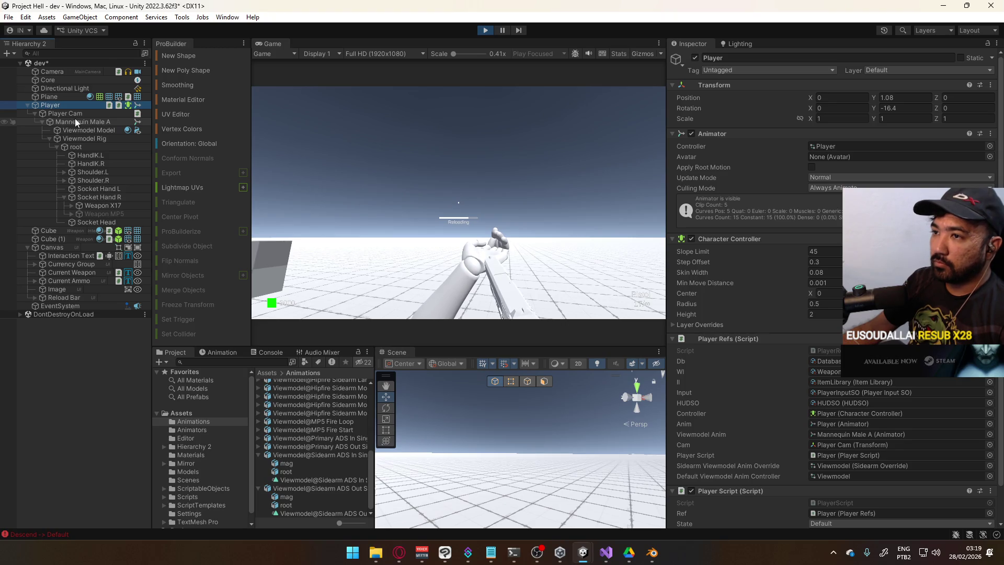
pyautogui.click(77, 121)
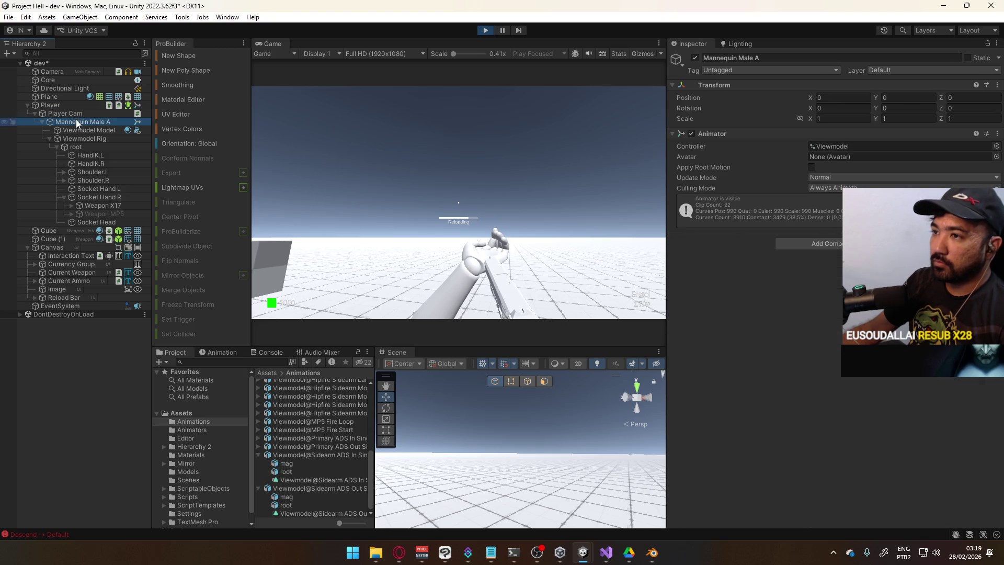
pyautogui.click(996, 148)
pyautogui.doubleClick(837, 187)
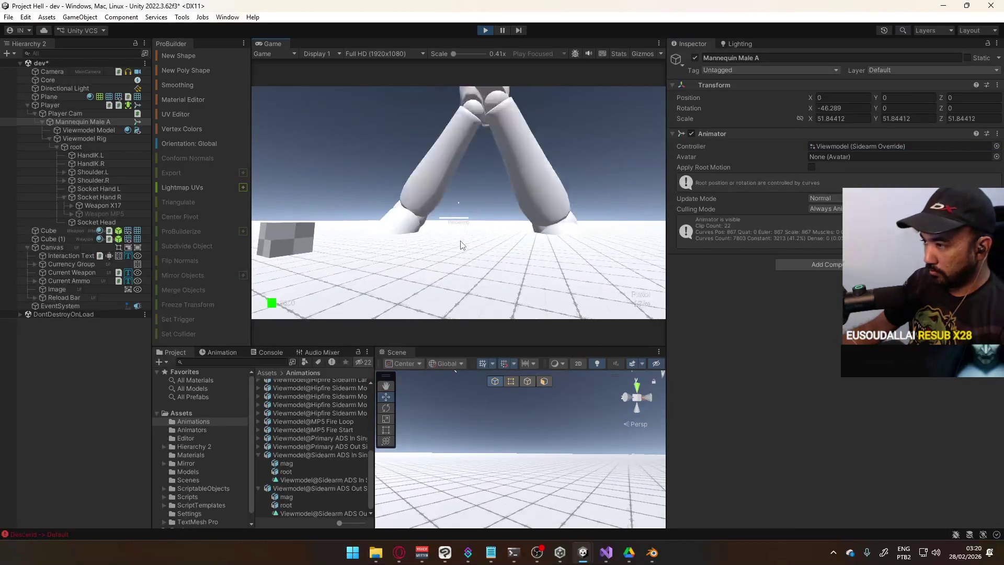
# Select the Viewmodel@Sidearm ADS In Single asset, then switch to Blender.
pyautogui.press('super')
pyautogui.click(315, 455)
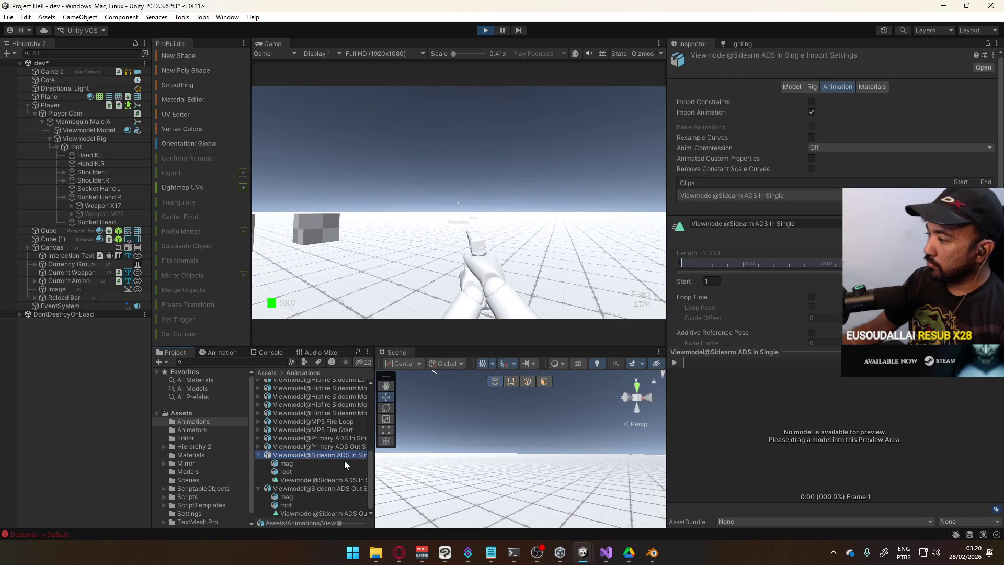
pyautogui.moveTo(313, 455); pyautogui.dragTo(632, 457)
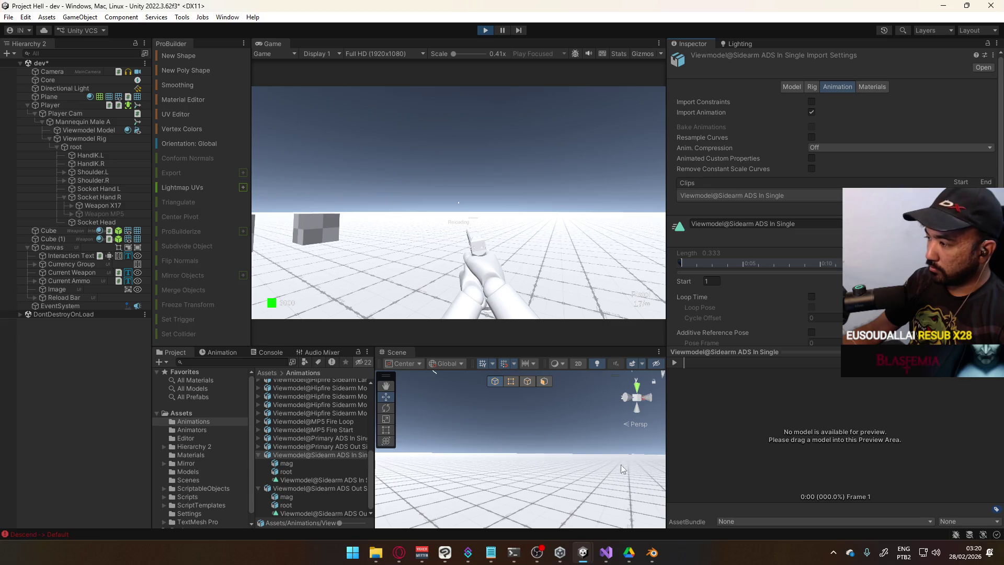
pyautogui.click(652, 553)
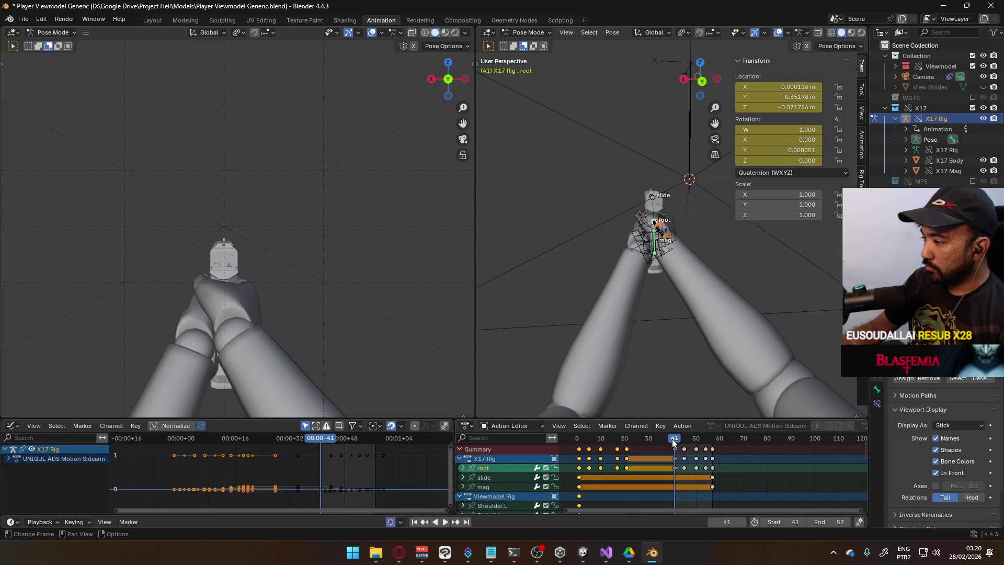
# In Object Mode, select the arms and Viewmodel Rig, then save the Blender file.
pyautogui.hotkey('ctrl', 'Tab')
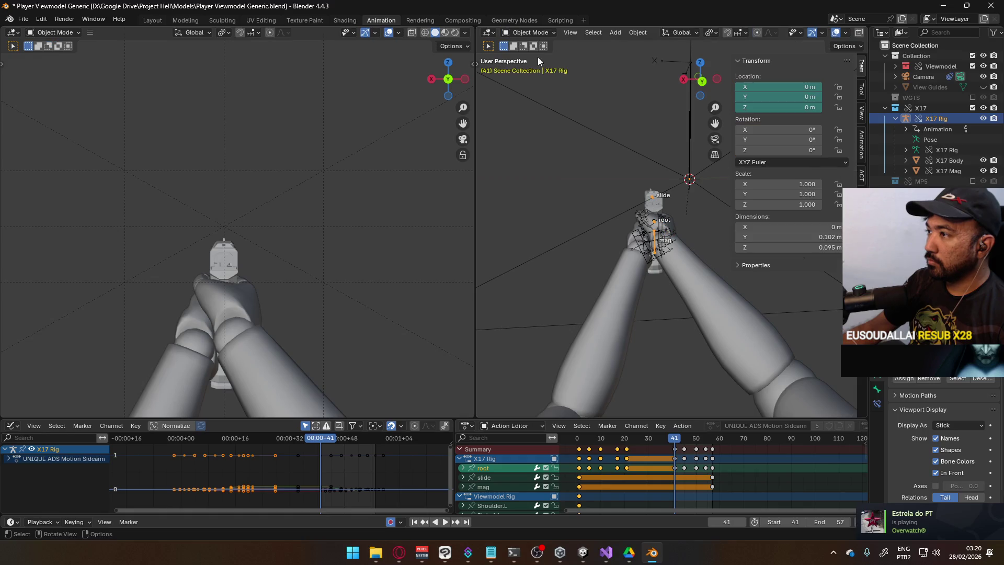
pyautogui.click(597, 278)
pyautogui.moveTo(575, 287); pyautogui.dragTo(692, 290, button='middle')
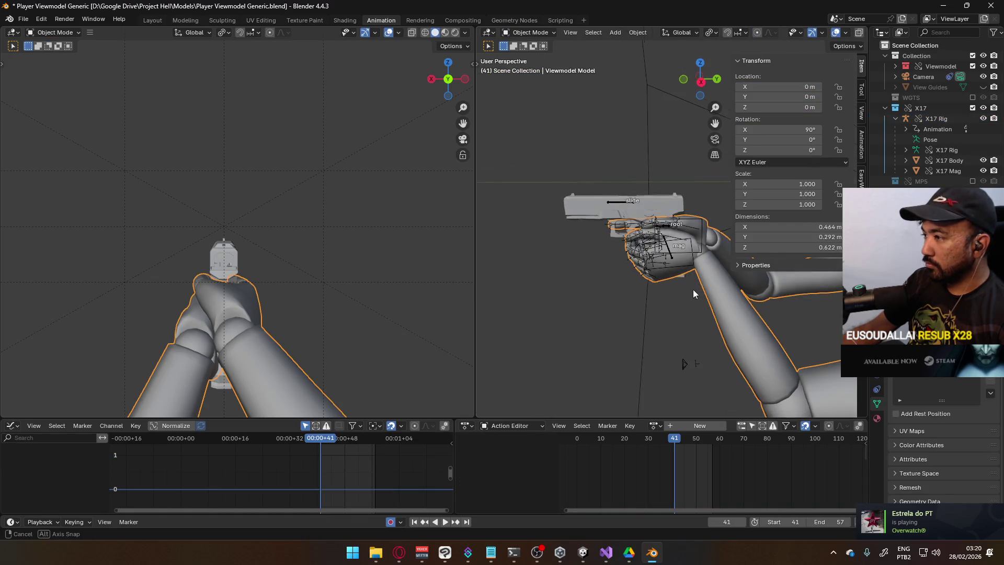
pyautogui.keyDown('shift'); pyautogui.click(676, 255); pyautogui.keyUp('shift')
pyautogui.hotkey('ctrl', 's')
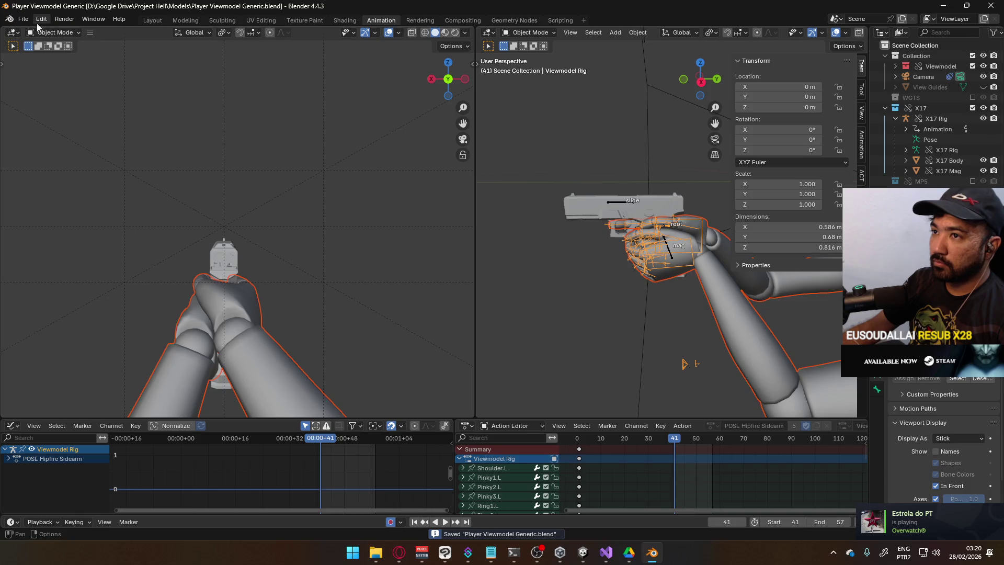
# Export the selection as FBX, overwriting Viewmodel@Sidearm ADS Out Single.fbx, and stop playback.
pyautogui.click(23, 19)
pyautogui.moveTo(58, 174)
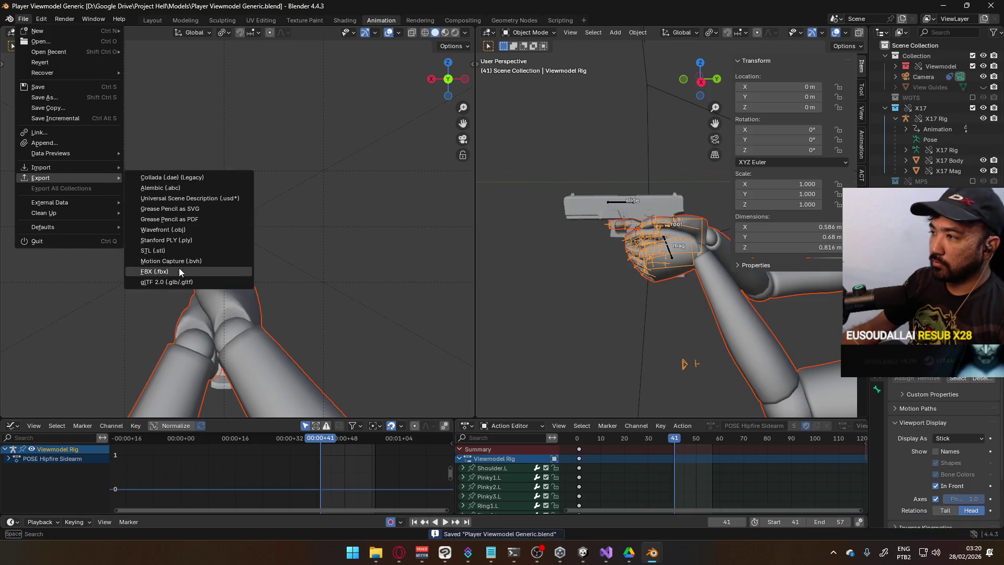
pyautogui.click(179, 271)
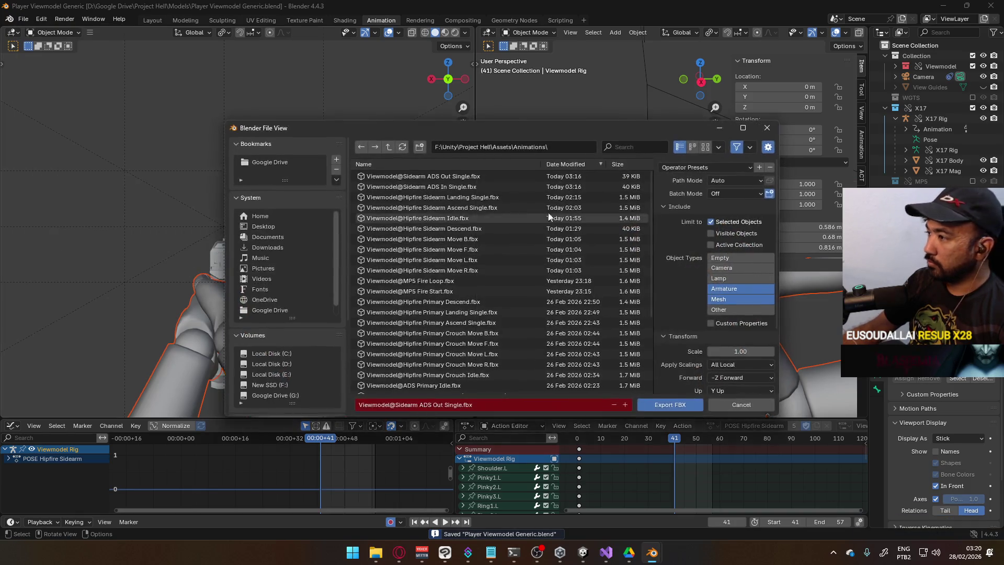
pyautogui.click(490, 177)
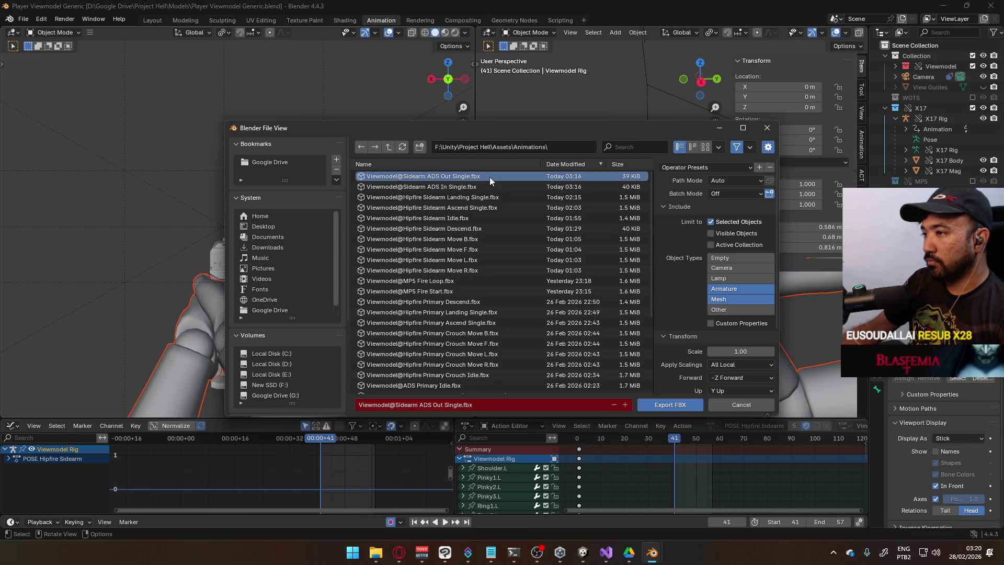
pyautogui.doubleClick(460, 177)
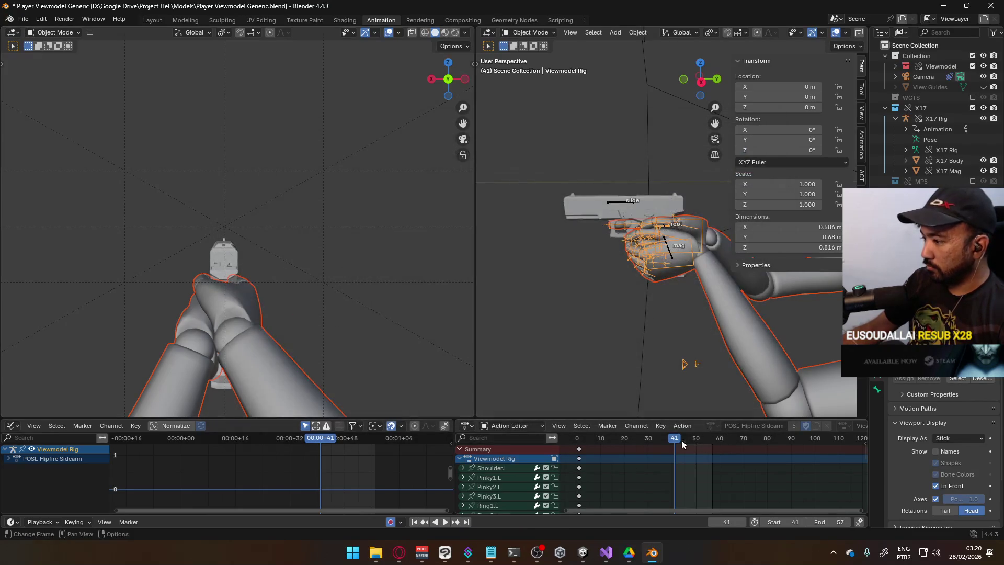
pyautogui.press('space')
pyautogui.click(784, 522)
# Set the frame range to 1–21, play it back, and return the playhead to frame 1.
pyautogui.write('1')
pyautogui.press('Return')
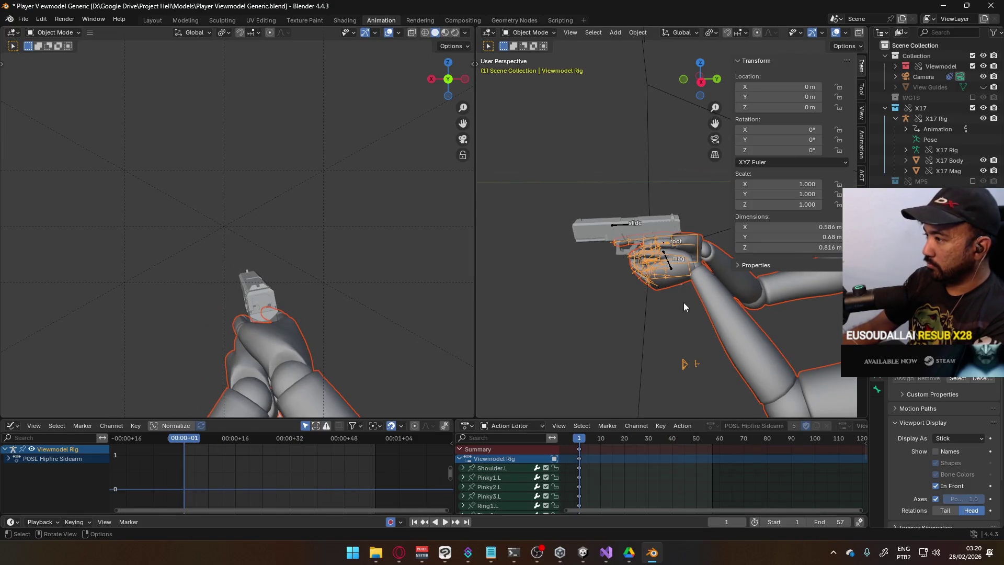
pyautogui.click(836, 522)
pyautogui.write('21')
pyautogui.press('Return')
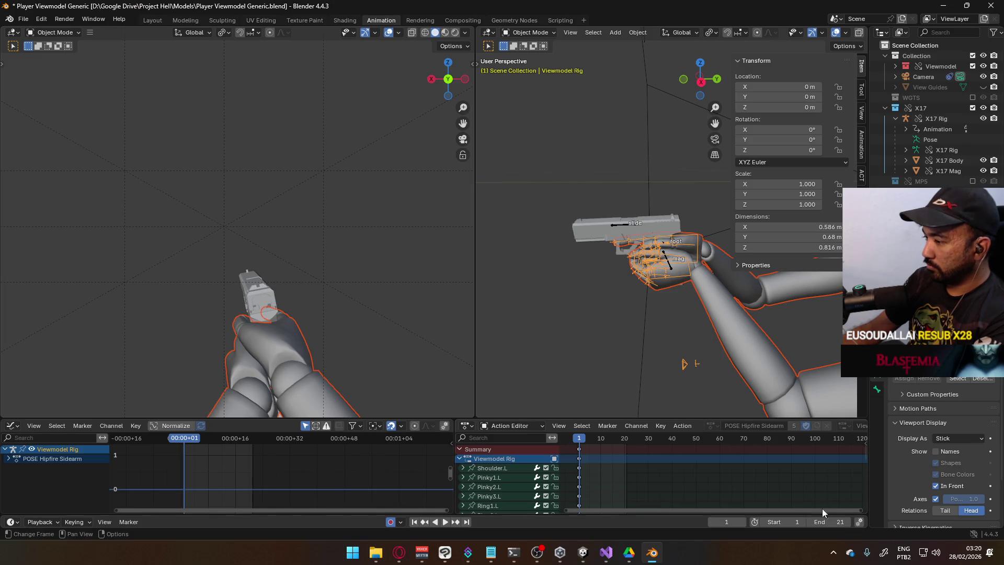
pyautogui.press('space')
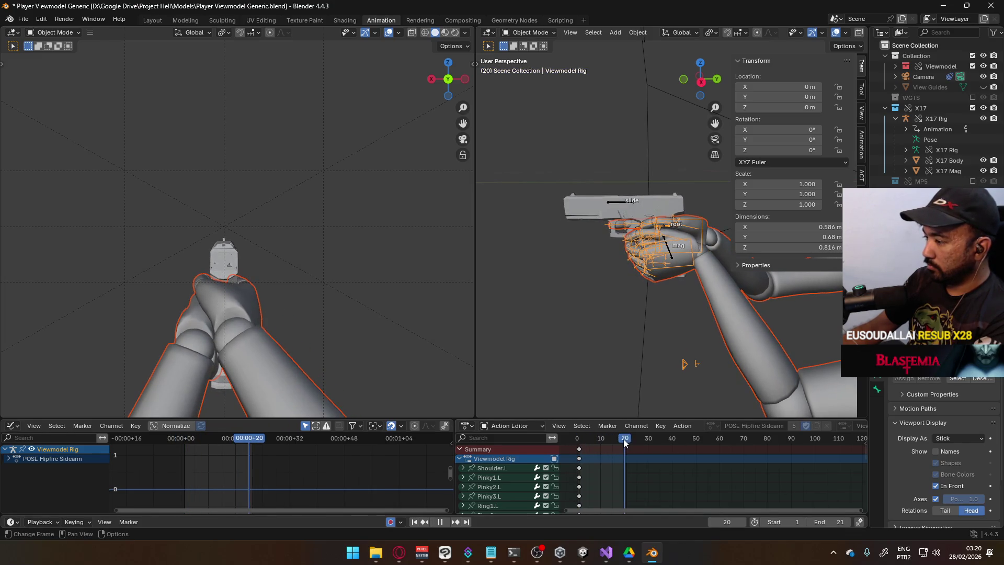
pyautogui.moveTo(626, 443); pyautogui.dragTo(628, 442)
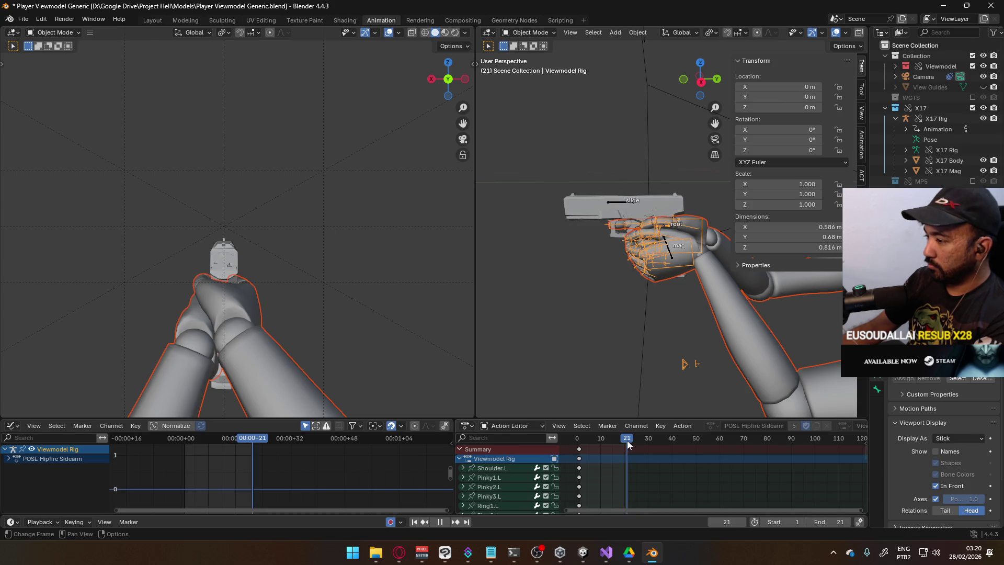
pyautogui.moveTo(632, 445); pyautogui.dragTo(579, 451)
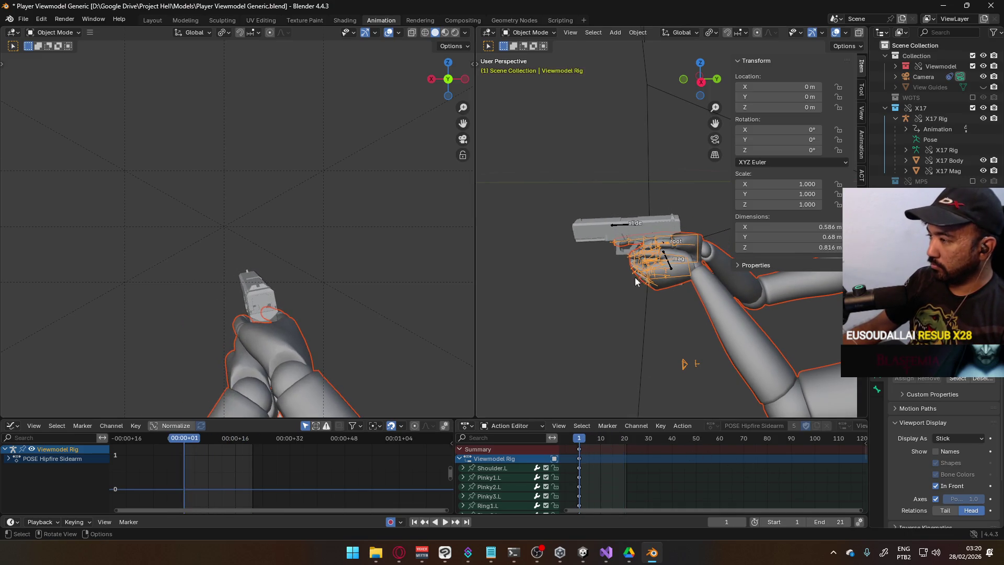
# Save the file and export FBX over Viewmodel@Sidearm ADS In Single.fbx, then switch to Unity.
pyautogui.hotkey('ctrl', 's')
pyautogui.click(23, 19)
pyautogui.moveTo(78, 178)
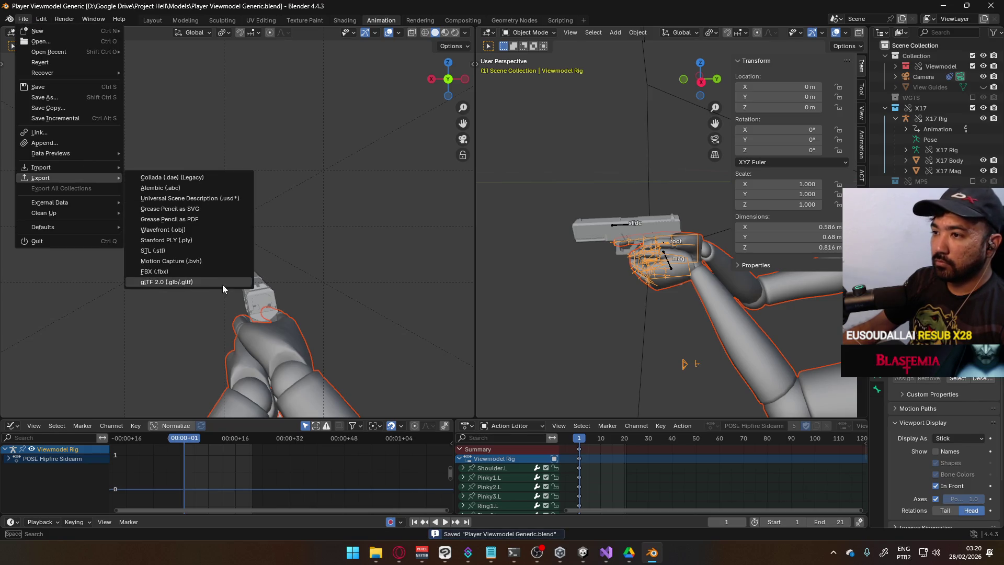
pyautogui.click(197, 273)
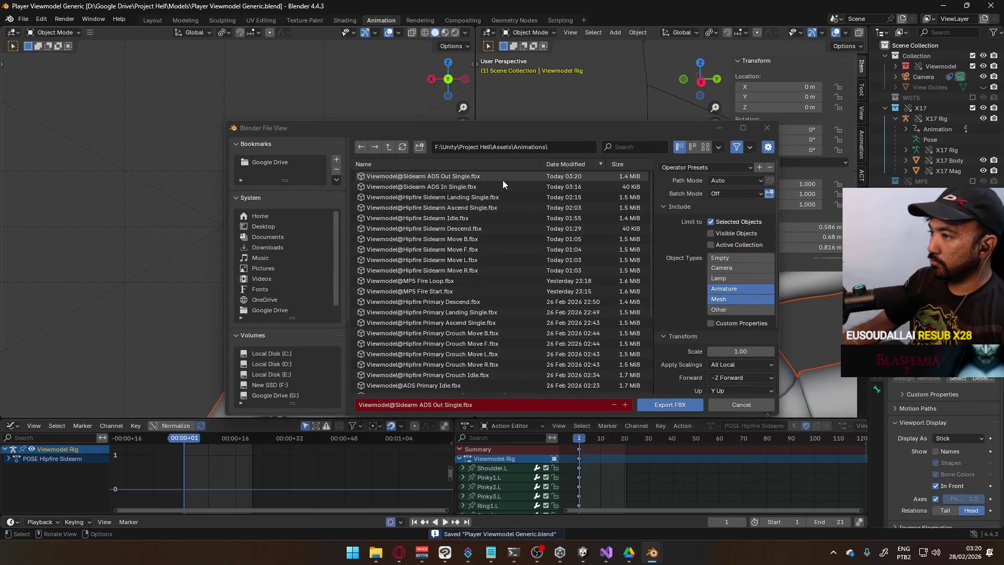
pyautogui.doubleClick(487, 187)
pyautogui.hotkey('alt', 'Tab')
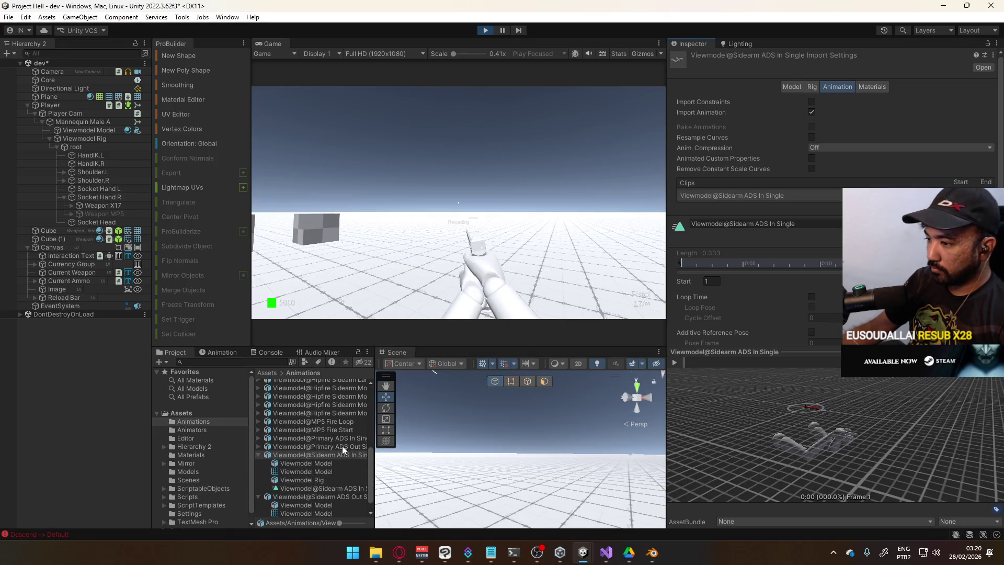
# Collapse the Sidearm ADS In and Out assets, test the running game, stop Play mode, and return to Blender.
pyautogui.click(258, 456)
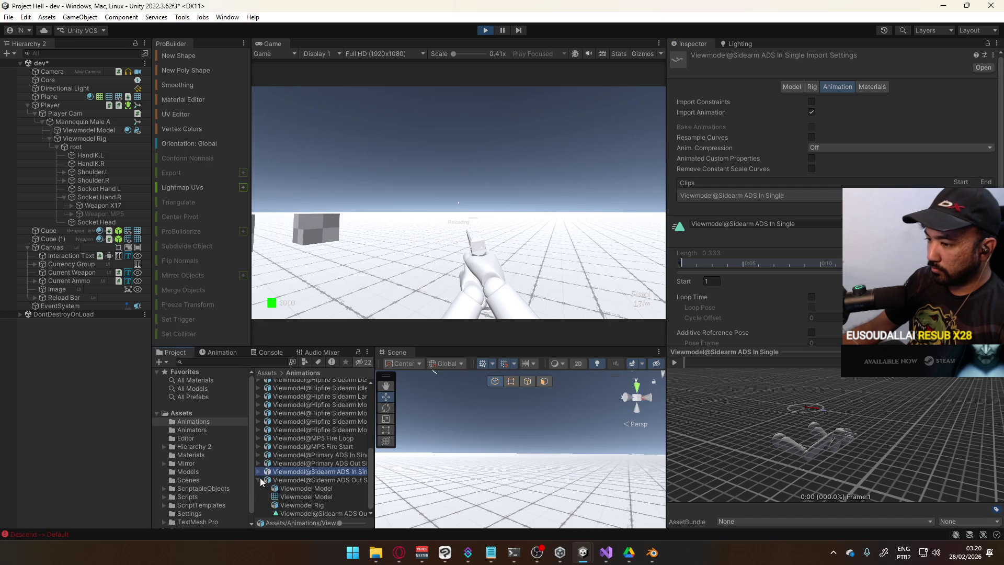
pyautogui.click(259, 480)
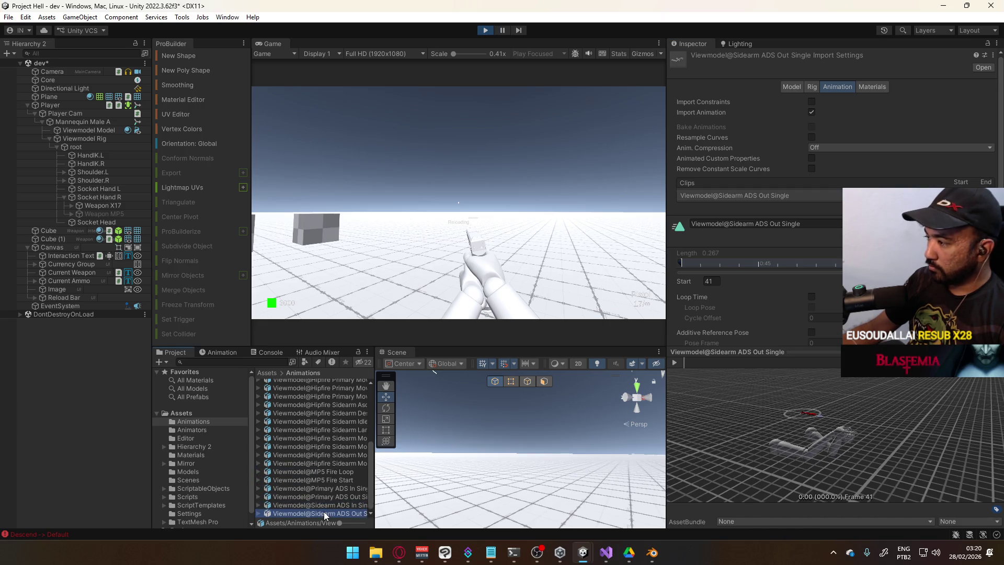
pyautogui.click(477, 263)
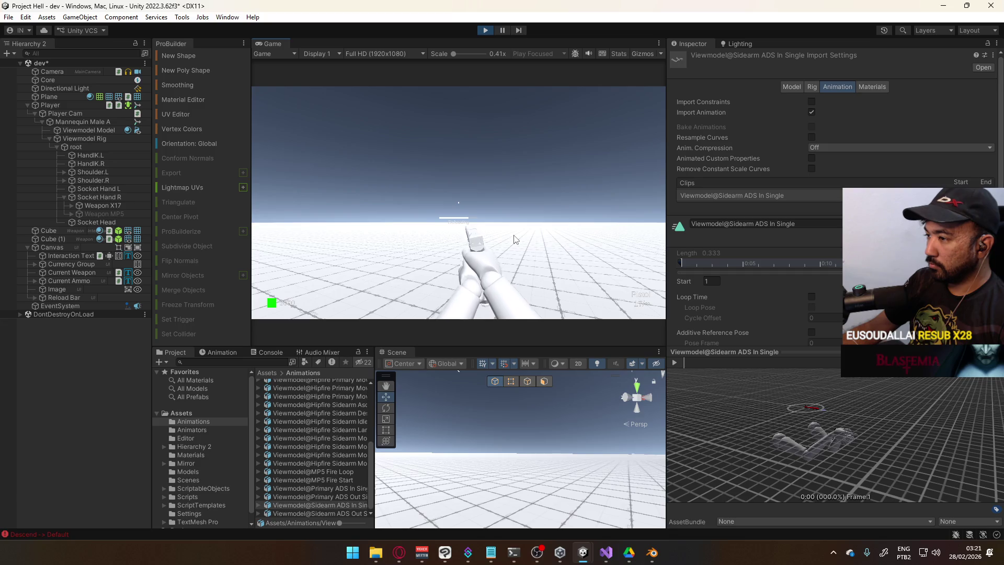
pyautogui.click(486, 30)
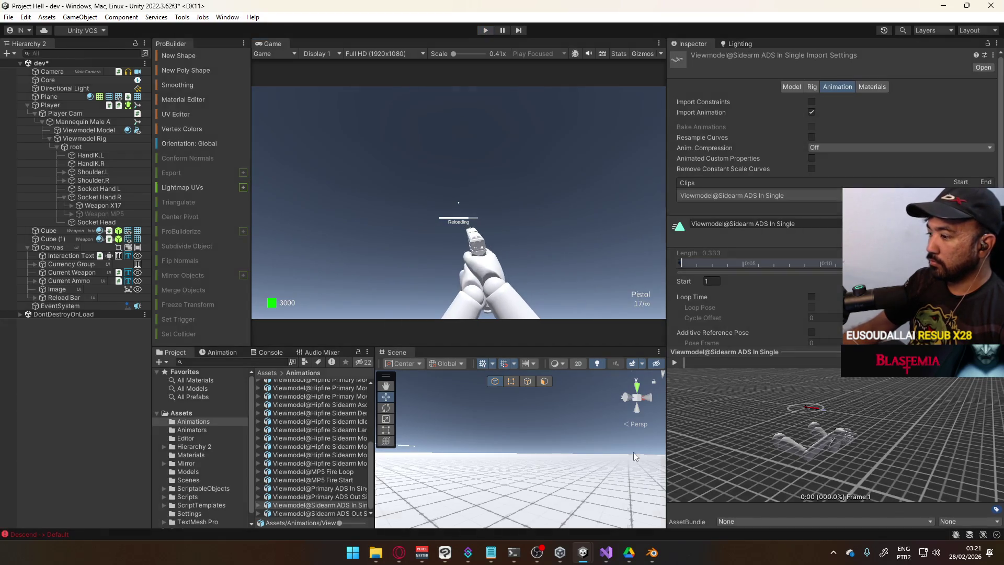
pyautogui.click(652, 552)
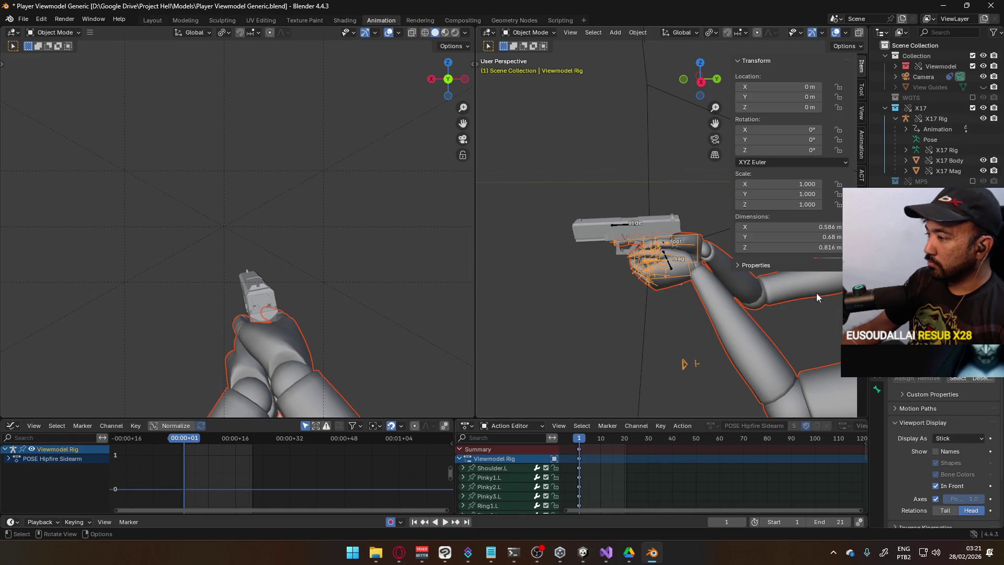
# Select the X17 Rig and show its Animation Layers in the sidebar's animation tools.
pyautogui.click(623, 223)
pyautogui.keyDown('shift'); pyautogui.moveTo(701, 202); pyautogui.dragTo(700, 202, button='middle'); pyautogui.keyUp('shift')
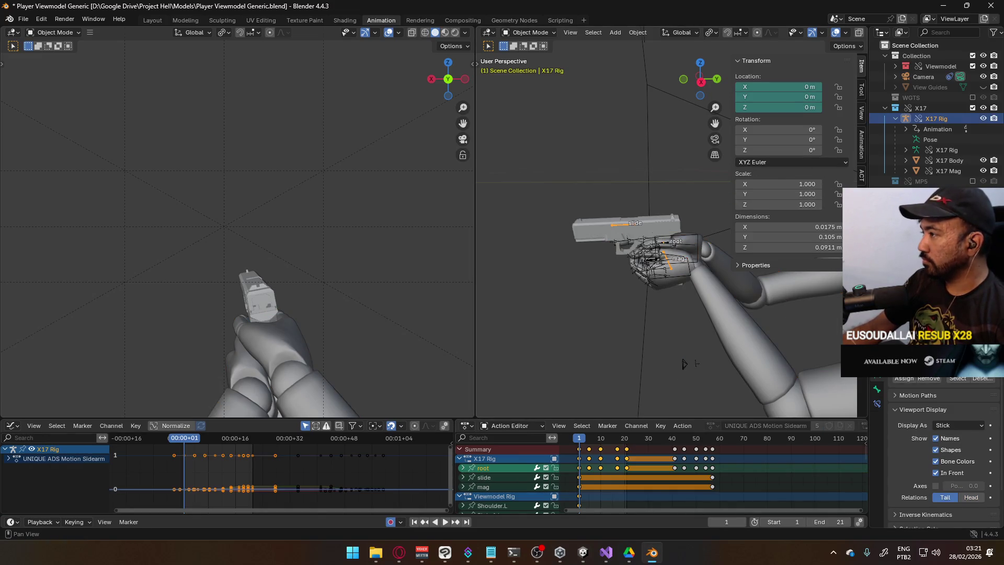
pyautogui.click(861, 157)
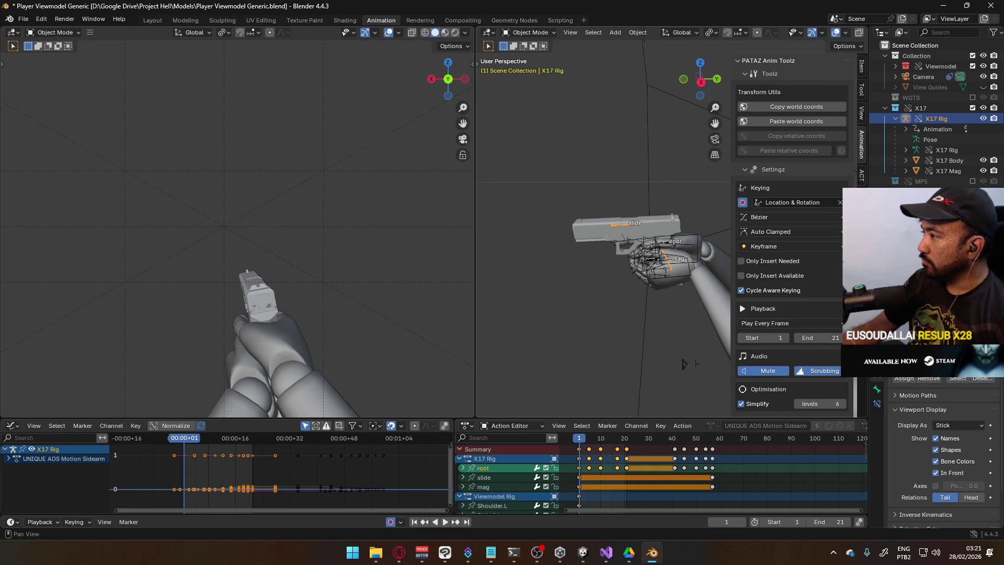
pyautogui.click(861, 176)
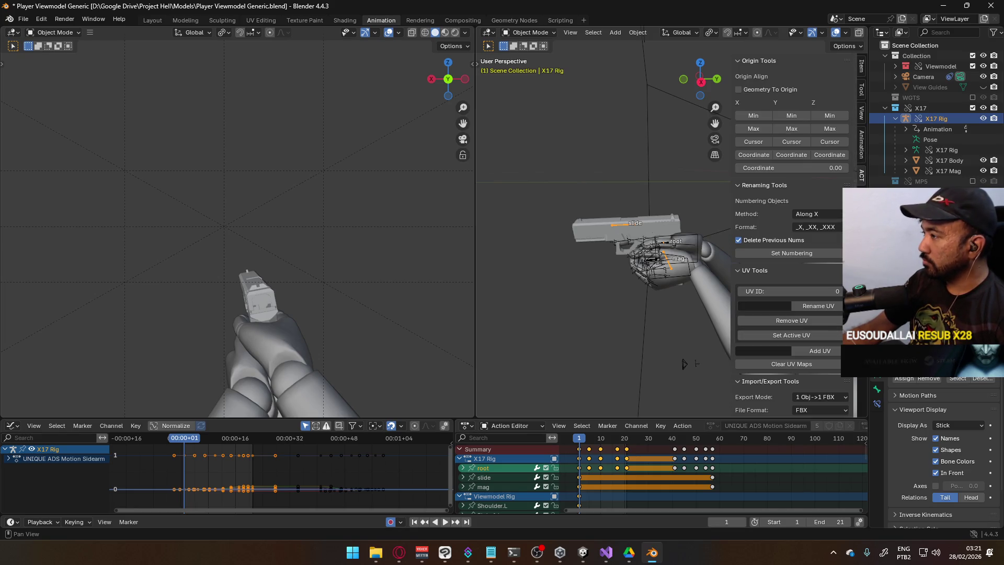
pyautogui.click(862, 149)
pyautogui.scroll(-5, 814, 231)
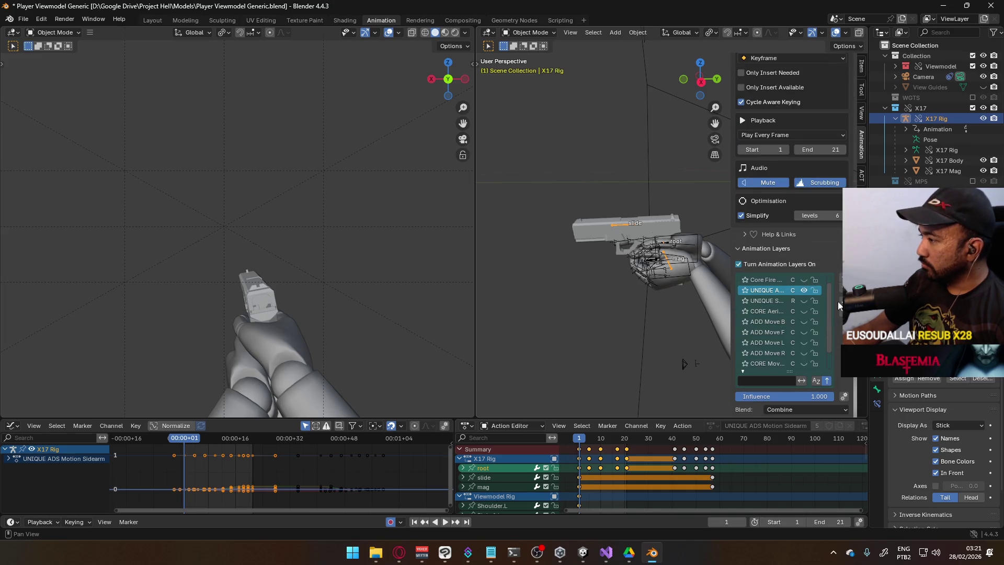
pyautogui.moveTo(733, 313); pyautogui.dragTo(646, 314)
pyautogui.scroll(1, 764, 325)
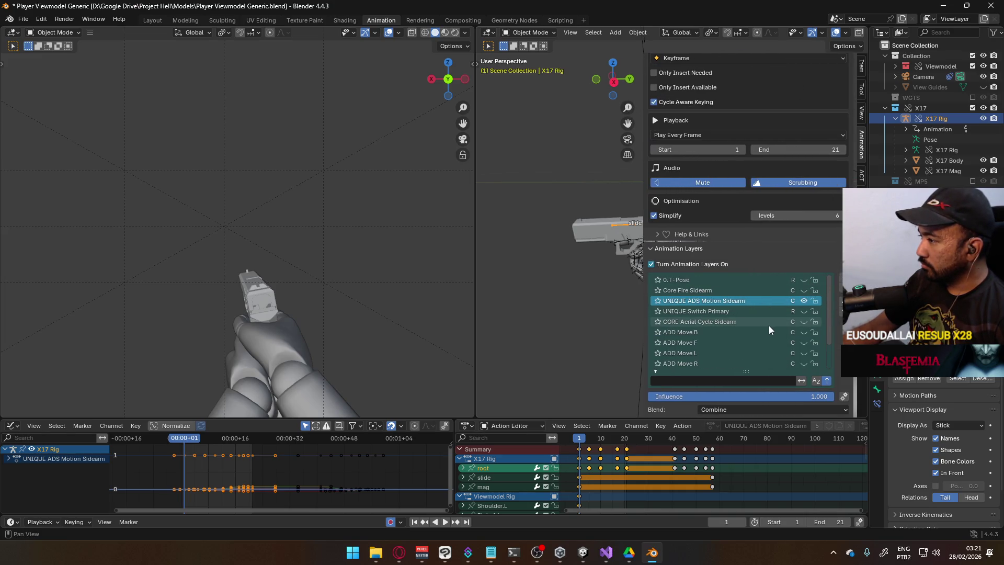
pyautogui.scroll(-1, 769, 328)
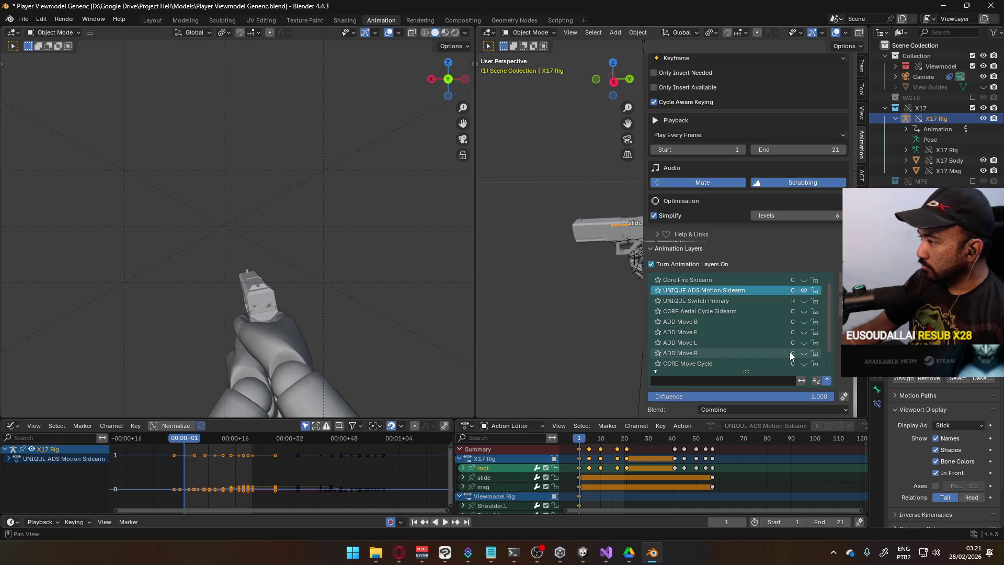
pyautogui.scroll(1, 789, 353)
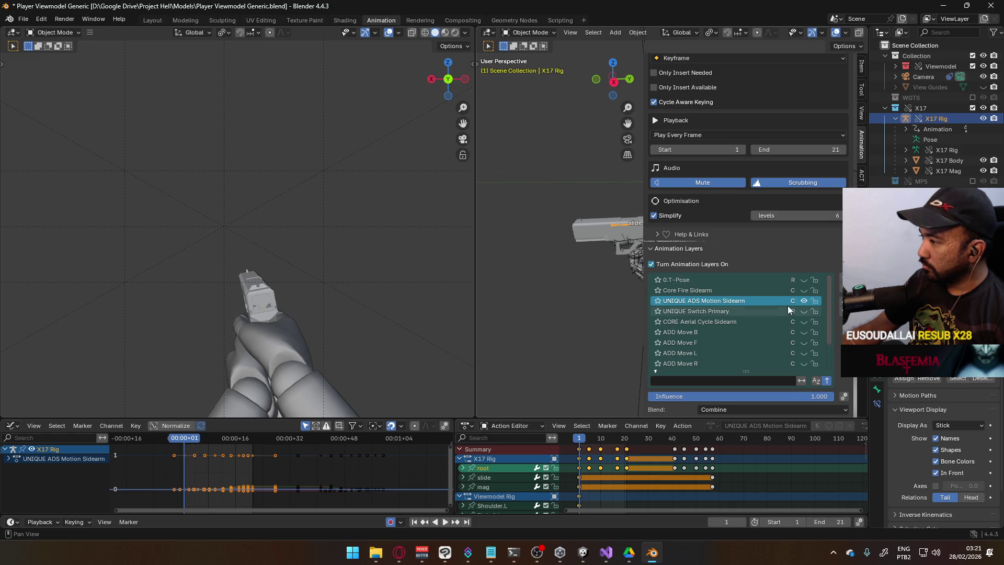
pyautogui.scroll(-3, 787, 305)
# Make POSE Hipfire Sidearm active and toggle ADD Idle Sway on and off to compare the pose.
pyautogui.click(699, 363)
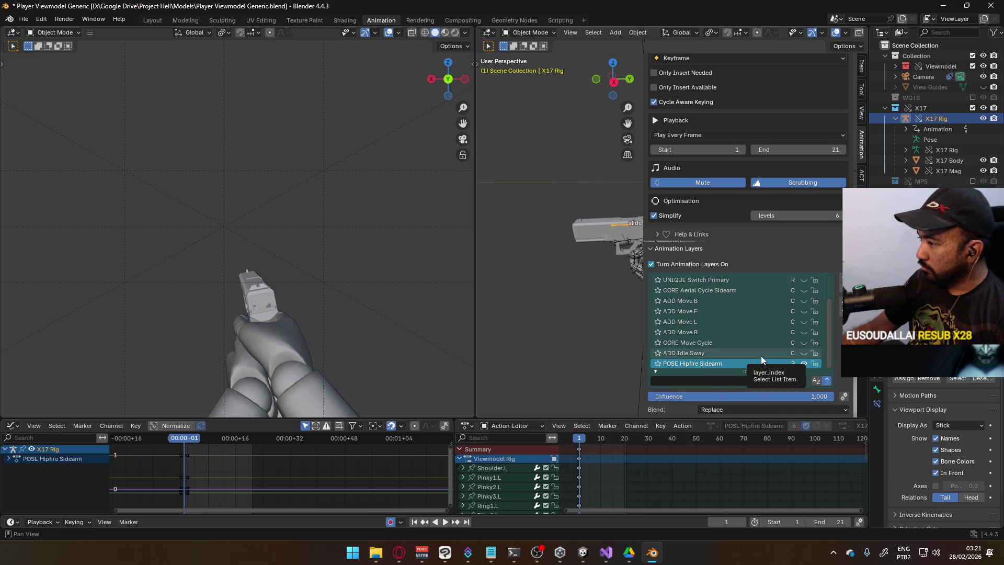
pyautogui.click(803, 354)
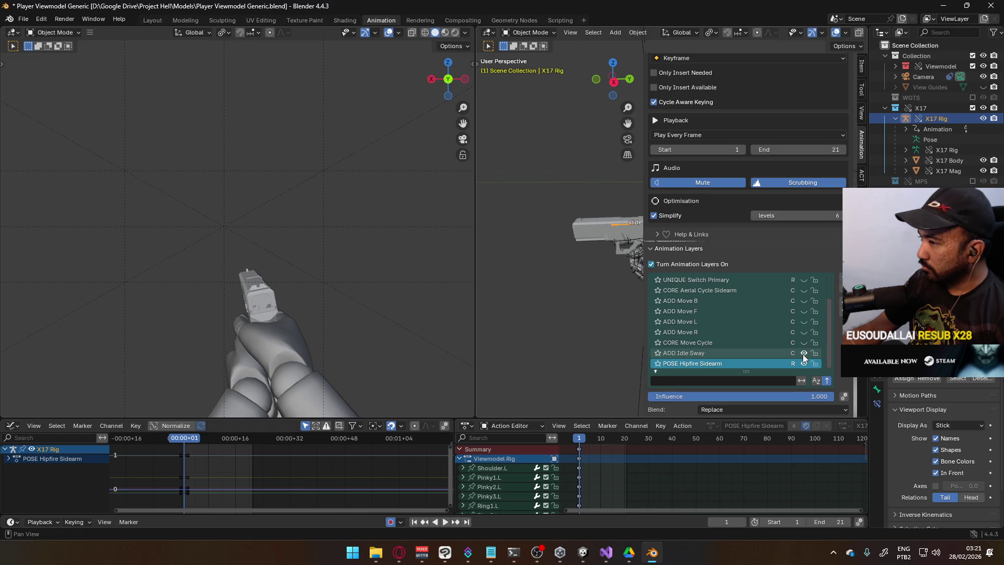
pyautogui.click(803, 354)
pyautogui.click(804, 354)
pyautogui.click(803, 354)
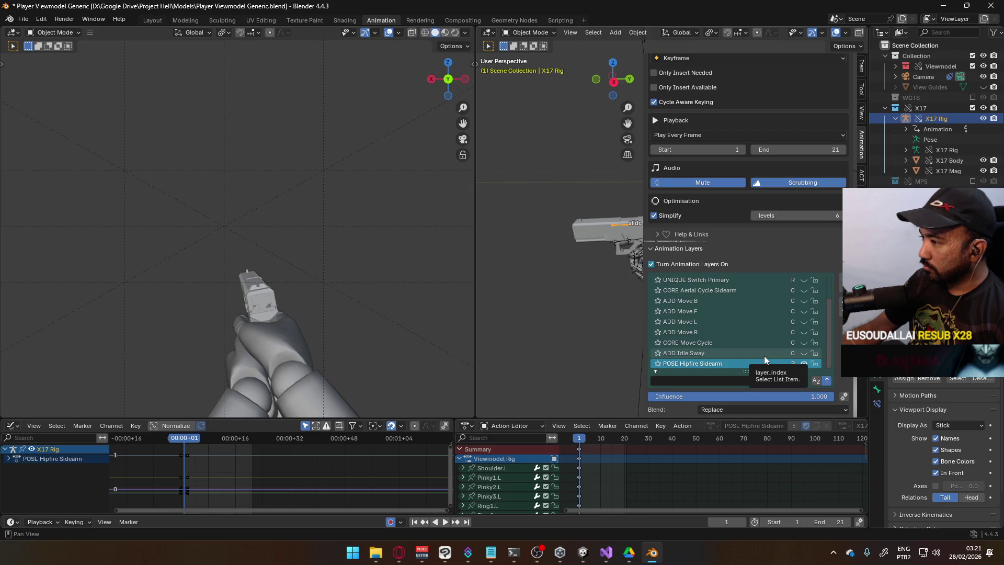
# Switch through Core Fire Sidearm and UNIQUE ADS Motion Sidearm, then back to POSE Hipfire Sidearm.
pyautogui.scroll(3, 764, 355)
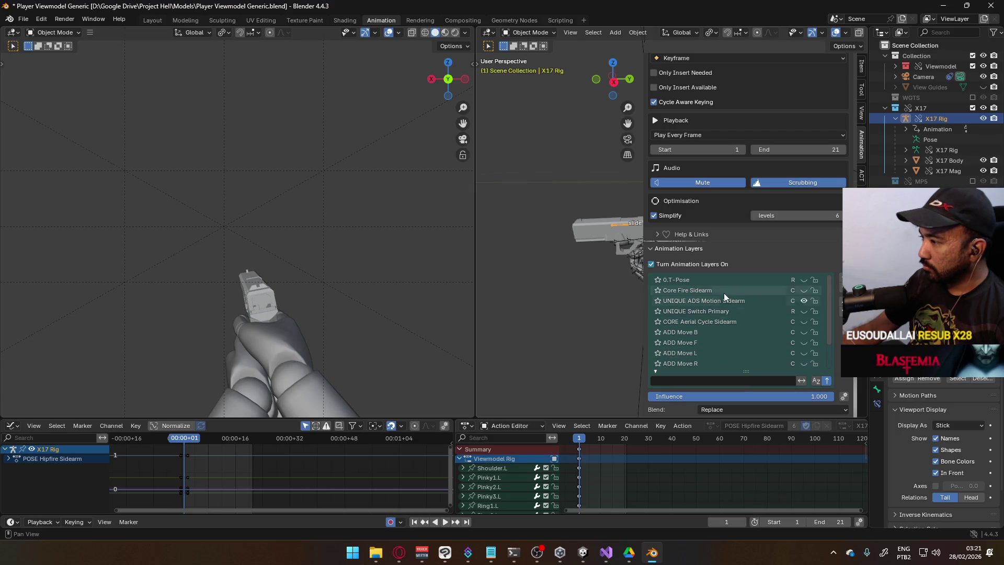
pyautogui.click(723, 290)
pyautogui.click(763, 300)
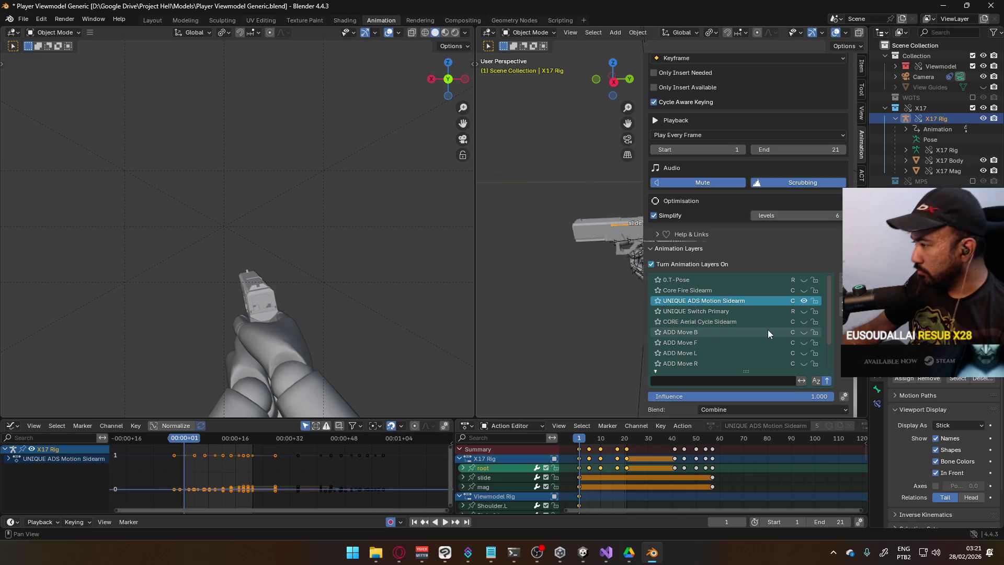
pyautogui.scroll(-3, 767, 329)
pyautogui.click(726, 364)
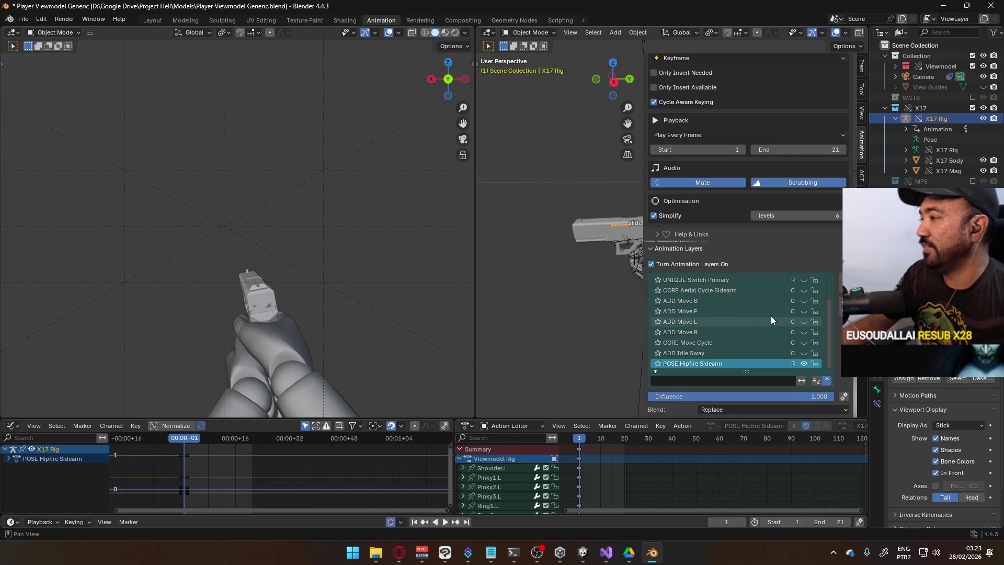
# Bring the YouTube browser window to the front.
pyautogui.click(397, 551)
# Pause the video, return to the home feed, and mark the São Paulo video not interested.
pyautogui.click(190, 131)
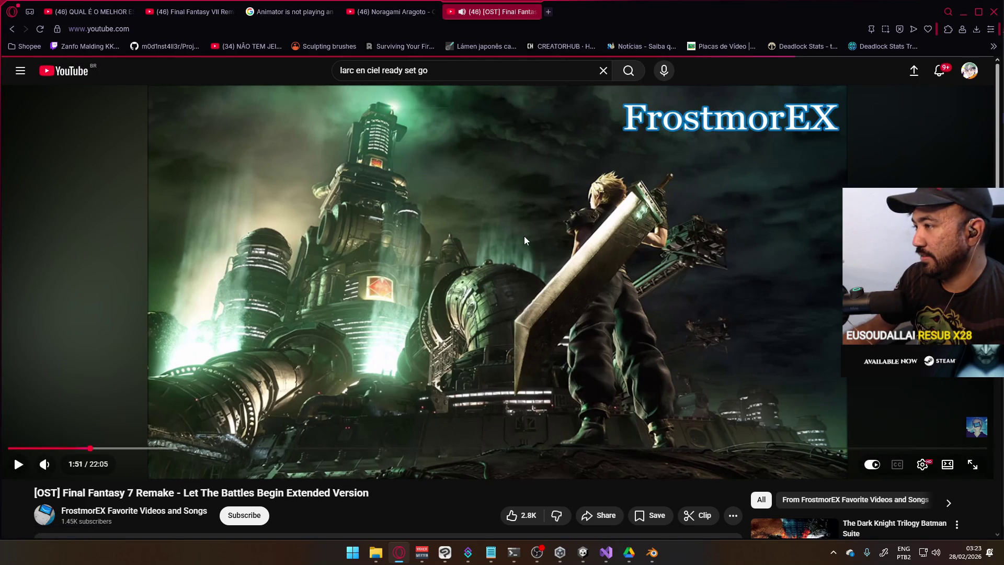
pyautogui.hotkey('alt', 'Left')
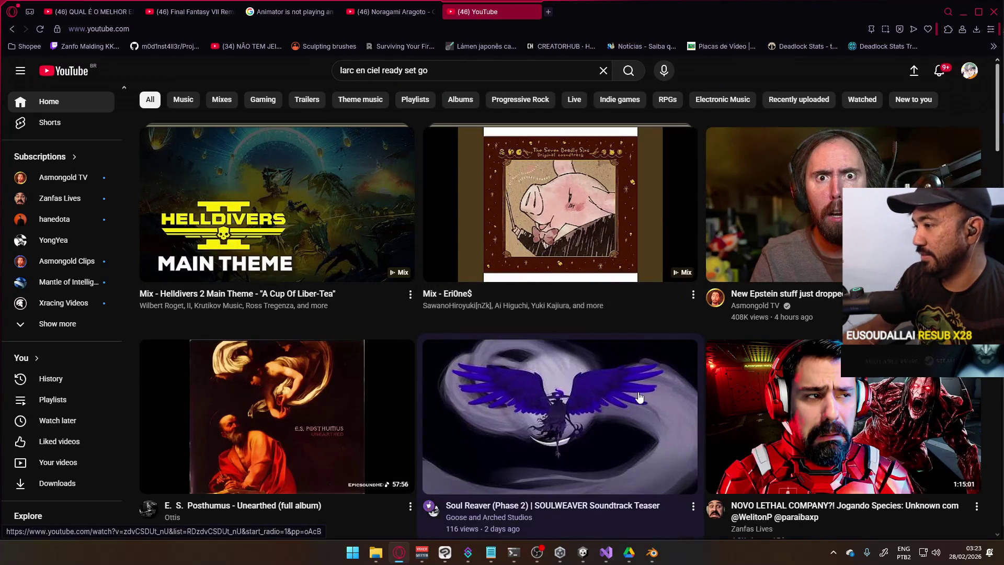
pyautogui.scroll(-8, 529, 390)
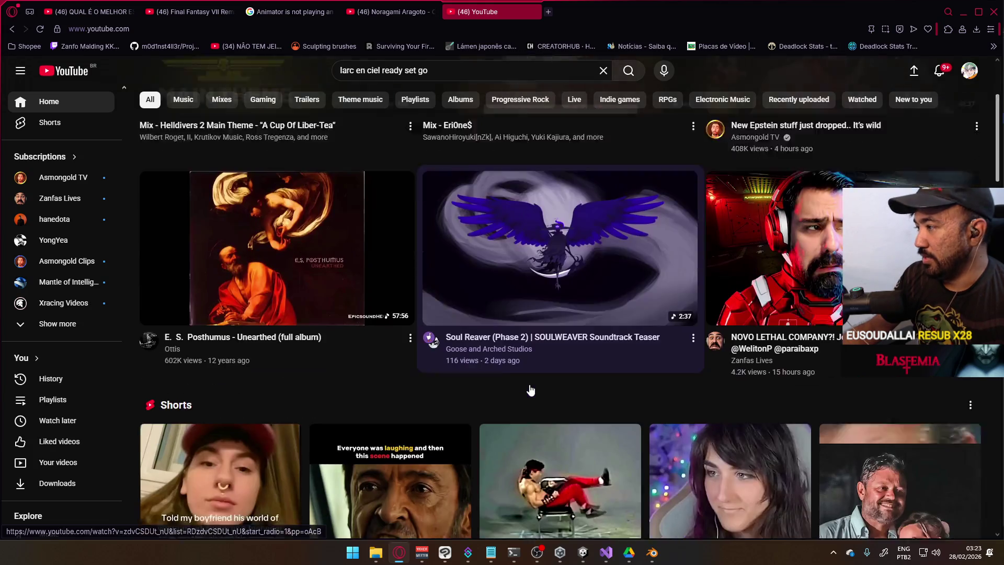
pyautogui.scroll(-4, 530, 390)
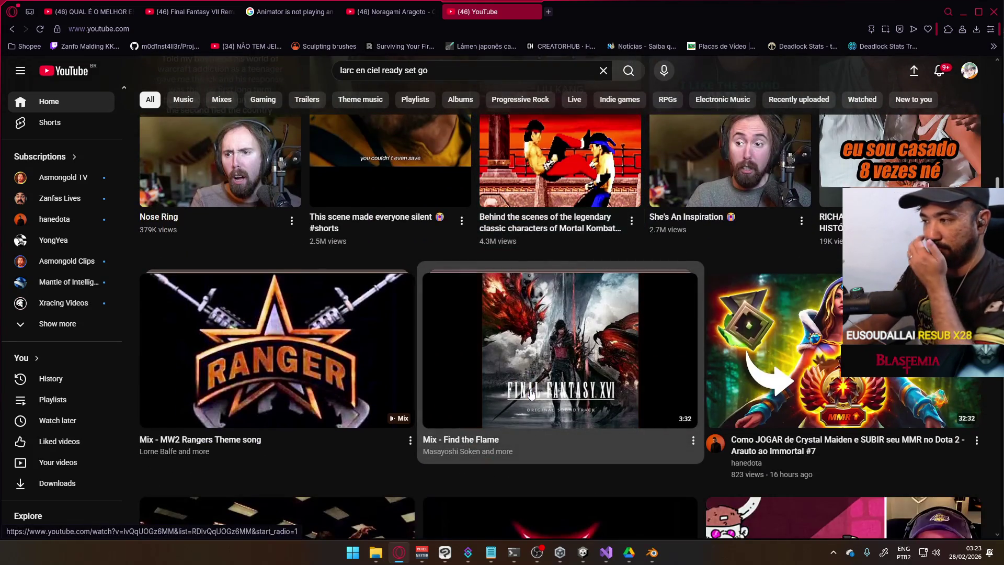
pyautogui.scroll(-3, 532, 390)
pyautogui.scroll(-2, 532, 390)
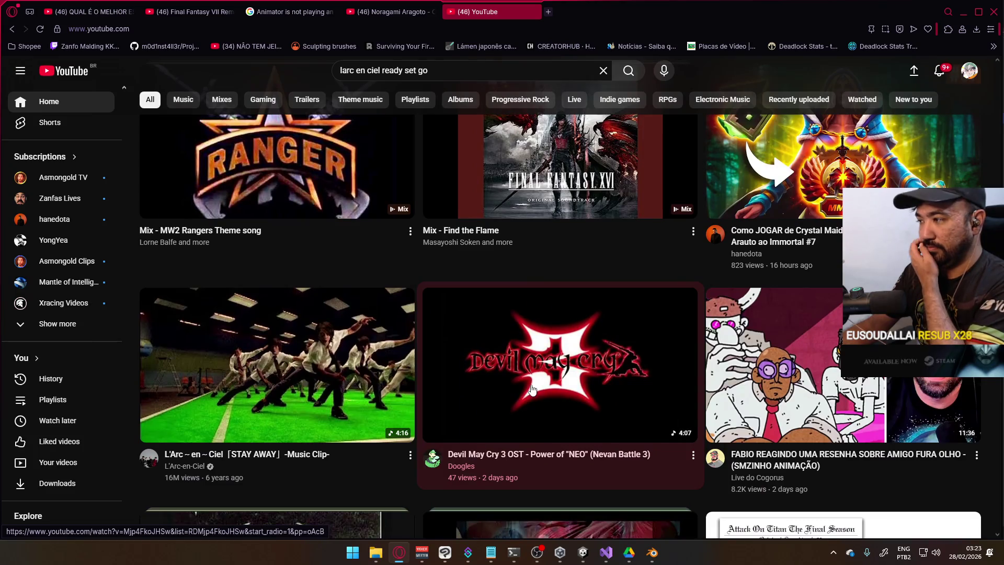
pyautogui.scroll(-7, 531, 392)
pyautogui.scroll(-4, 532, 392)
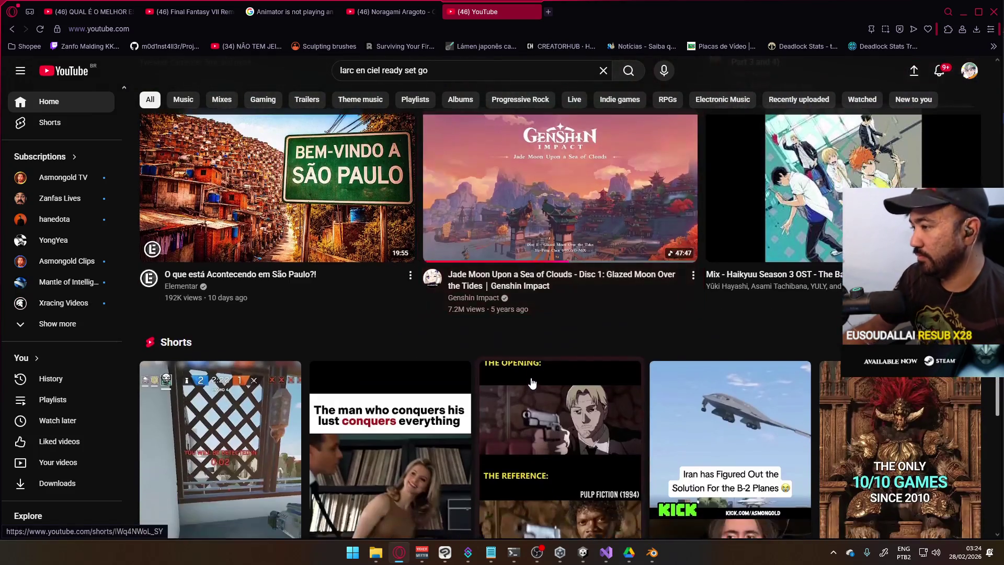
pyautogui.scroll(-9, 531, 387)
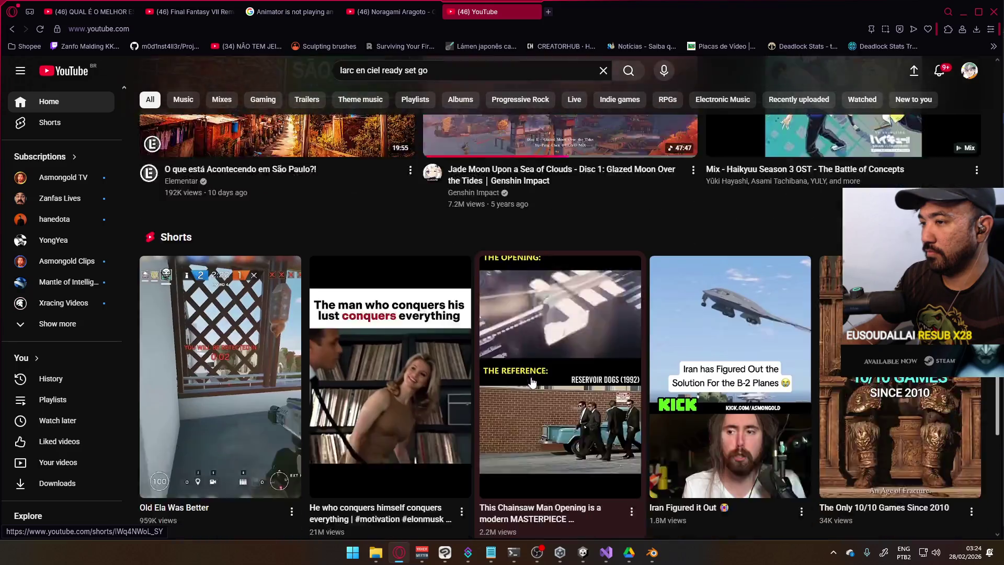
pyautogui.scroll(7, 538, 383)
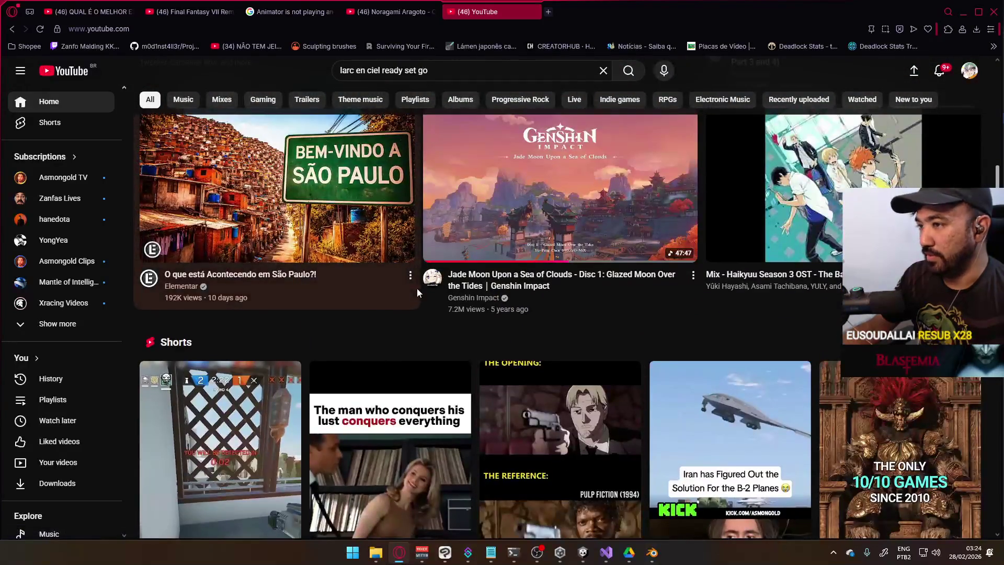
pyautogui.click(413, 277)
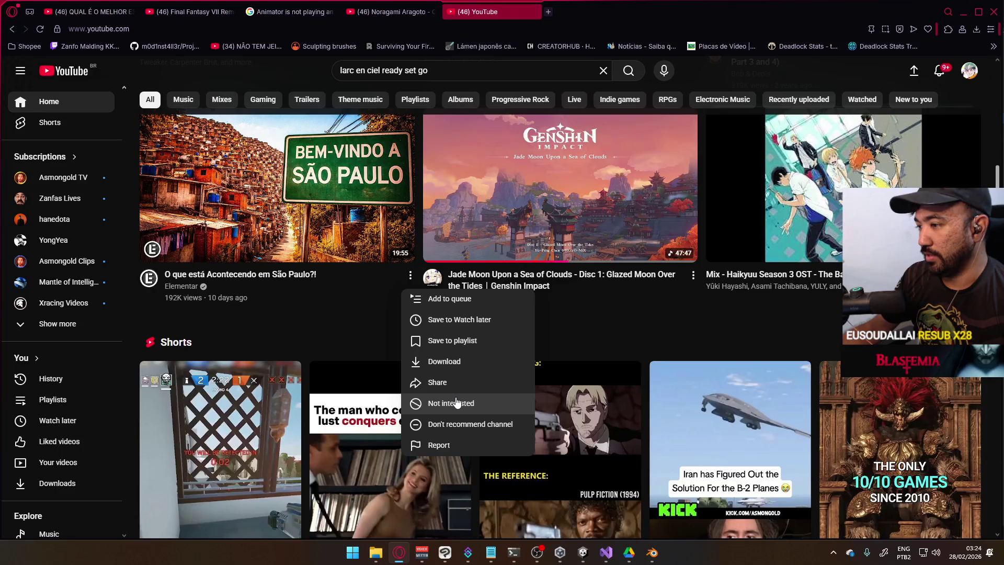
pyautogui.click(451, 403)
# Play the Frieren 'Haru (Sunny)' video from the 'Mix - Pop music' card, then minimise the browser.
pyautogui.scroll(-10, 564, 377)
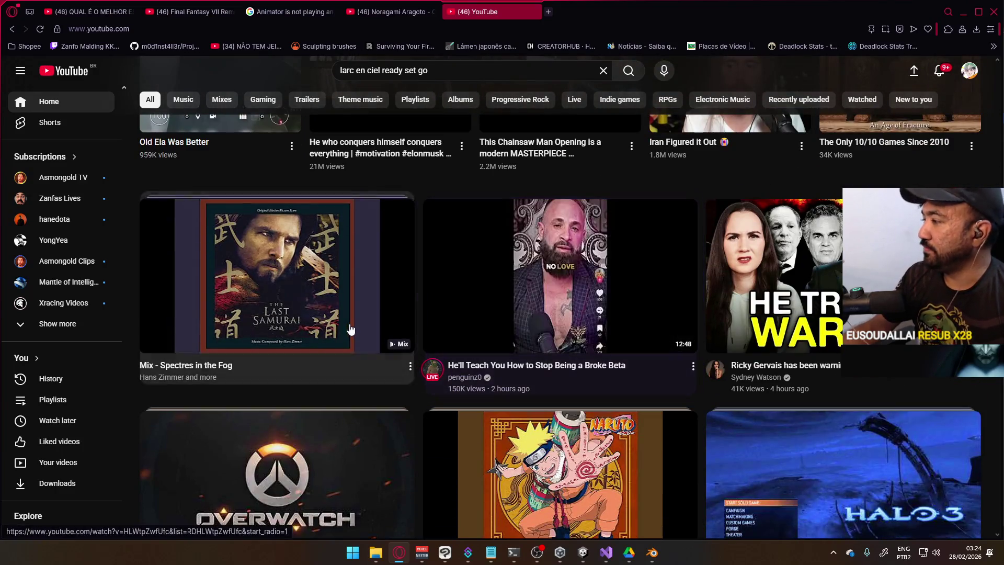
pyautogui.scroll(-4, 453, 365)
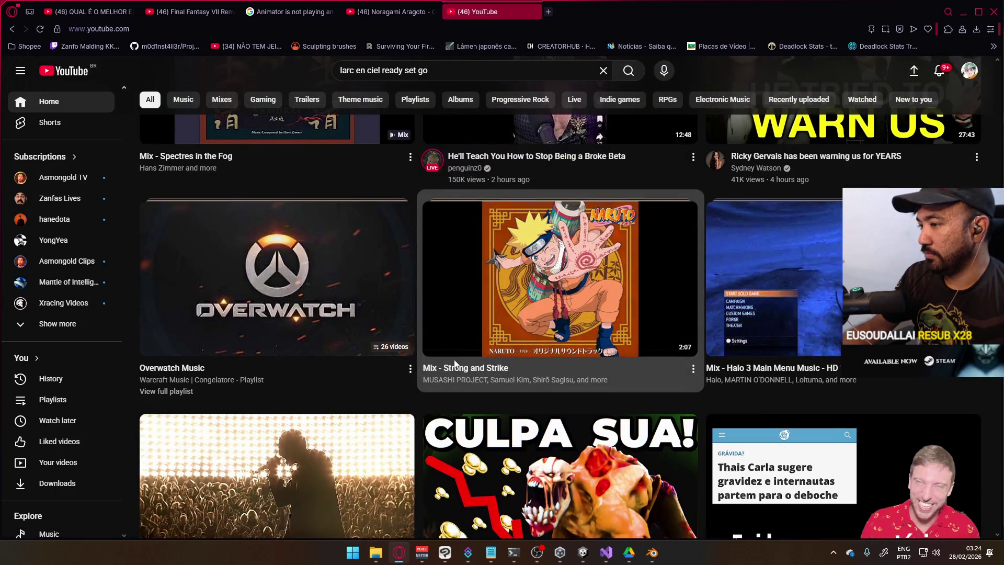
pyautogui.scroll(-5, 454, 360)
pyautogui.scroll(-5, 309, 348)
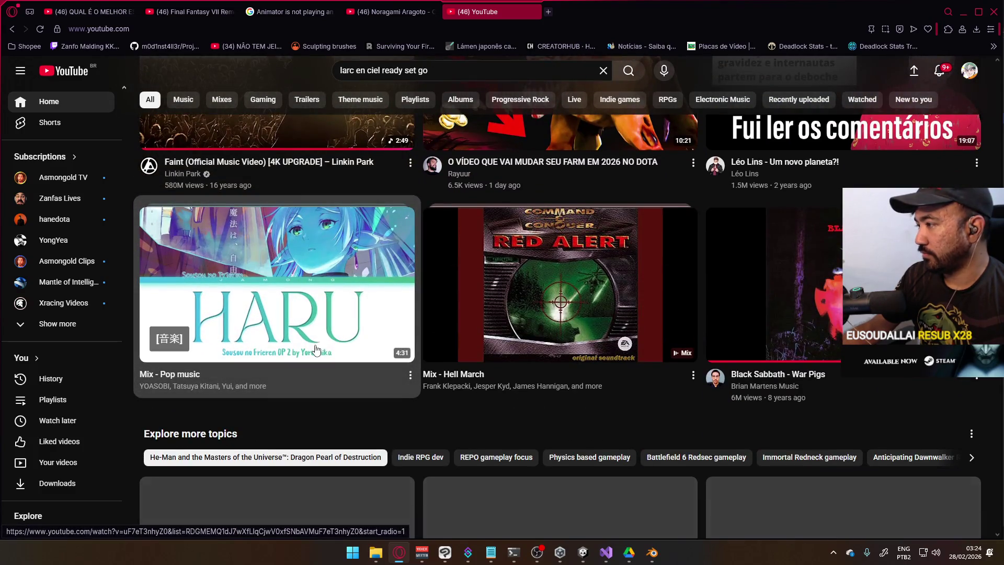
pyautogui.scroll(-4, 332, 338)
pyautogui.scroll(-4, 340, 309)
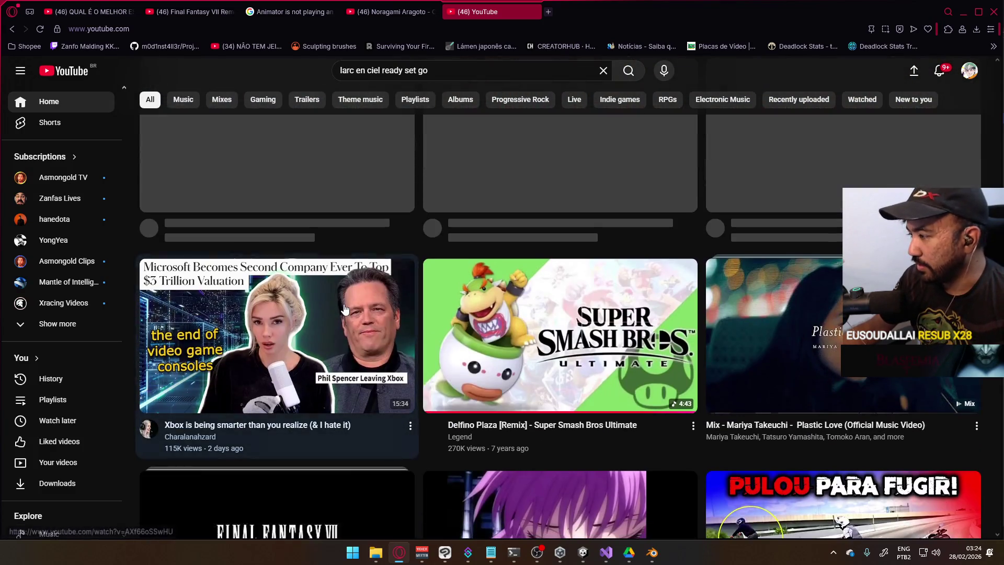
pyautogui.scroll(-4, 347, 307)
pyautogui.scroll(-5, 349, 306)
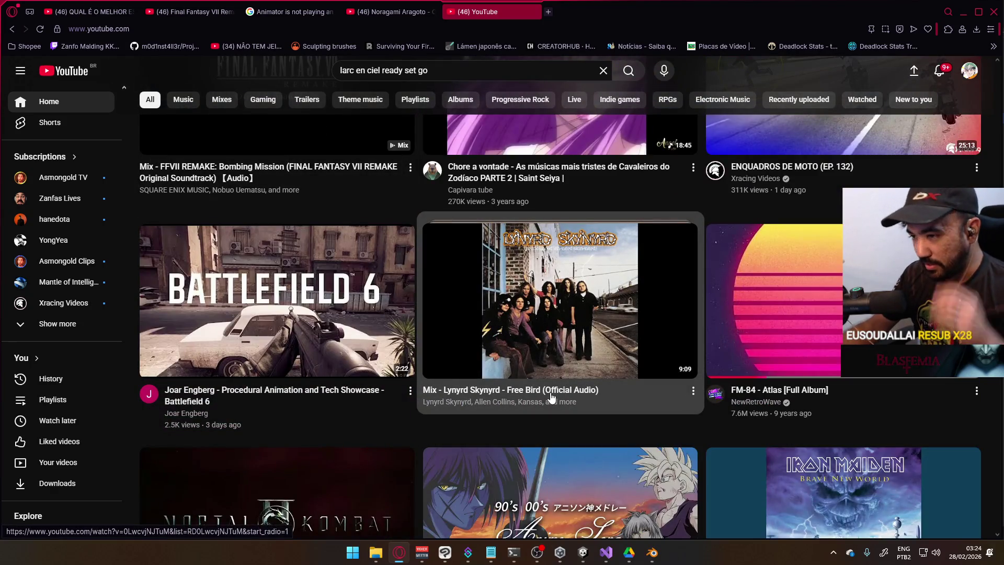
pyautogui.scroll(-4, 548, 399)
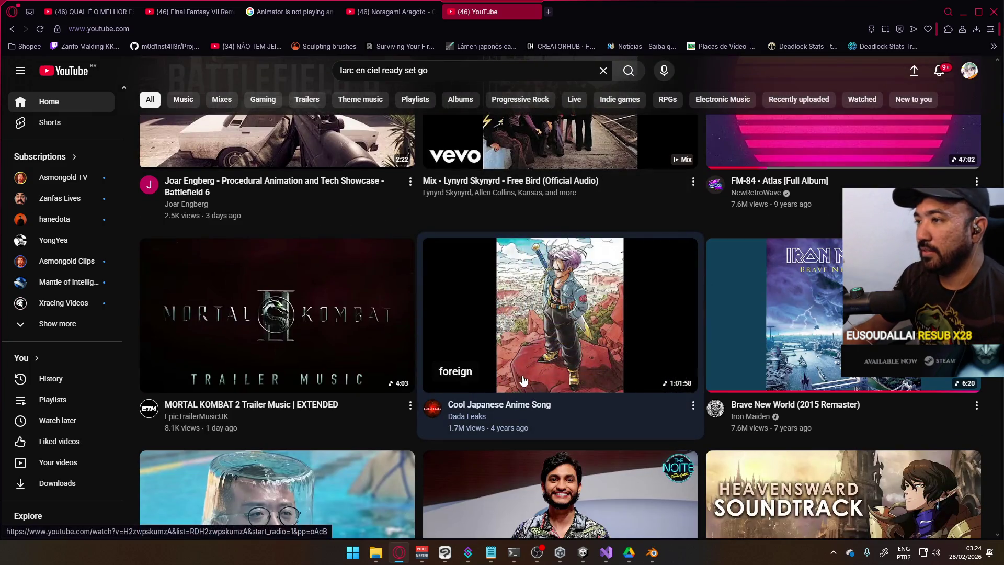
pyautogui.scroll(-7, 515, 372)
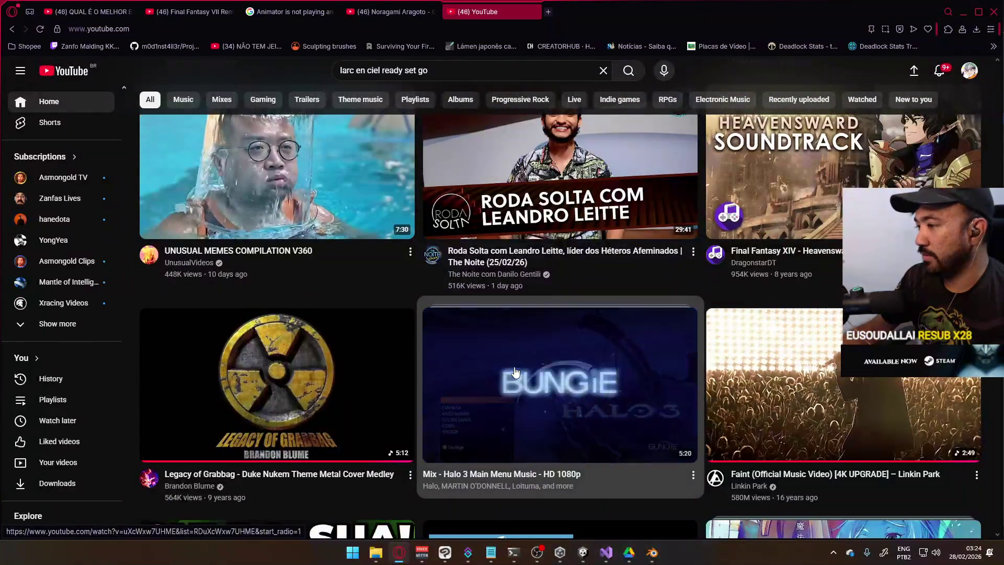
pyautogui.scroll(-4, 515, 372)
pyautogui.scroll(-15, 515, 372)
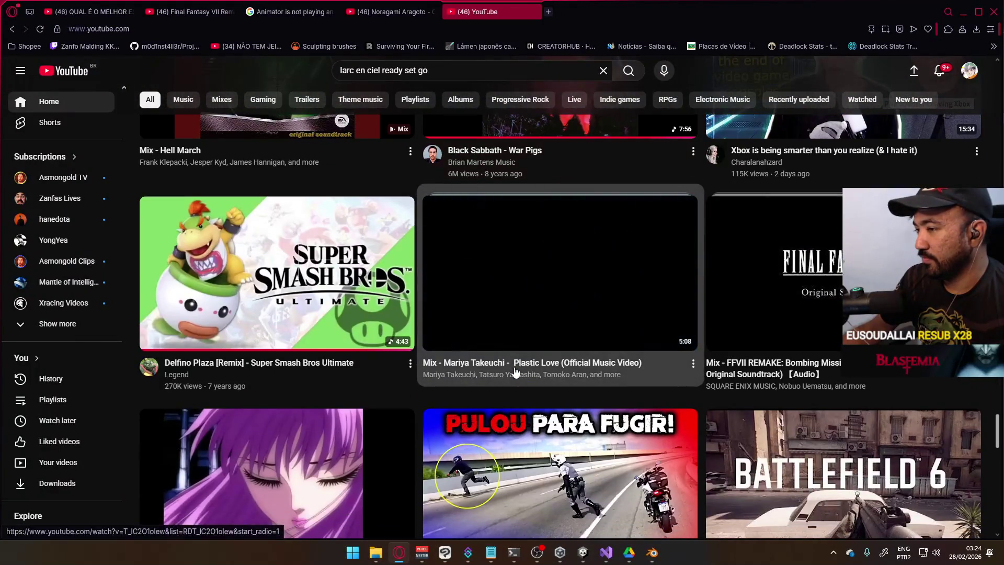
pyautogui.scroll(13, 527, 380)
pyautogui.scroll(-10, 527, 380)
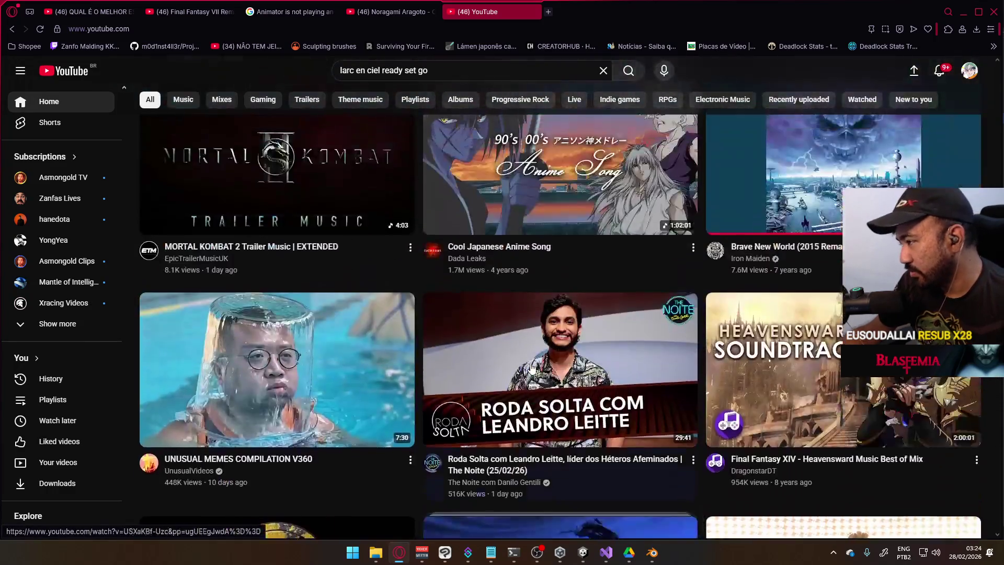
pyautogui.scroll(10, 530, 359)
pyautogui.scroll(10, 534, 357)
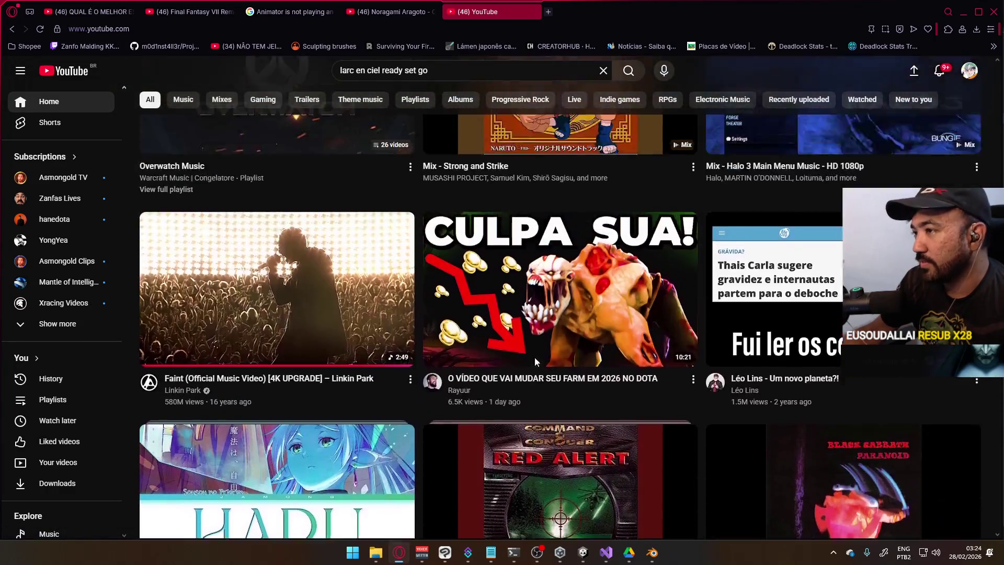
pyautogui.scroll(-7, 539, 347)
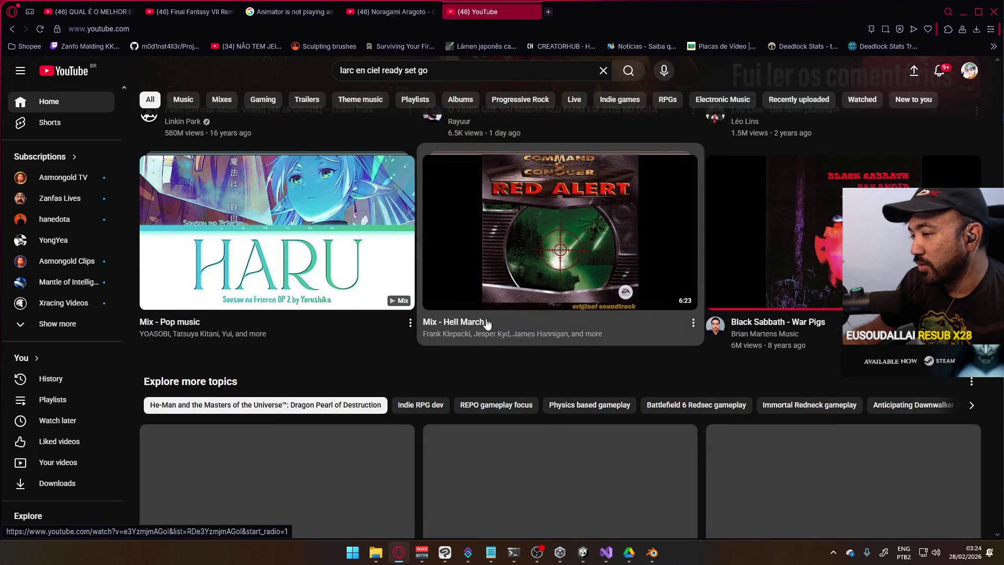
pyautogui.click(345, 249)
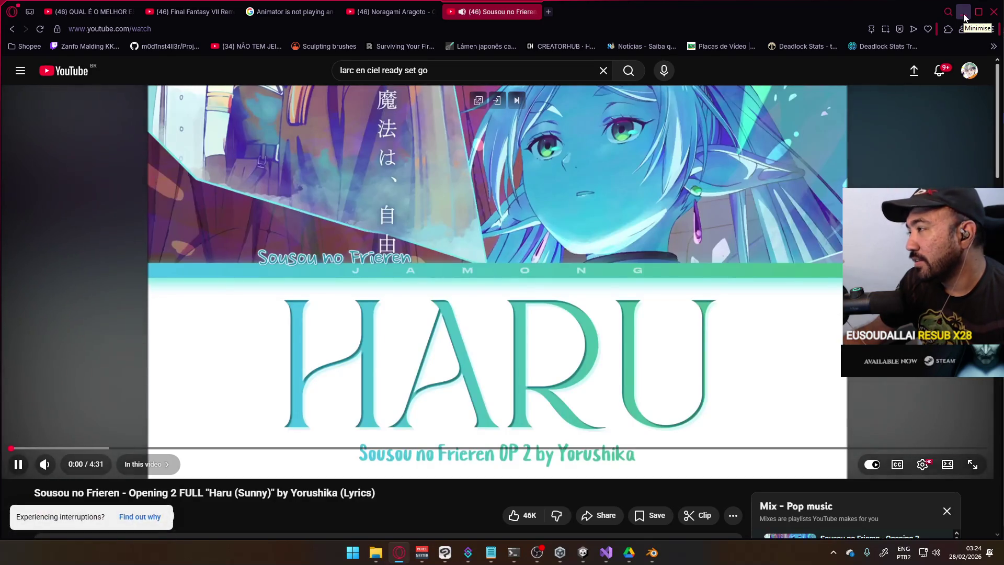
pyautogui.click(964, 13)
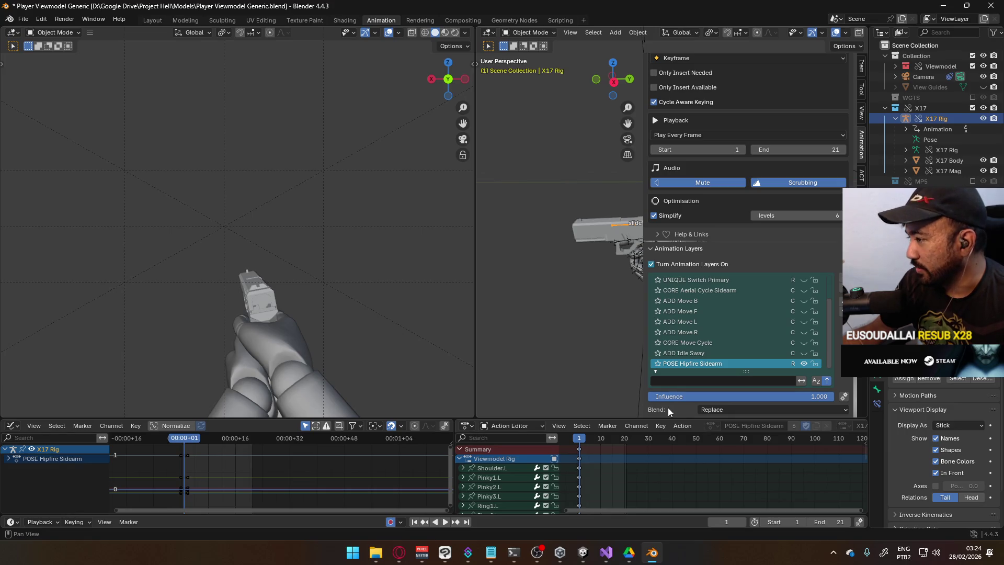
# Narrow the sidebar, frame the gun rig, and switch to Right Orthographic view.
pyautogui.scroll(-2, 600, 328)
pyautogui.moveTo(644, 319); pyautogui.dragTo(672, 316)
pyautogui.moveTo(654, 314)
pyautogui.mouseDown(button='middle')
pyautogui.moveTo(595, 298)
pyautogui.moveTo(618, 292)
pyautogui.mouseUp(button='middle')
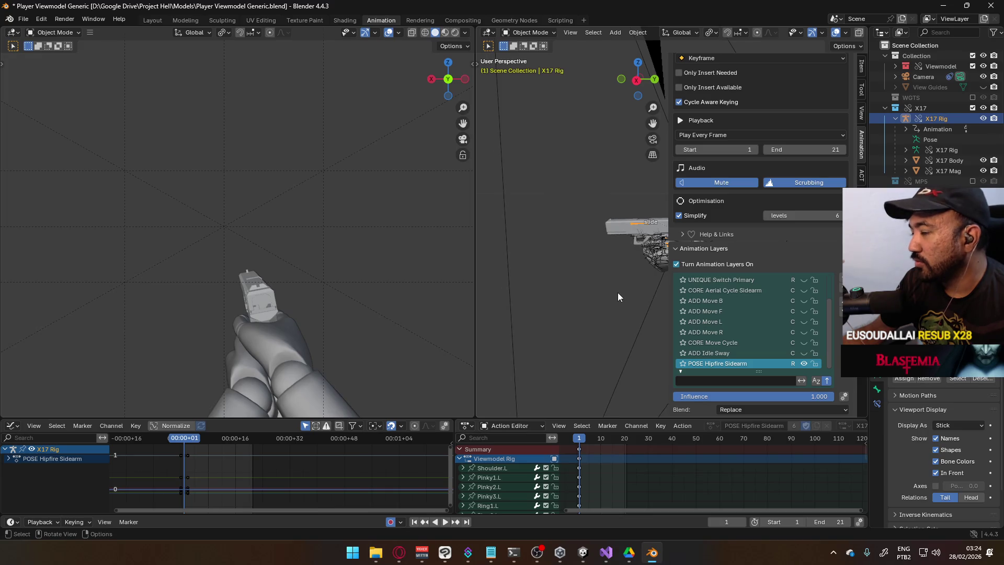
pyautogui.press('KP_Decimal')
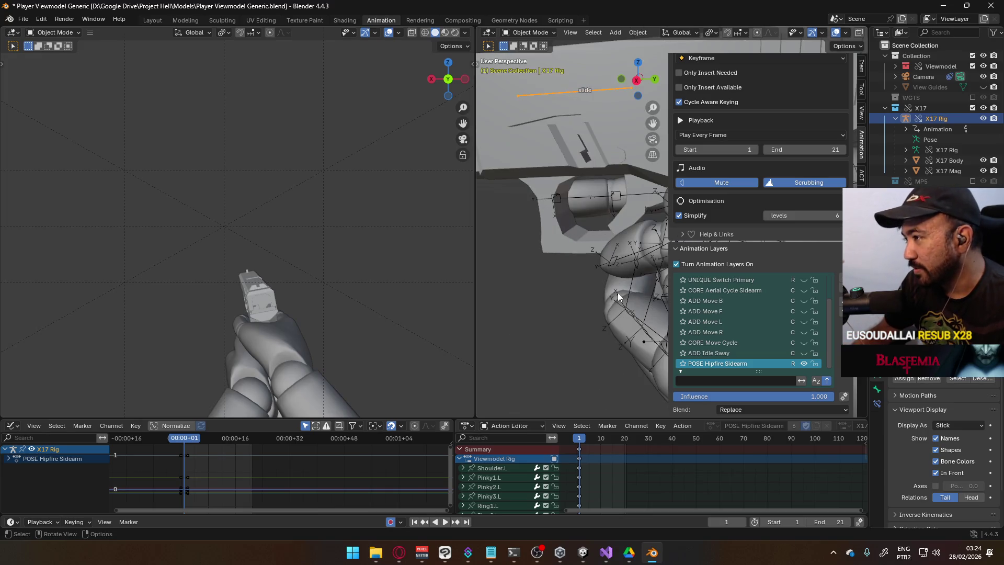
pyautogui.press('KP_3')
# Scroll the Animation Layers list to the top and make UNIQUE ADS Motion Sidearm active.
pyautogui.scroll(-5, 617, 293)
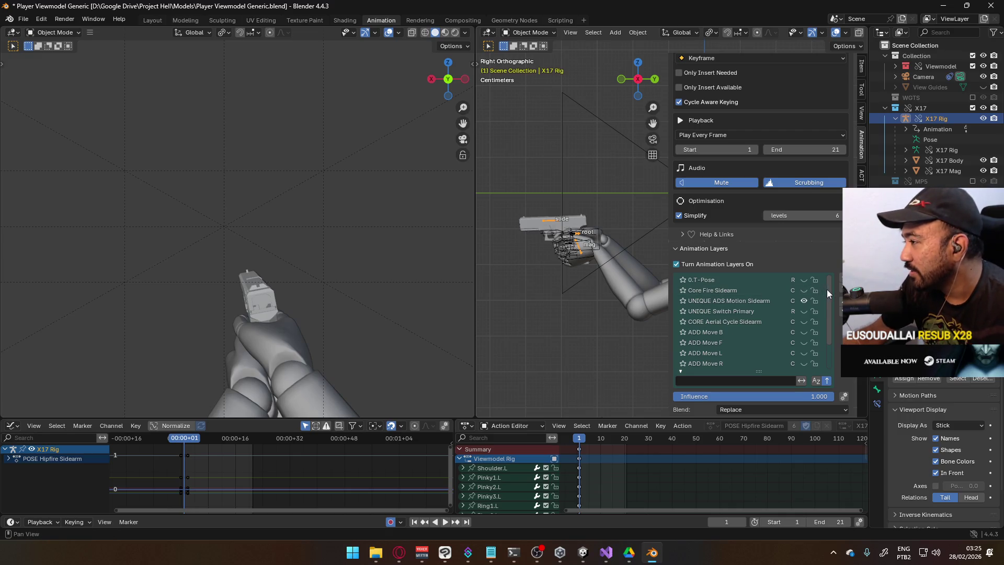
pyautogui.moveTo(830, 291); pyautogui.dragTo(831, 298)
pyautogui.scroll(1, 815, 280)
pyautogui.moveTo(830, 298)
pyautogui.mouseDown()
pyautogui.moveTo(827, 325)
pyautogui.moveTo(823, 288)
pyautogui.mouseUp()
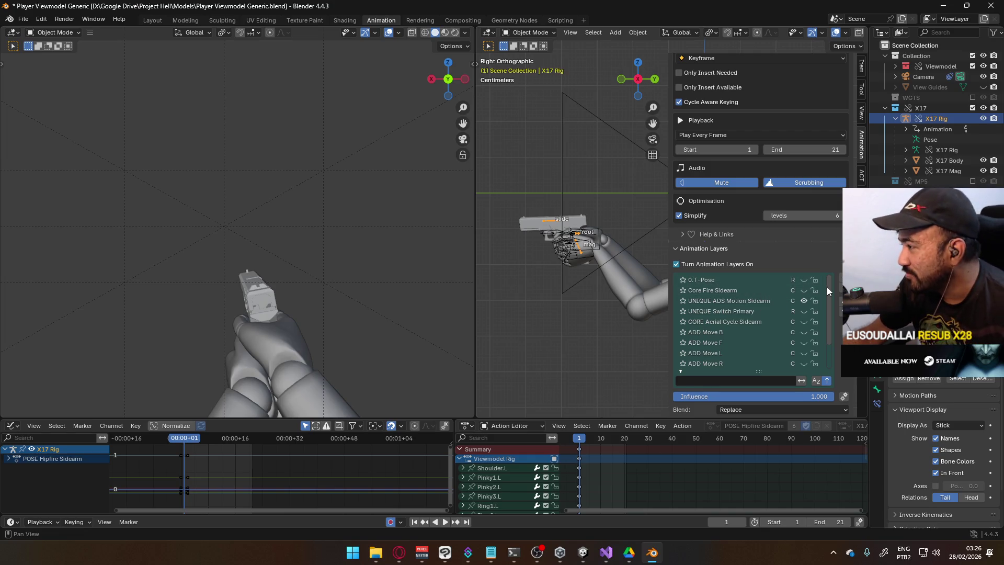
pyautogui.click(768, 301)
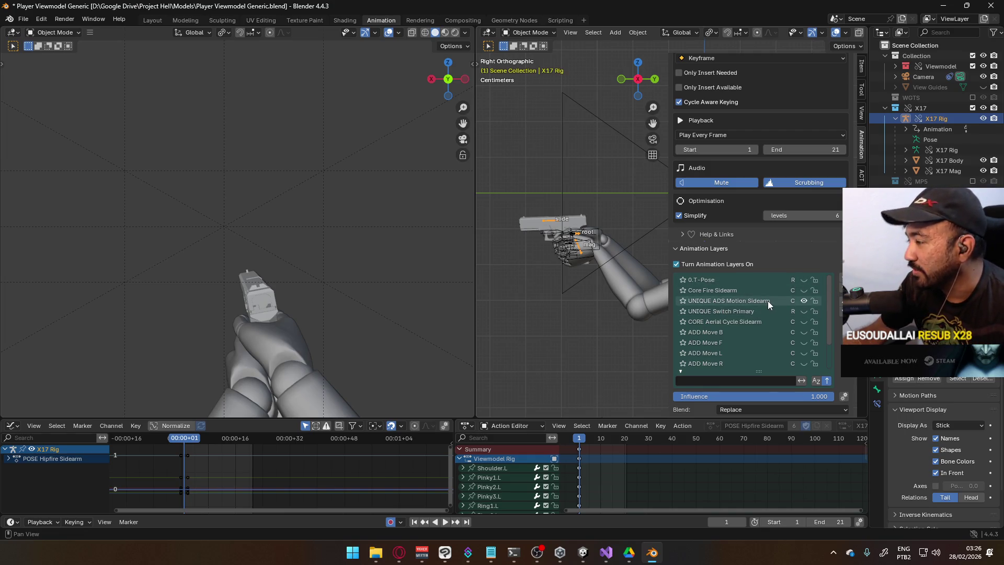
# Scrub and play the UNIQUE ADS Motion Sidearm action between frames 1 and 49.
pyautogui.moveTo(581, 443); pyautogui.dragTo(626, 439)
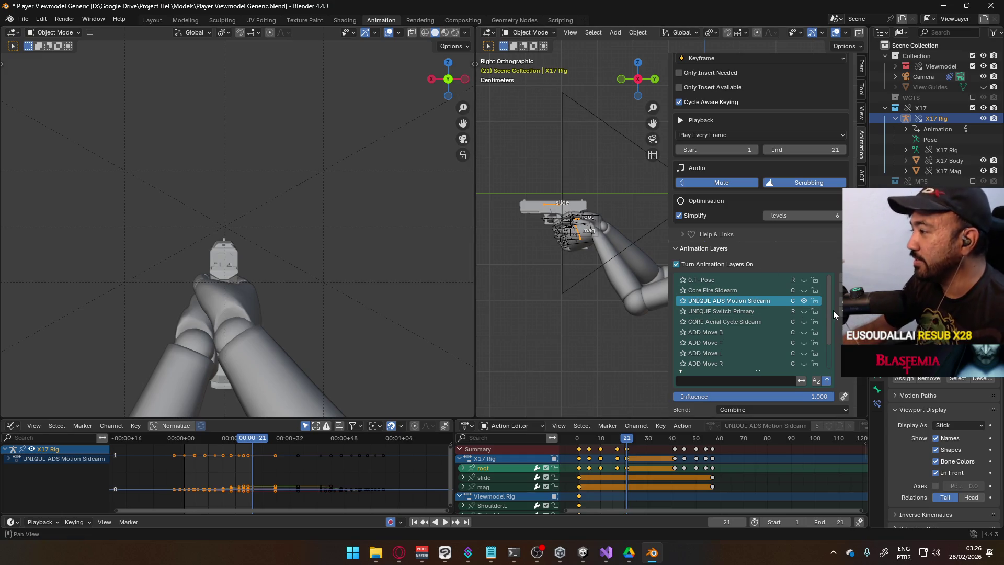
pyautogui.moveTo(832, 312)
pyautogui.mouseDown()
pyautogui.moveTo(834, 350)
pyautogui.moveTo(813, 291)
pyautogui.moveTo(832, 315)
pyautogui.moveTo(829, 339)
pyautogui.mouseUp()
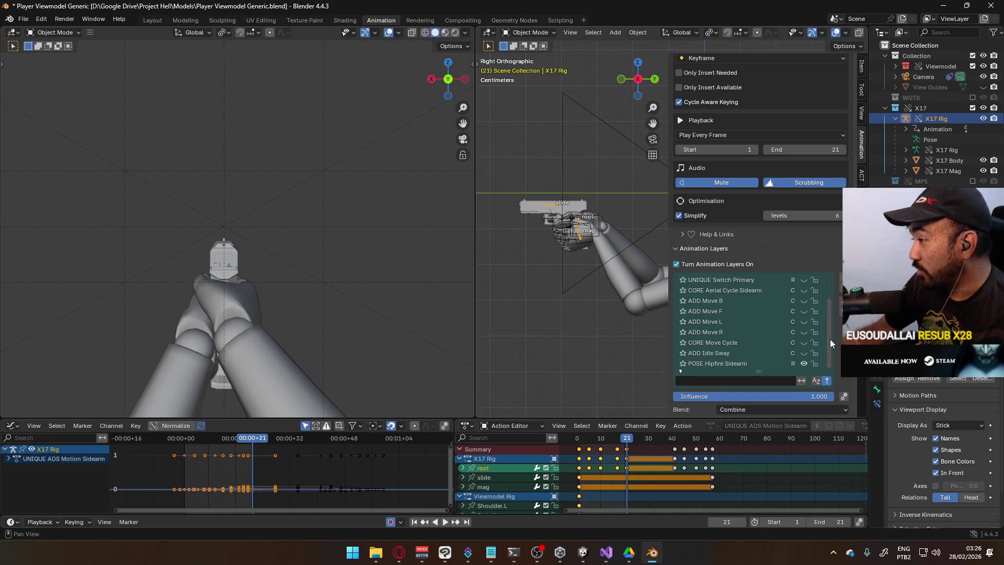
pyautogui.moveTo(626, 438)
pyautogui.mouseDown()
pyautogui.moveTo(577, 441)
pyautogui.moveTo(623, 436)
pyautogui.mouseUp()
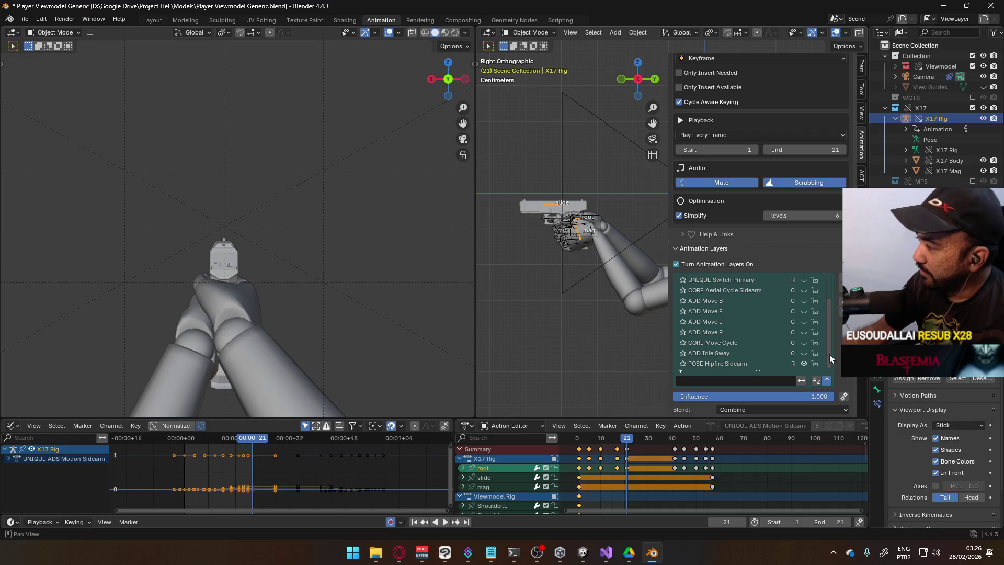
pyautogui.moveTo(829, 353)
pyautogui.mouseDown()
pyautogui.moveTo(831, 315)
pyautogui.moveTo(827, 365)
pyautogui.mouseUp()
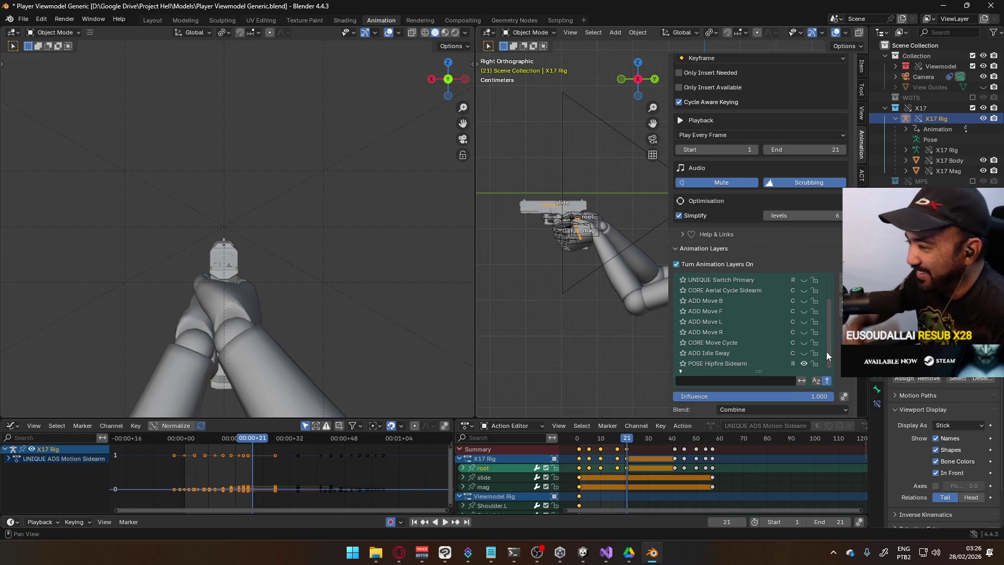
pyautogui.press('space')
pyautogui.click(612, 438)
pyautogui.moveTo(613, 438)
pyautogui.mouseDown()
pyautogui.moveTo(580, 441)
pyautogui.moveTo(626, 438)
pyautogui.mouseUp()
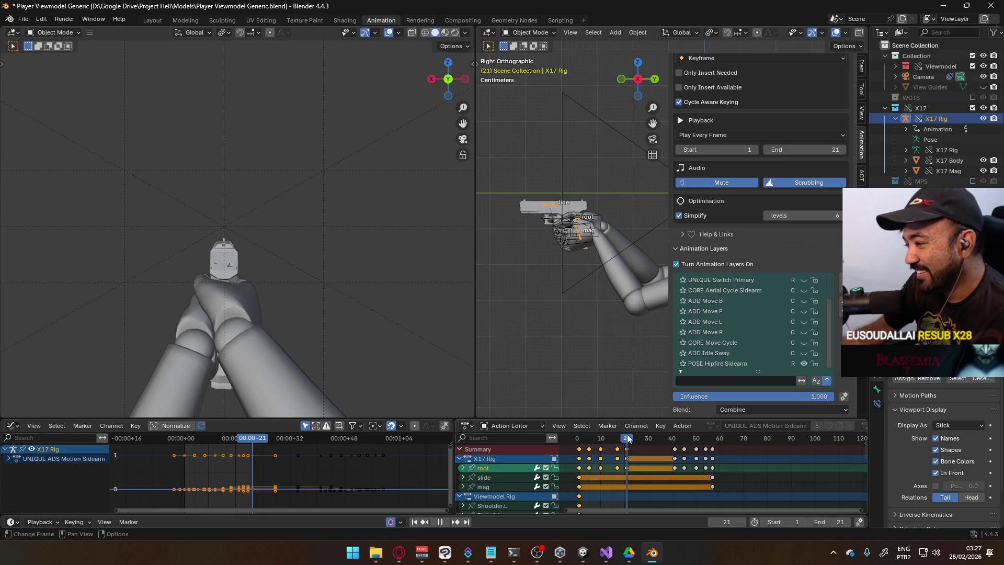
pyautogui.moveTo(628, 439)
pyautogui.mouseDown()
pyautogui.moveTo(578, 444)
pyautogui.moveTo(673, 428)
pyautogui.mouseUp()
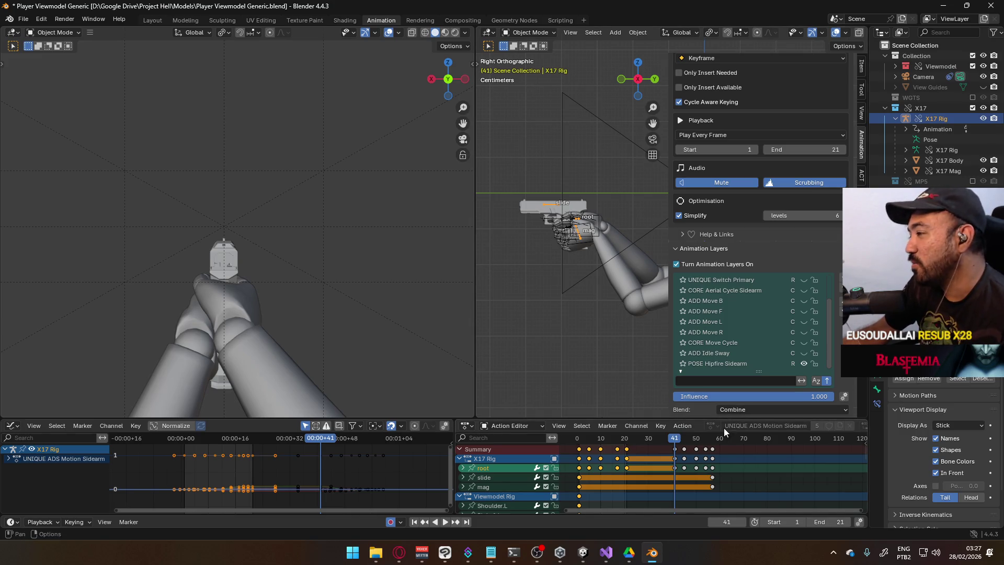
pyautogui.moveTo(676, 440)
pyautogui.mouseDown()
pyautogui.moveTo(715, 441)
pyautogui.moveTo(596, 448)
pyautogui.moveTo(579, 453)
pyautogui.moveTo(626, 450)
pyautogui.moveTo(582, 460)
pyautogui.mouseUp()
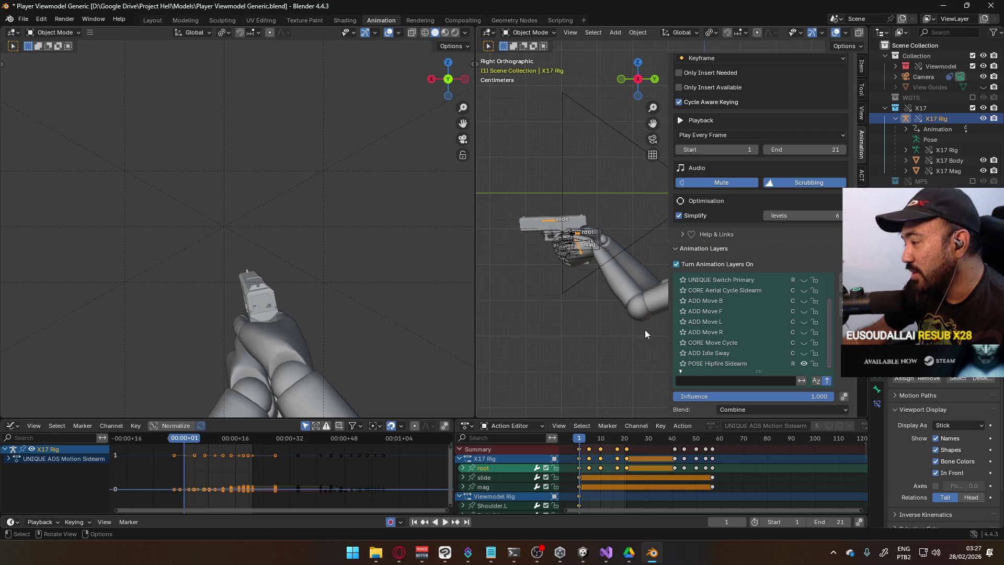
pyautogui.scroll(-2, 641, 331)
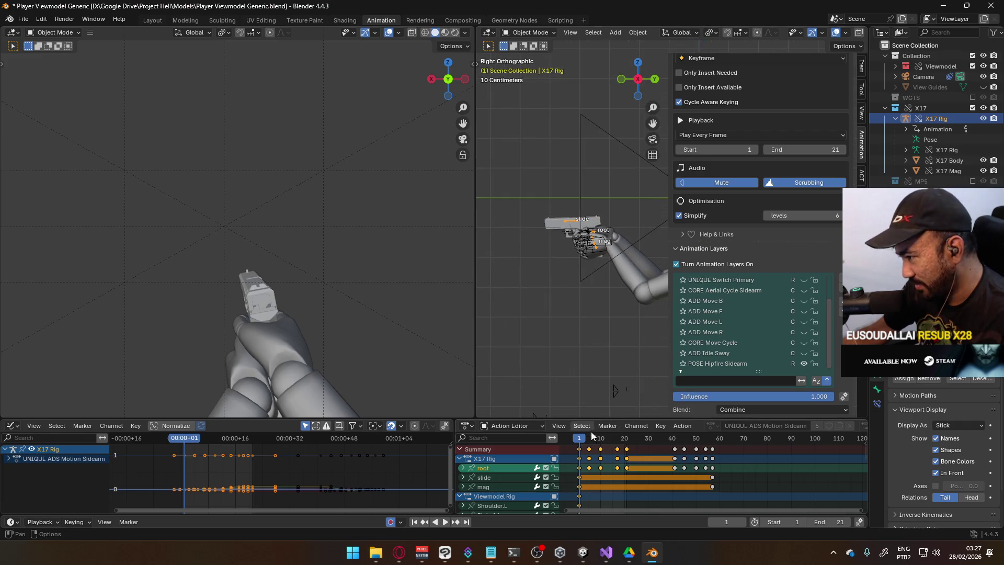
# Scrub frames 1 to 19 and switch the right viewport into Pose Mode.
pyautogui.moveTo(579, 438)
pyautogui.mouseDown()
pyautogui.moveTo(625, 440)
pyautogui.moveTo(580, 448)
pyautogui.moveTo(673, 453)
pyautogui.mouseUp()
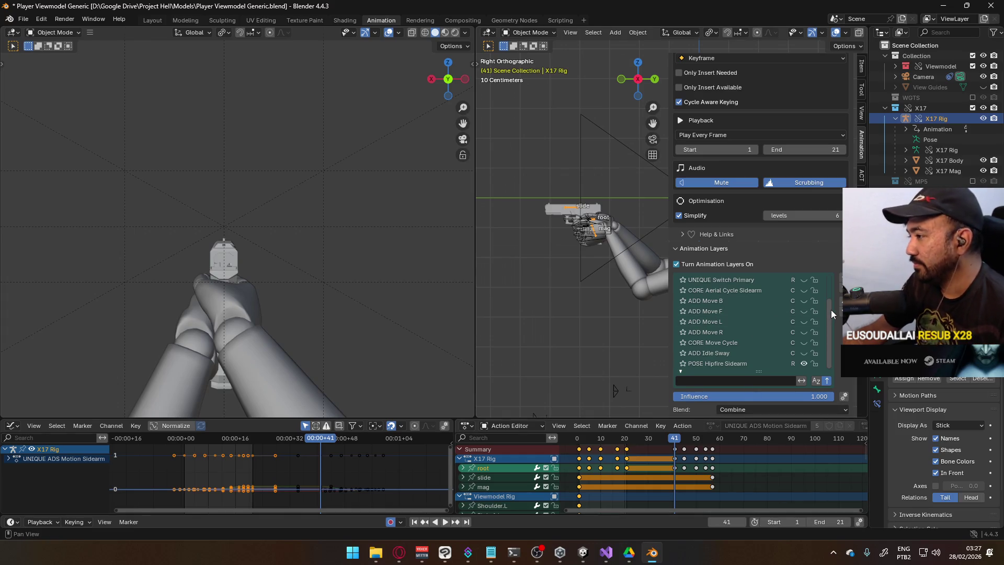
pyautogui.scroll(2, 830, 305)
pyautogui.scroll(-1, 825, 308)
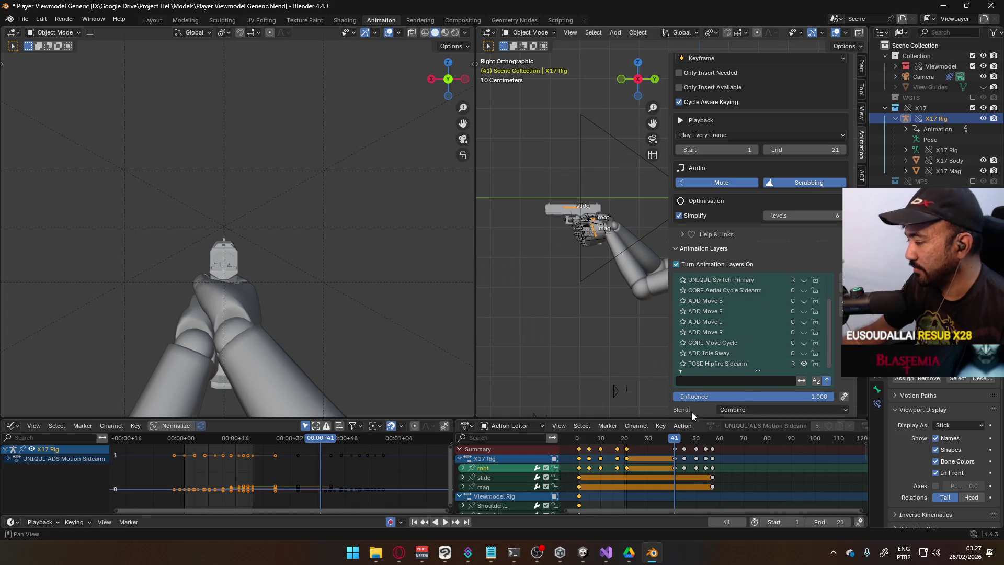
pyautogui.moveTo(643, 442); pyautogui.dragTo(626, 441)
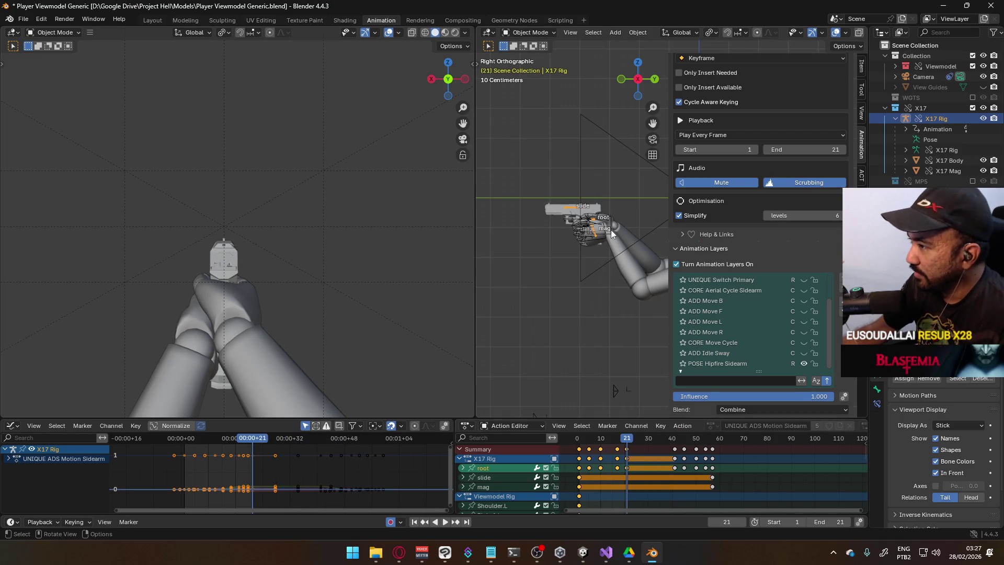
pyautogui.click(528, 33)
pyautogui.click(531, 65)
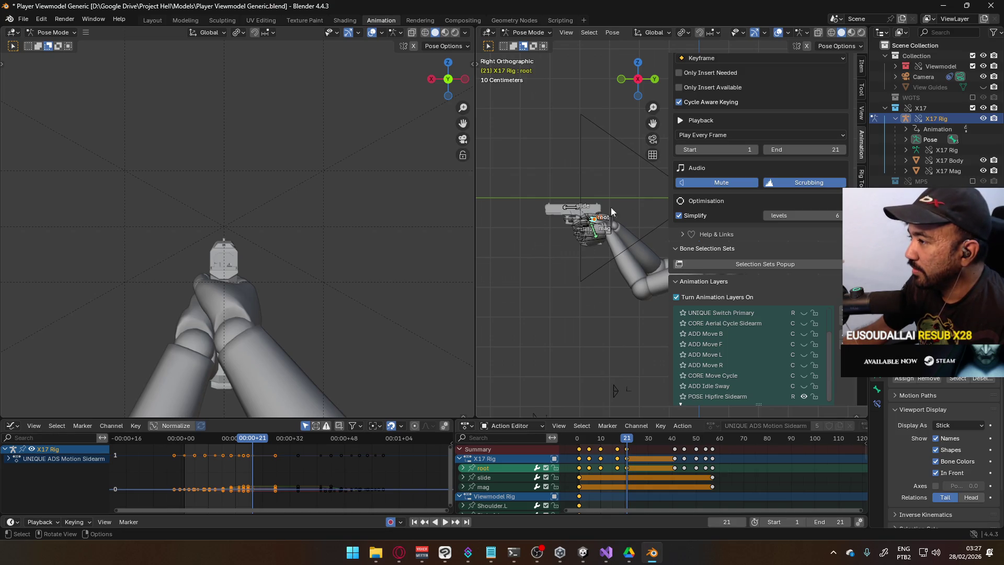
# Add a new empty animation layer in the Animation Layers panel.
pyautogui.scroll(1, 794, 295)
pyautogui.scroll(8, 795, 295)
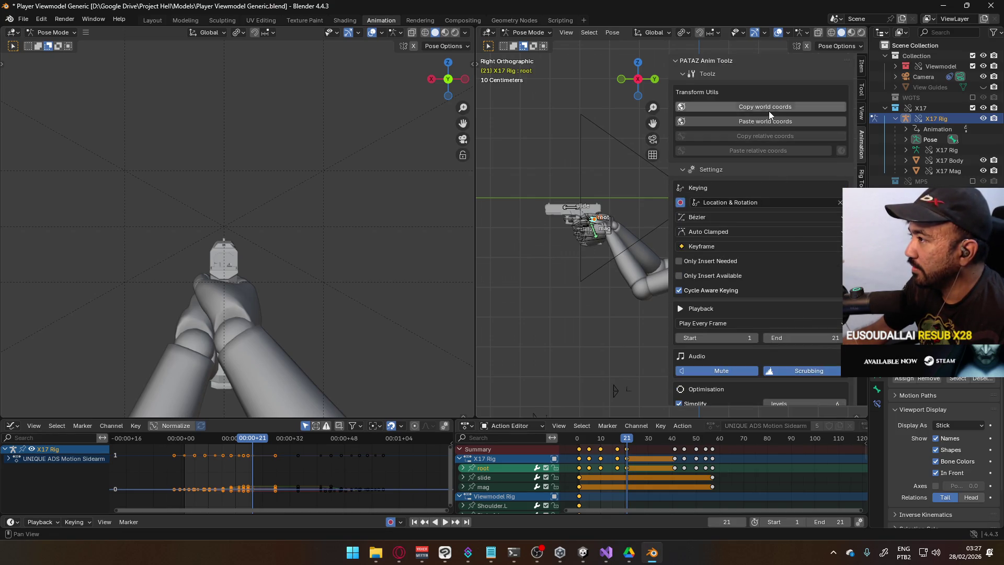
pyautogui.scroll(-7, 784, 371)
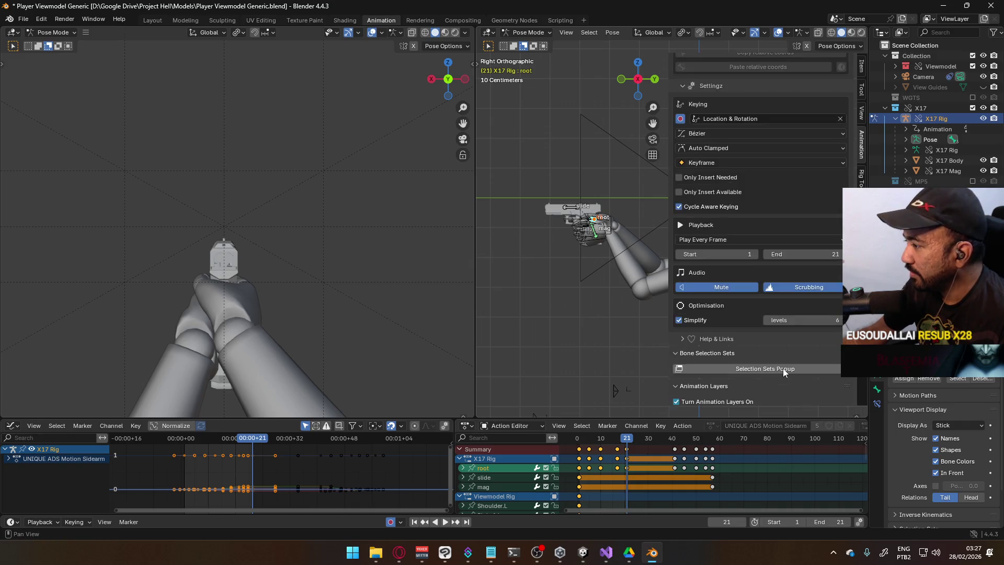
pyautogui.scroll(-2, 826, 355)
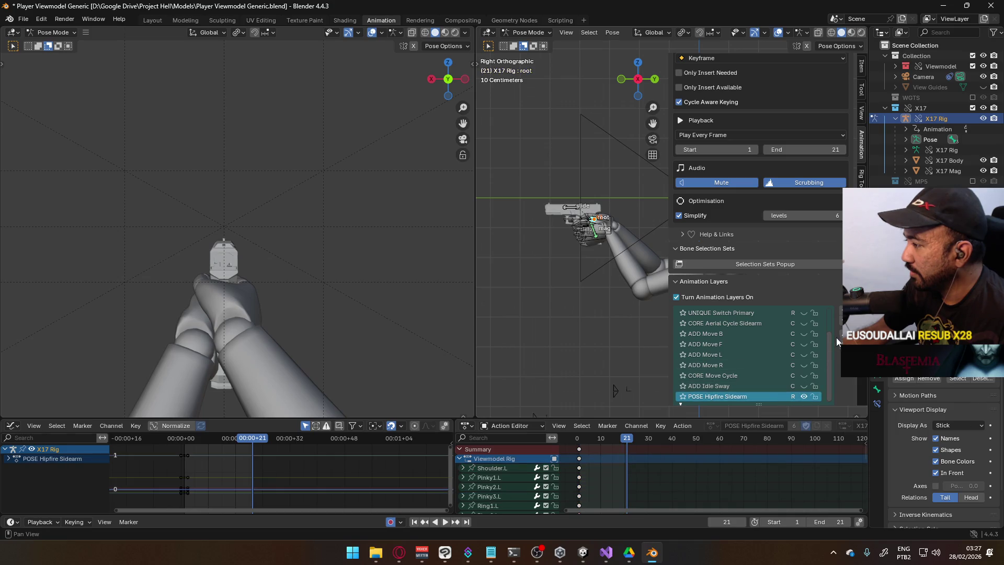
pyautogui.click(841, 319)
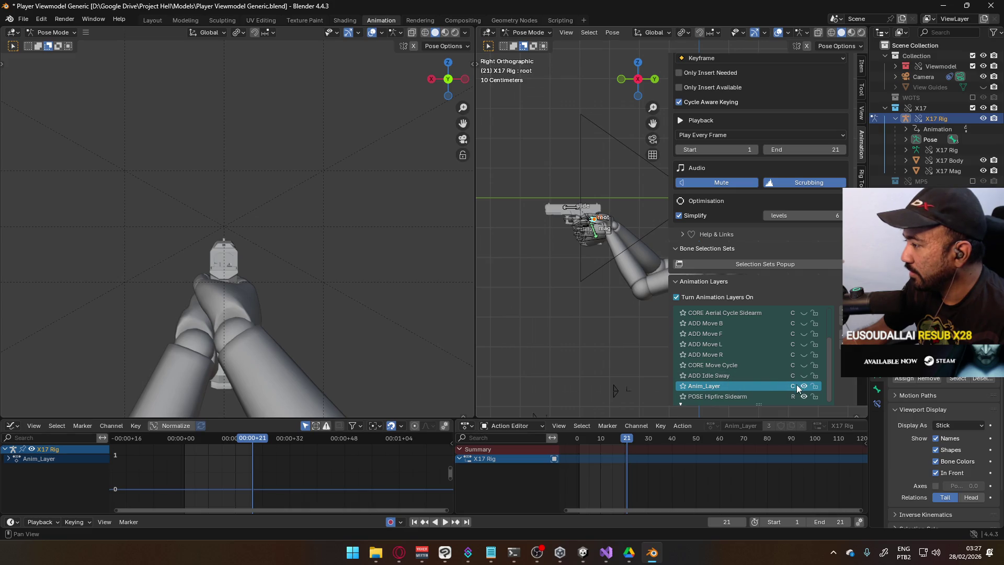
# Remove the empty layer and duplicate the POSE Hipfire Sidearm layer.
pyautogui.click(841, 330)
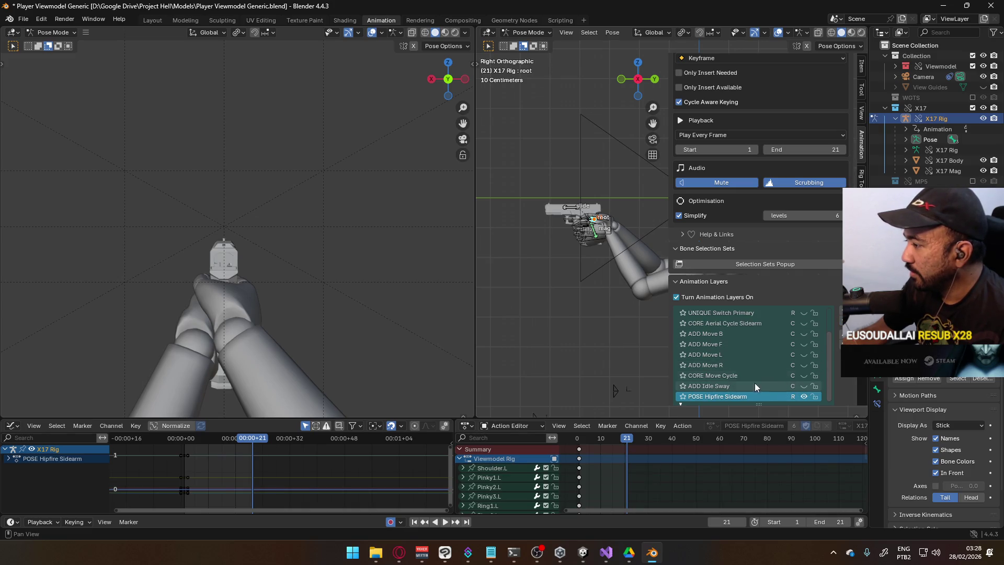
pyautogui.scroll(-4, 849, 382)
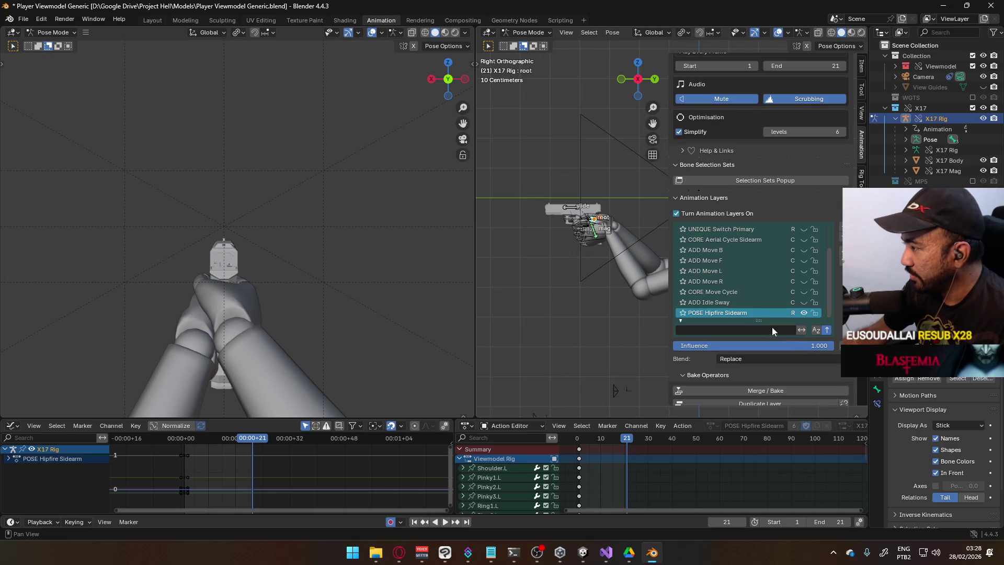
pyautogui.scroll(-1, 785, 384)
pyautogui.click(785, 384)
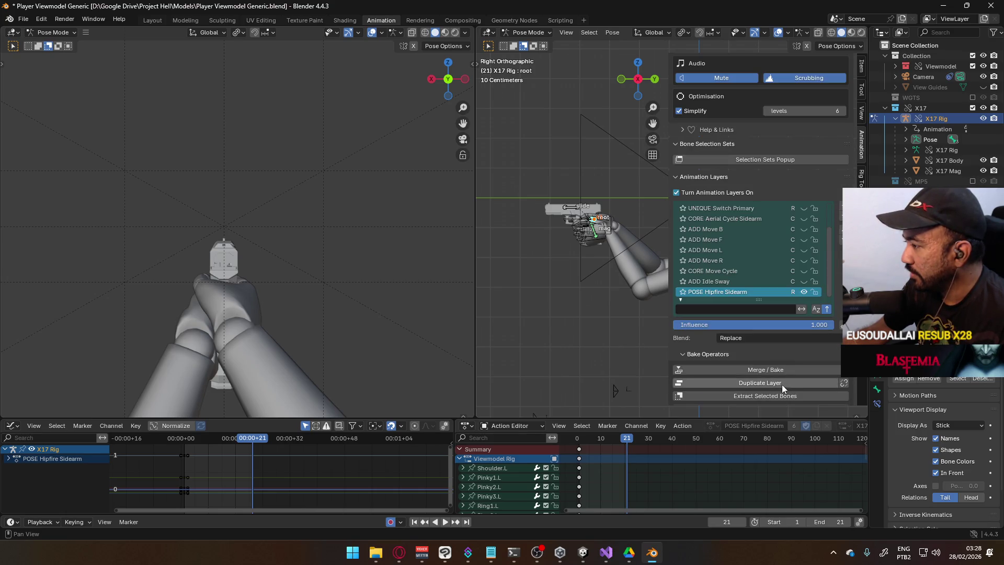
pyautogui.scroll(-1, 736, 231)
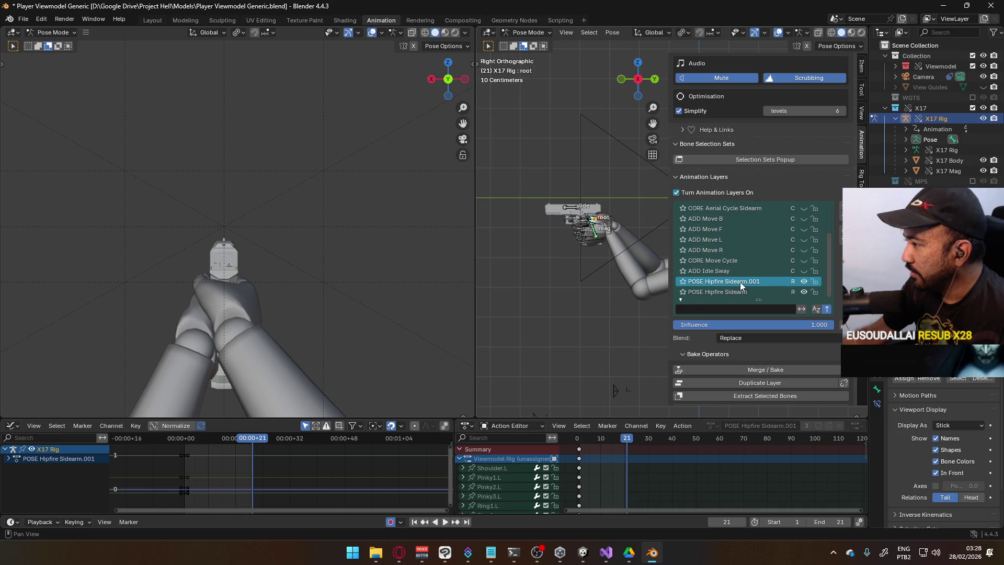
# Rename the duplicated layer POSE ADS Sidearm, keeping its Replace blend mode.
pyautogui.doubleClick(754, 283)
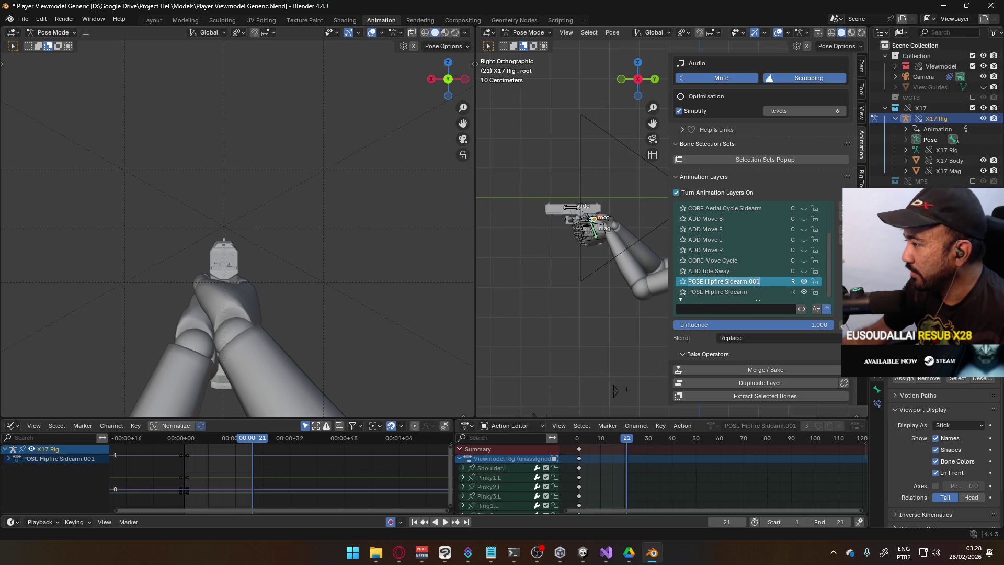
pyautogui.click(762, 339)
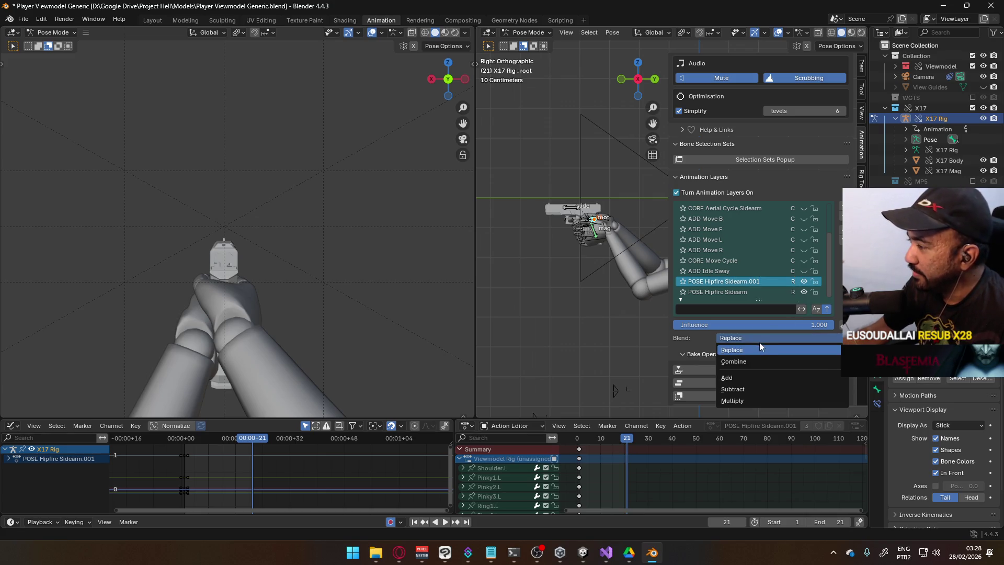
pyautogui.click(759, 342)
pyautogui.doubleClick(740, 281)
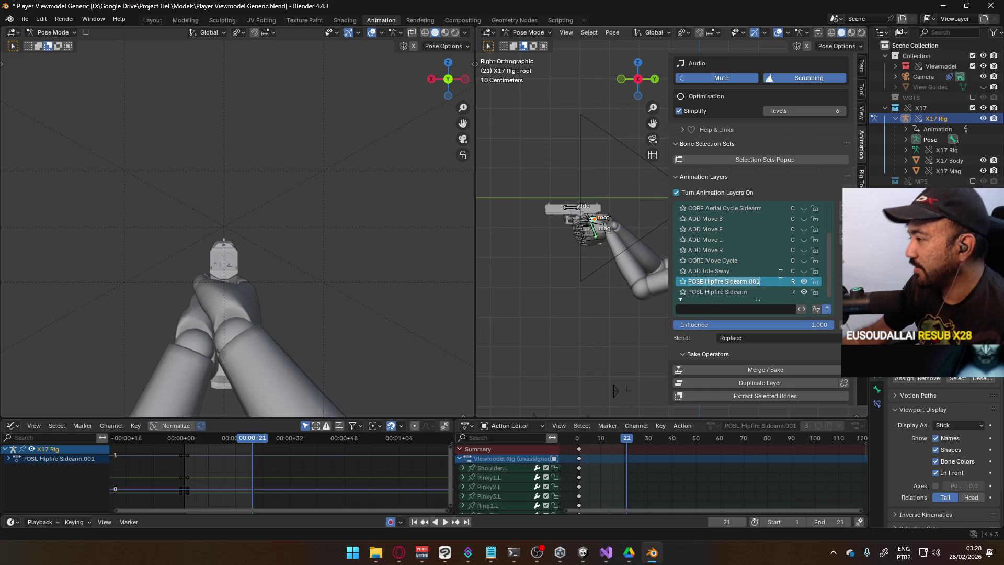
pyautogui.write('OSE AD')
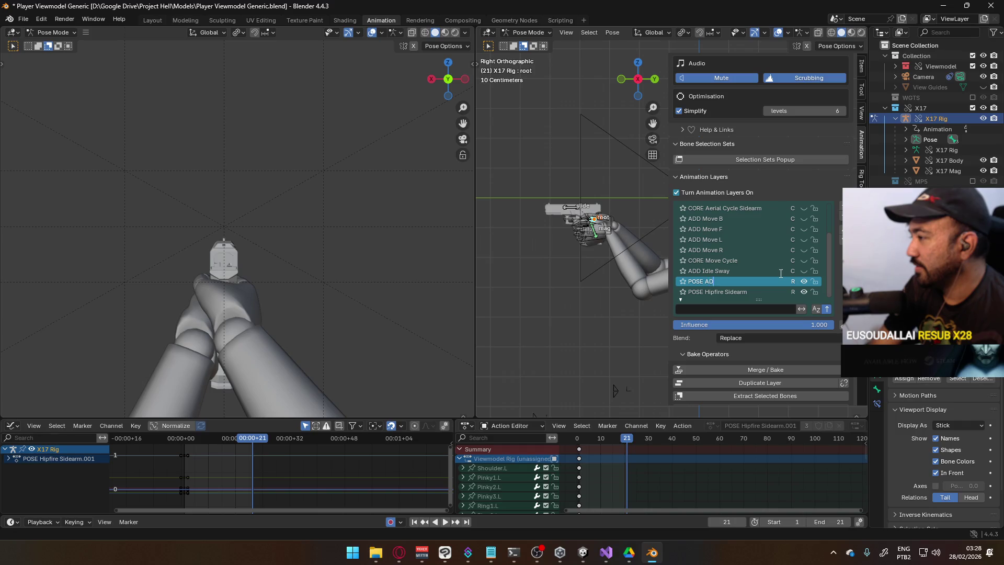
pyautogui.press('Return')
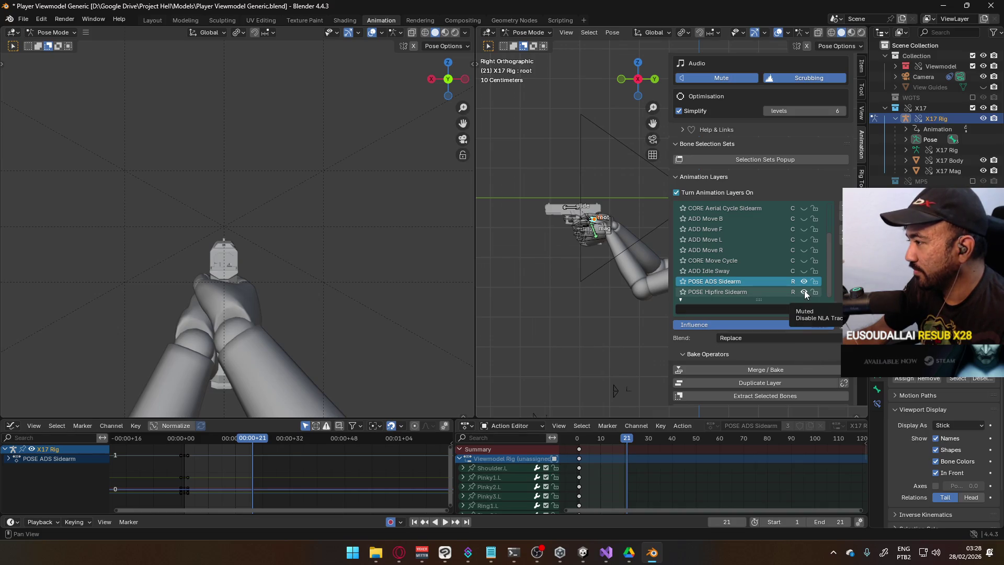
pyautogui.moveTo(626, 444); pyautogui.dragTo(578, 455)
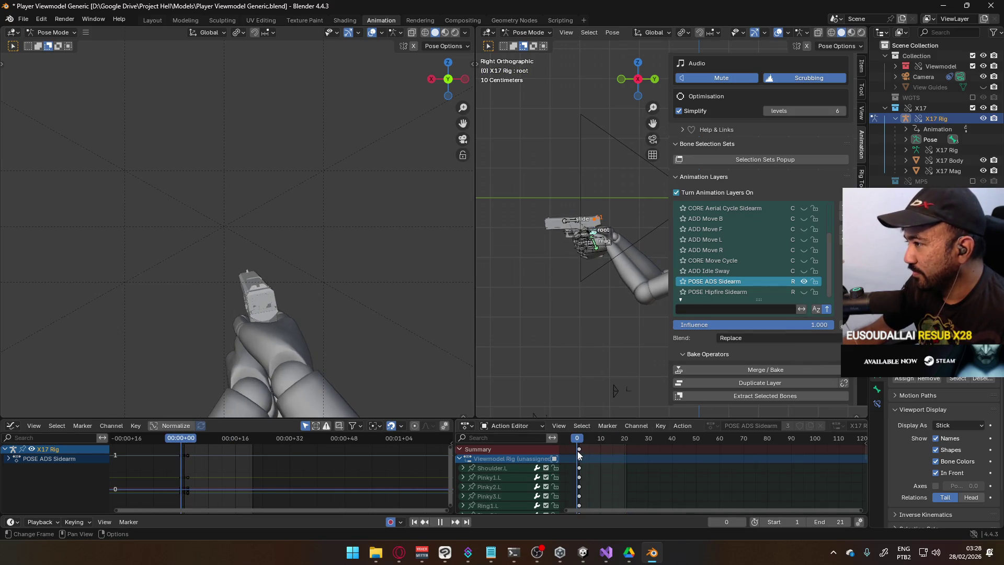
# Stop playback and paste the saved world pose onto the rig at frame 1.
pyautogui.press('space')
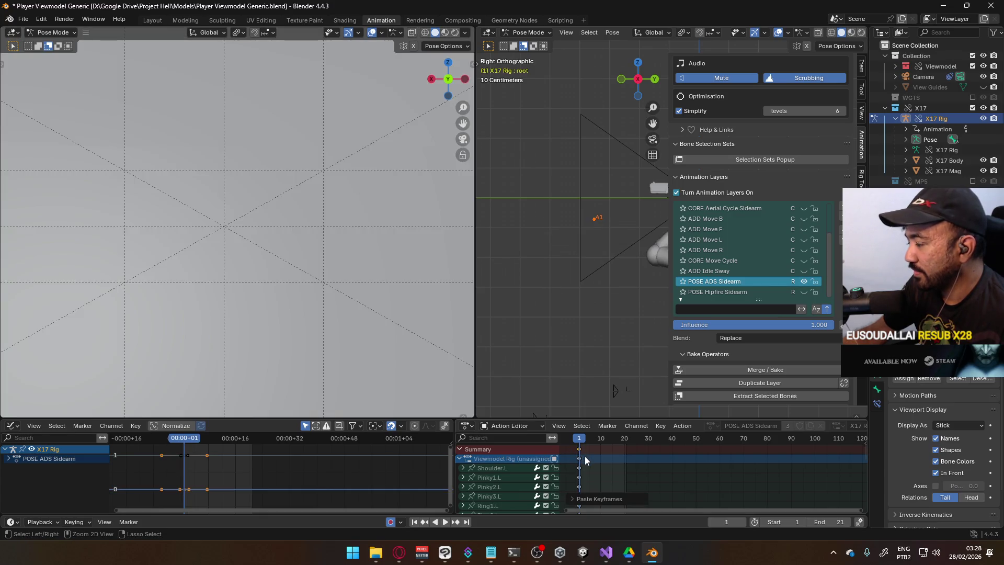
pyautogui.scroll(10, 838, 176)
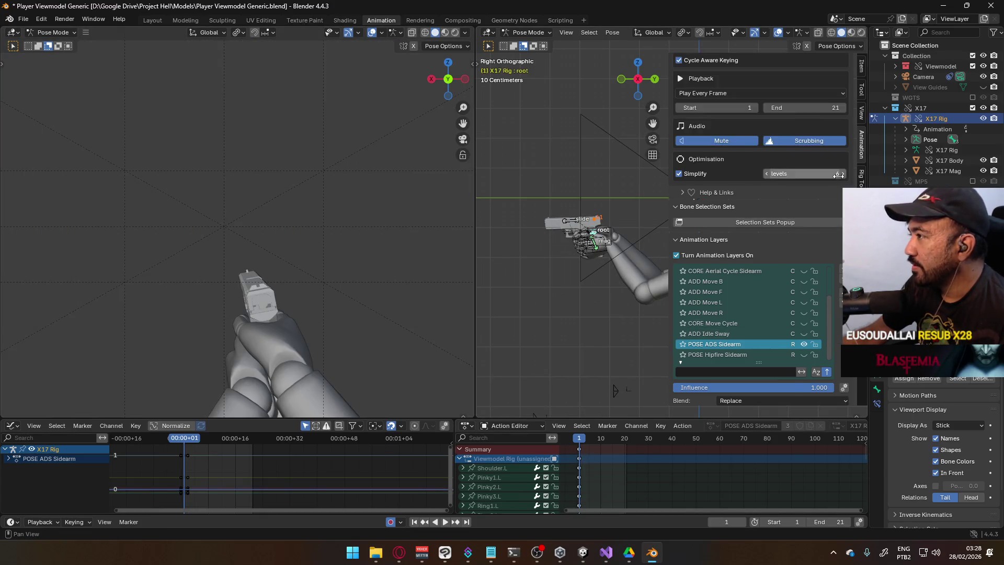
pyautogui.scroll(2, 839, 177)
pyautogui.click(792, 122)
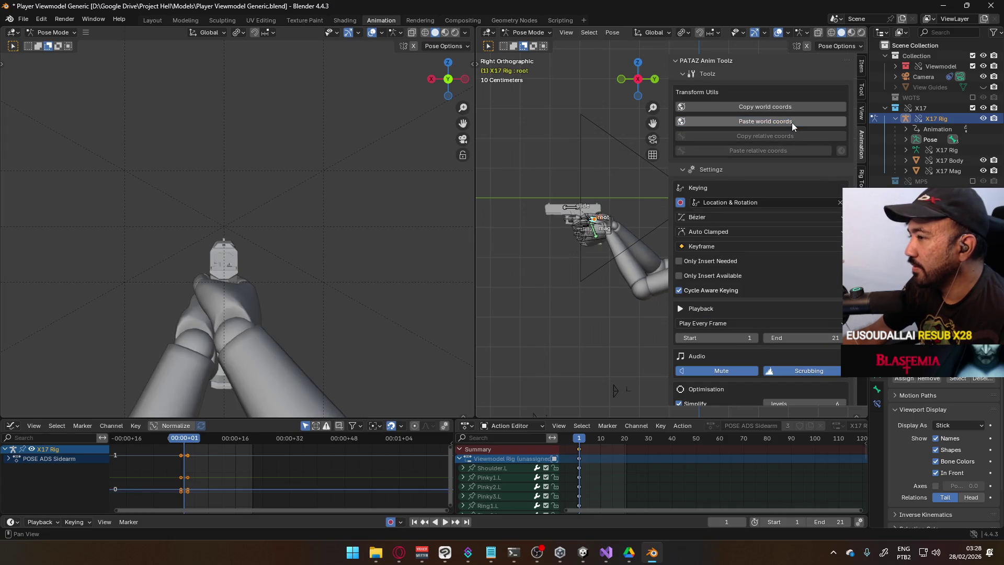
pyautogui.moveTo(578, 440)
pyautogui.mouseDown()
pyautogui.moveTo(601, 440)
pyautogui.moveTo(578, 440)
pyautogui.mouseUp()
# Hide UNIQUE ADS Motion Sidearm, turn on ADD Idle Sway, and make it the edited layer.
pyautogui.scroll(-10, 826, 285)
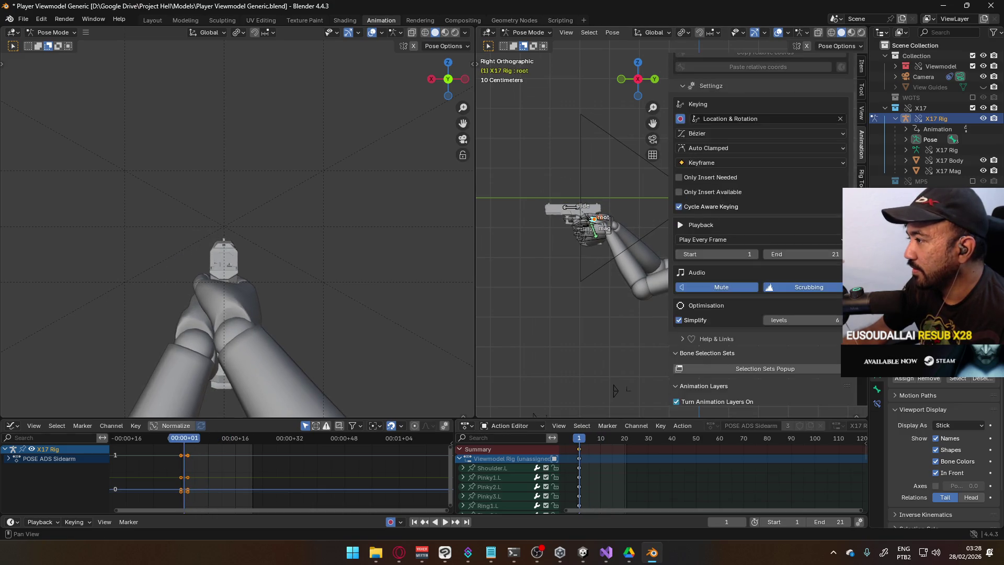
pyautogui.click(804, 292)
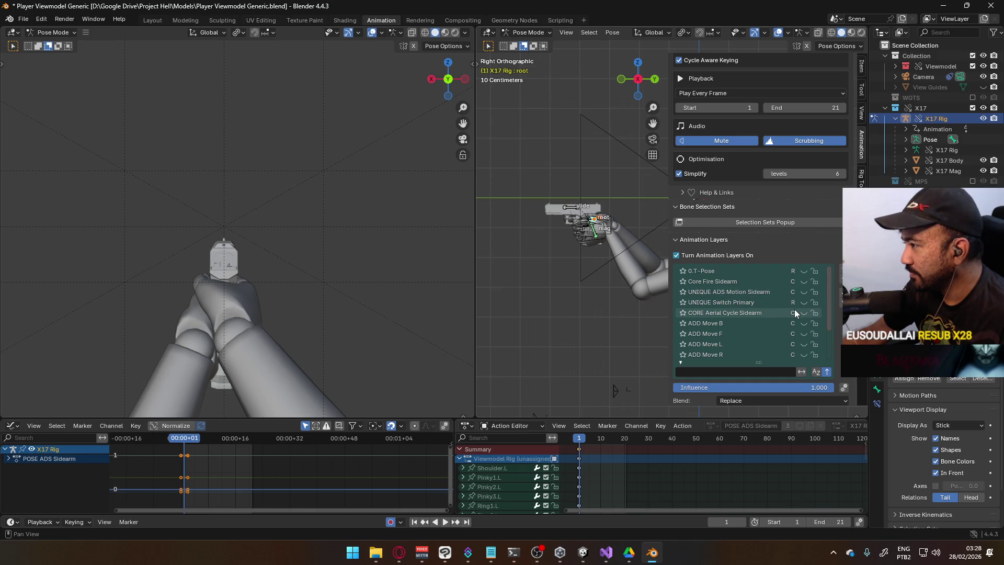
pyautogui.scroll(-3, 795, 309)
pyautogui.scroll(-1, 794, 313)
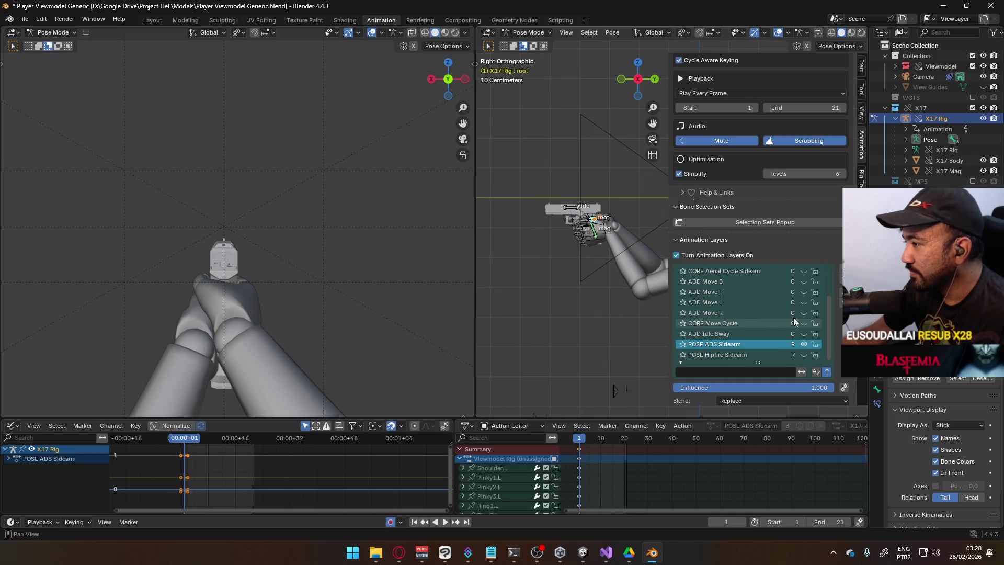
pyautogui.click(803, 334)
pyautogui.moveTo(579, 438); pyautogui.dragTo(637, 442)
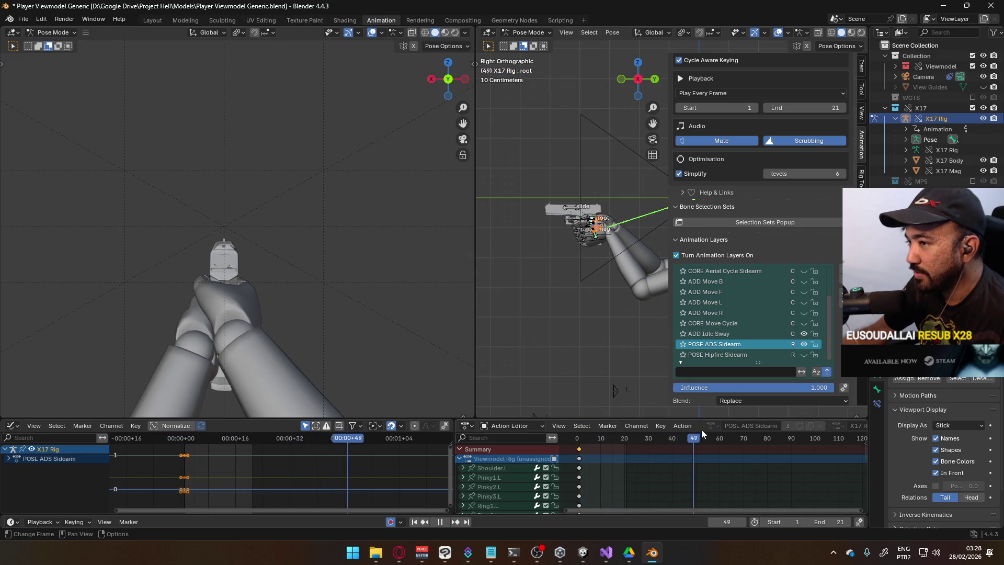
pyautogui.click(579, 439)
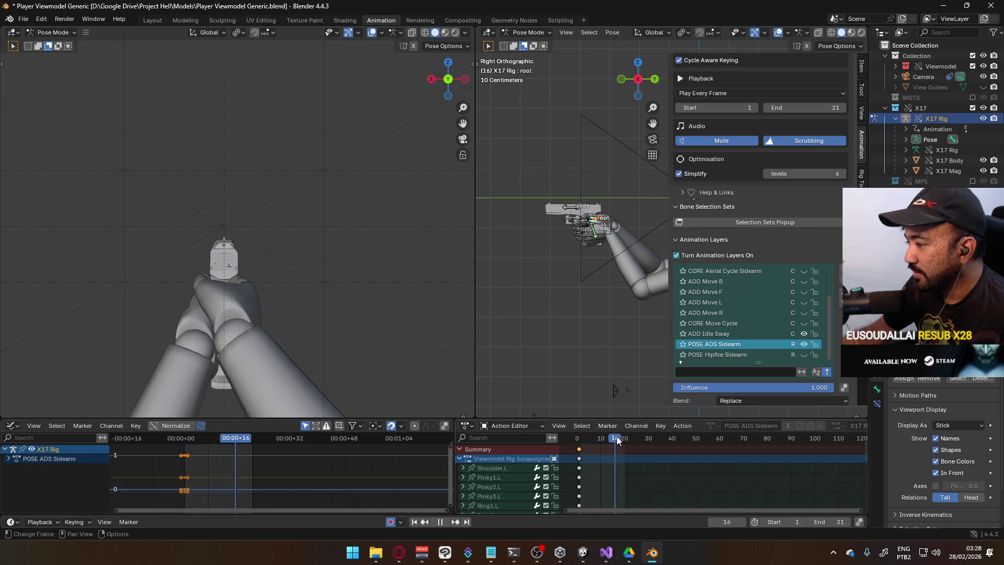
pyautogui.press('space')
pyautogui.click(758, 334)
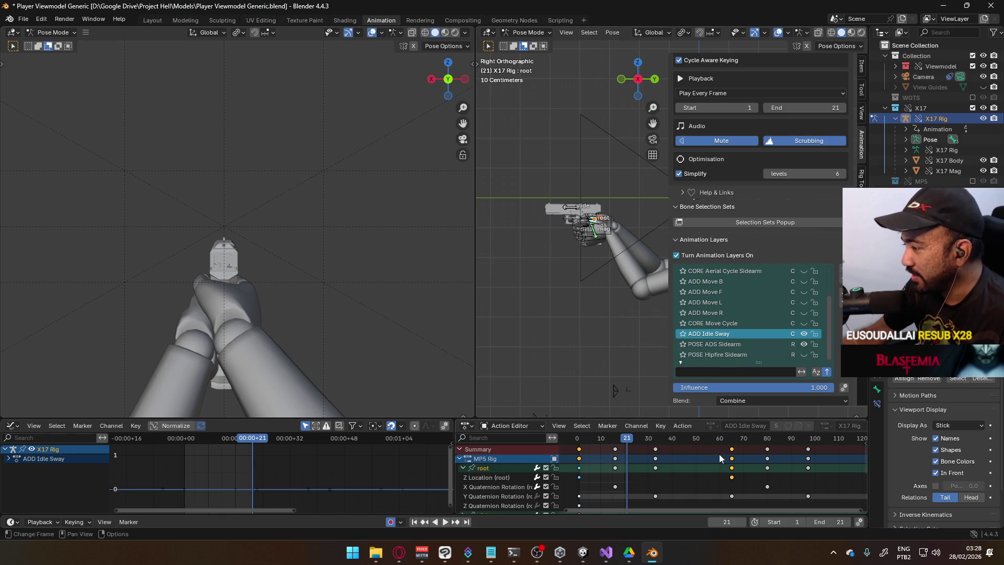
# Set the scene end frame to 129 and play back the idle sway to review it.
pyautogui.scroll(-5, 720, 454)
pyautogui.moveTo(674, 444)
pyautogui.mouseDown()
pyautogui.moveTo(786, 453)
pyautogui.moveTo(784, 439)
pyautogui.mouseUp()
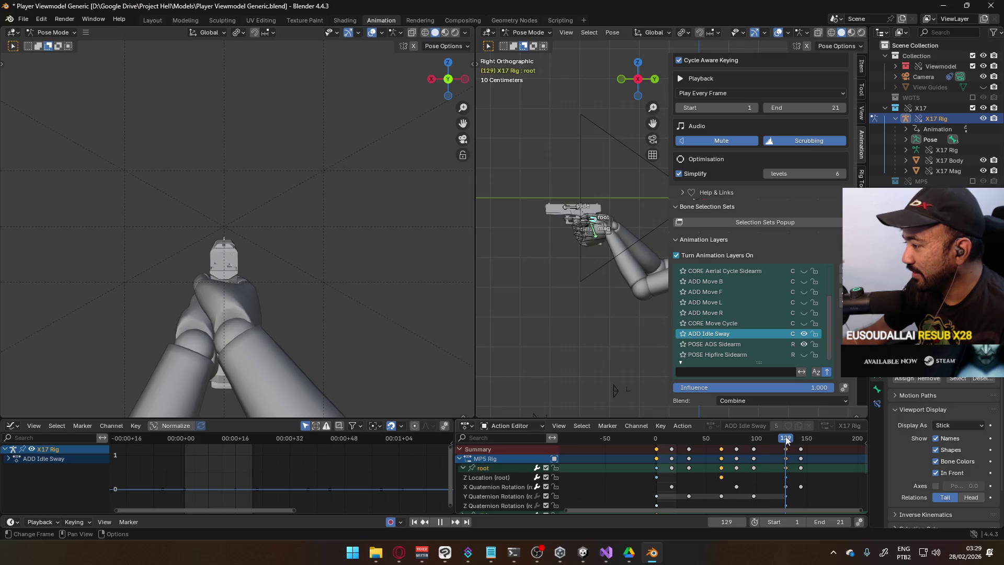
pyautogui.click(831, 521)
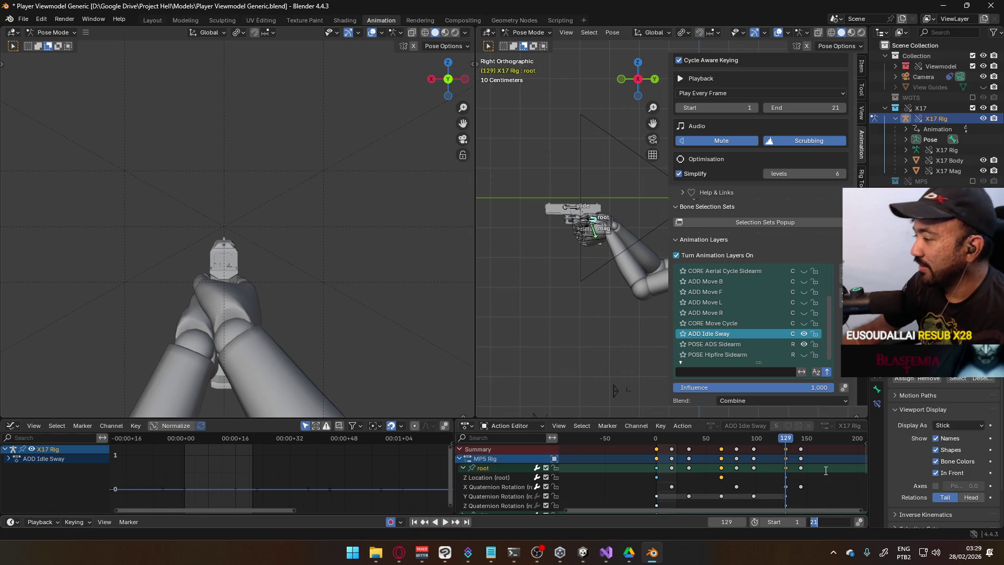
pyautogui.write('129')
pyautogui.press('Return')
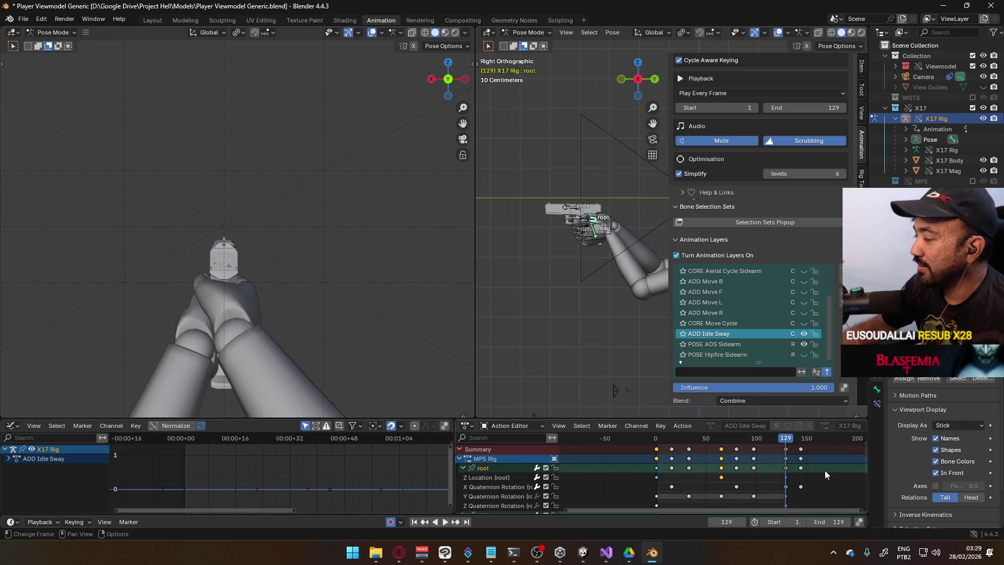
pyautogui.press('space')
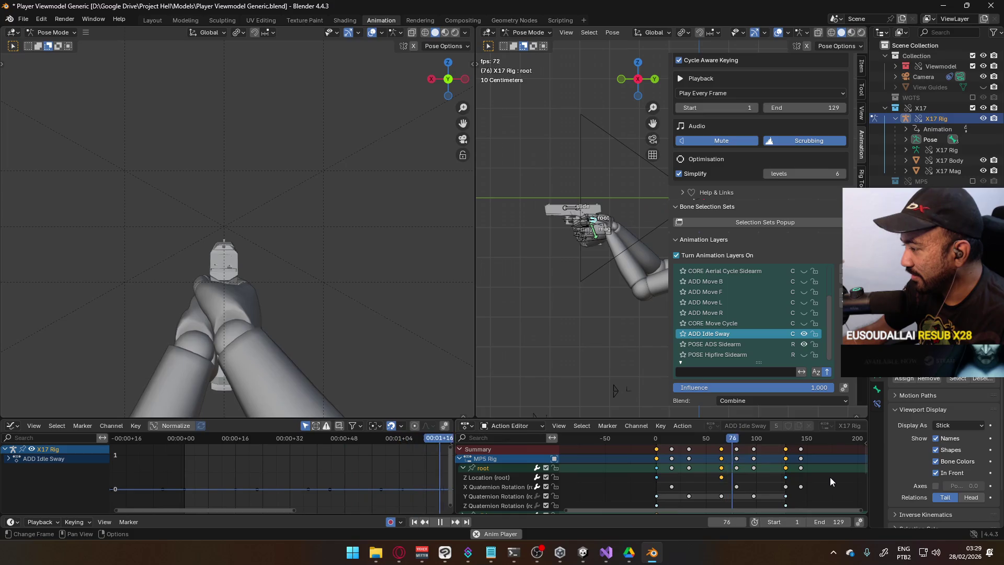
pyautogui.press('space')
pyautogui.click(787, 486)
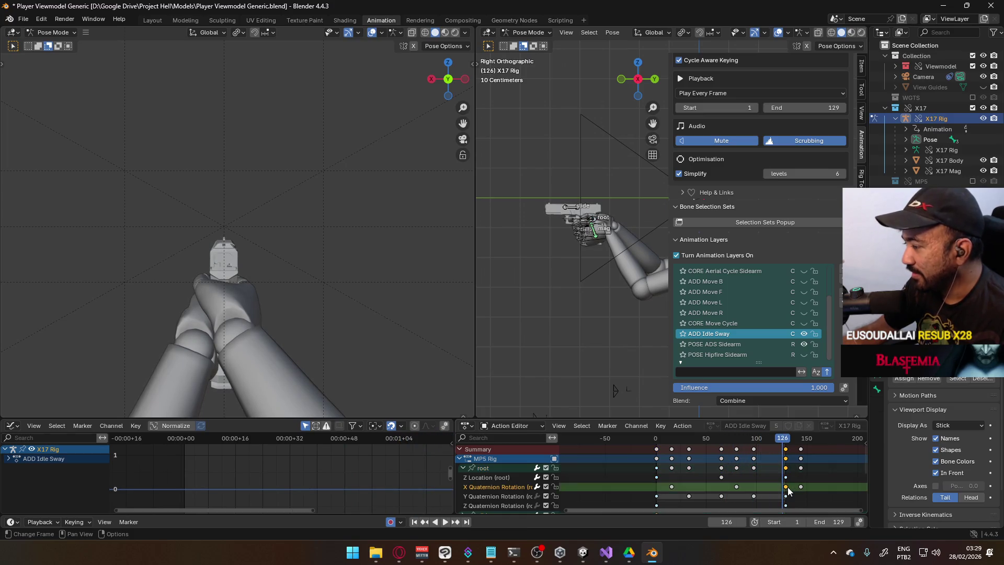
# Loop-play the ADD Idle Sway animation over frames 1–129, then return to frame 1.
pyautogui.press('space')
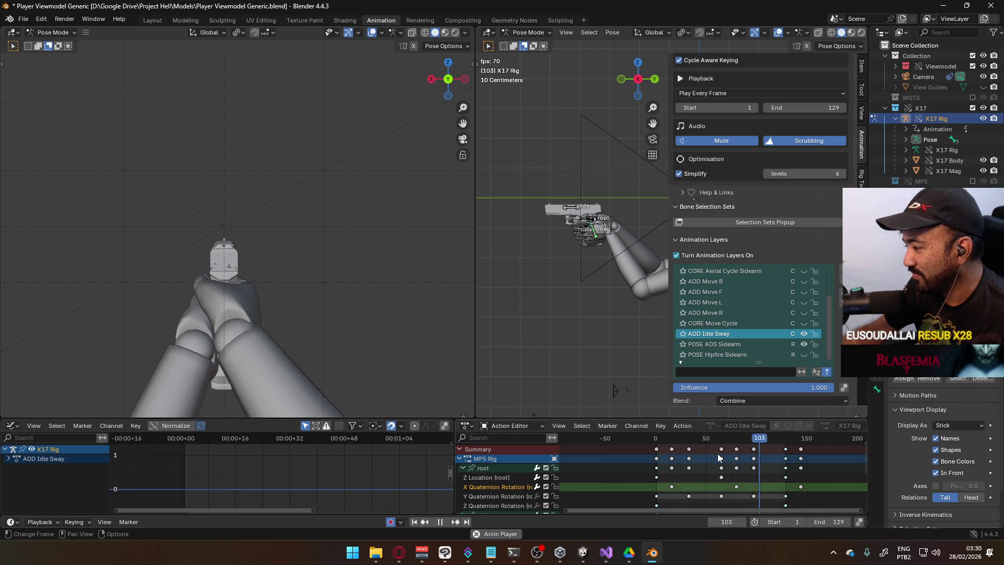
pyautogui.moveTo(742, 471)
pyautogui.mouseDown(button='middle')
pyautogui.moveTo(739, 461)
pyautogui.moveTo(752, 467)
pyautogui.moveTo(738, 467)
pyautogui.mouseUp(button='middle')
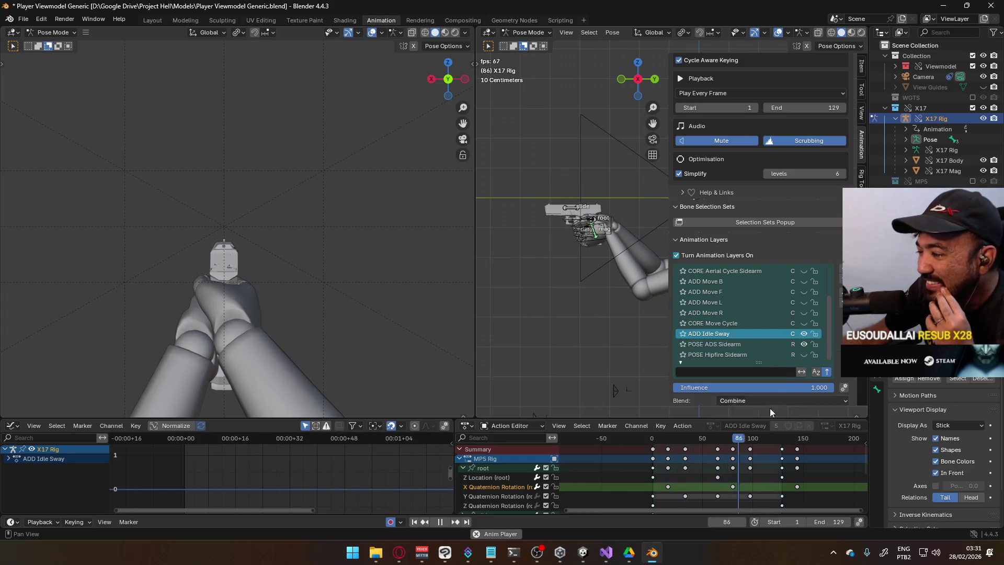
pyautogui.press('space')
pyautogui.moveTo(669, 438); pyautogui.dragTo(653, 438)
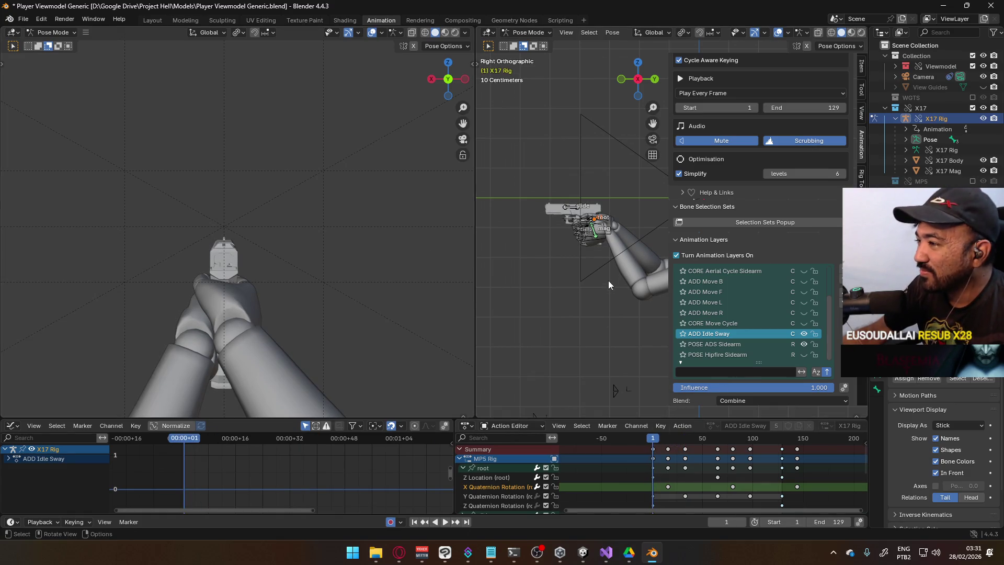
# Select the Viewmodel Rig in Object Mode, save the file, and set the scene end frame to 128.
pyautogui.click(528, 32)
pyautogui.click(526, 42)
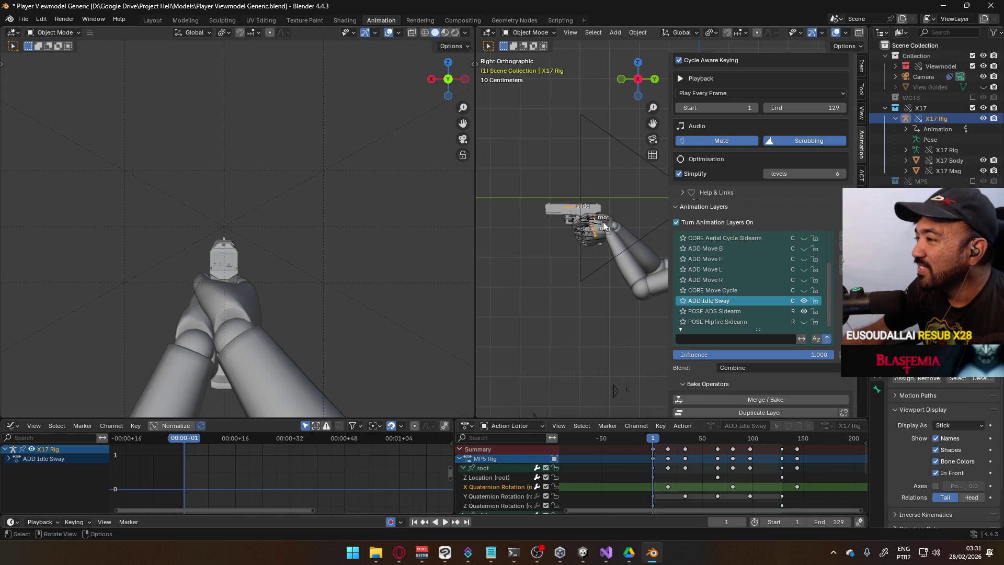
pyautogui.click(608, 238)
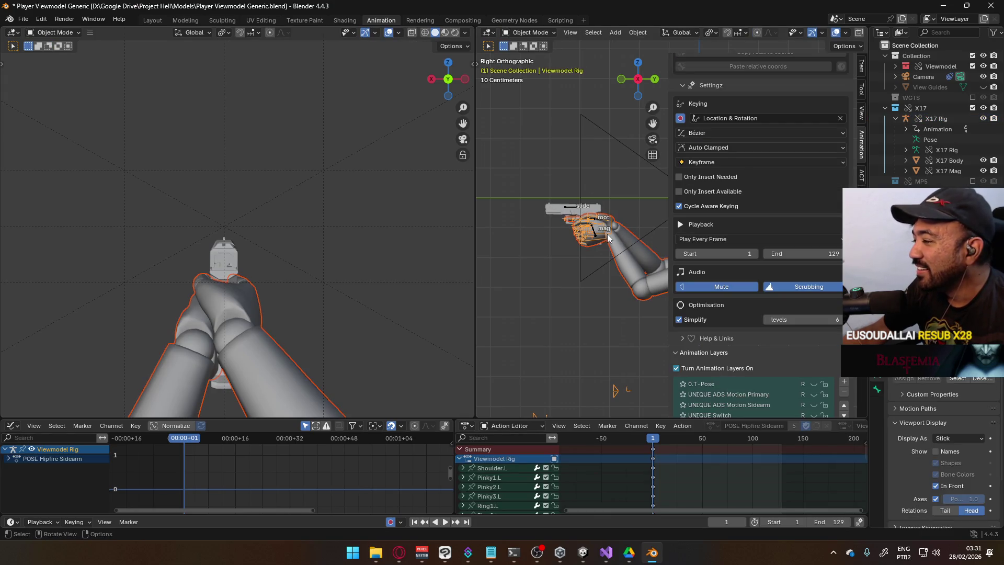
pyautogui.hotkey('ctrl', 's')
pyautogui.click(23, 19)
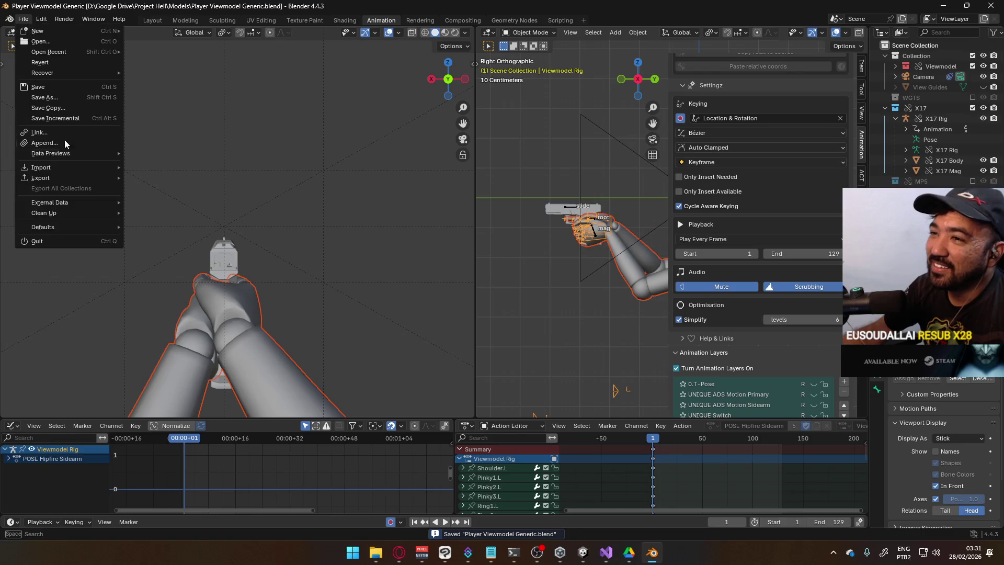
pyautogui.click(811, 522)
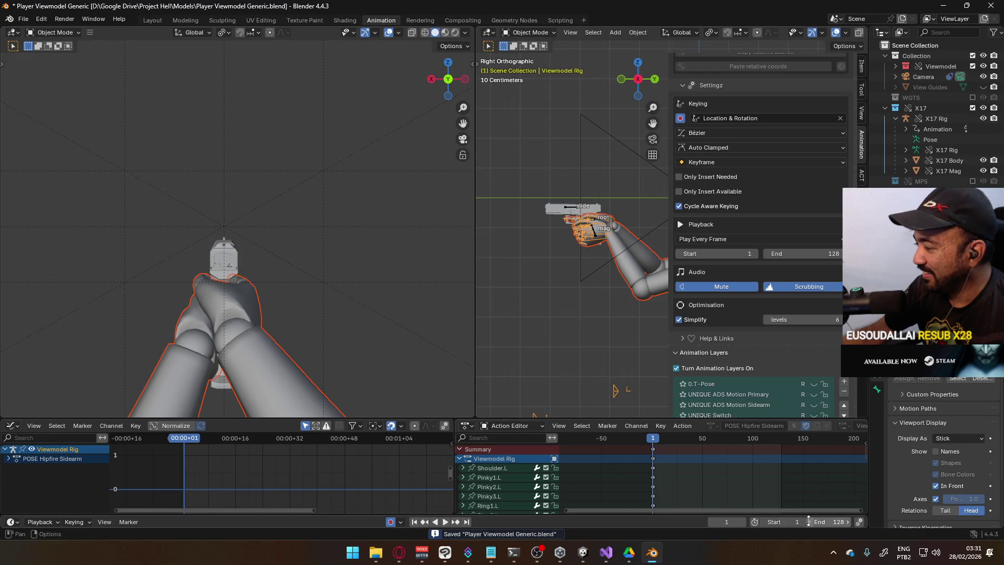
# Begin an FBX export targeting Unity's Animations folder as Viewmodel@Sidearm ADS In Single.fbx.
pyautogui.click(23, 19)
pyautogui.moveTo(42, 178)
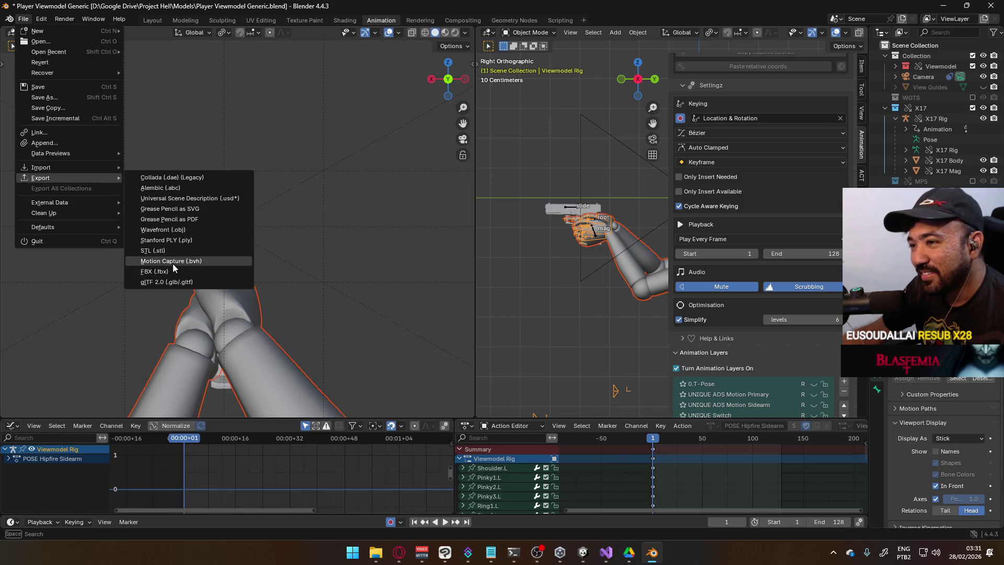
pyautogui.click(175, 263)
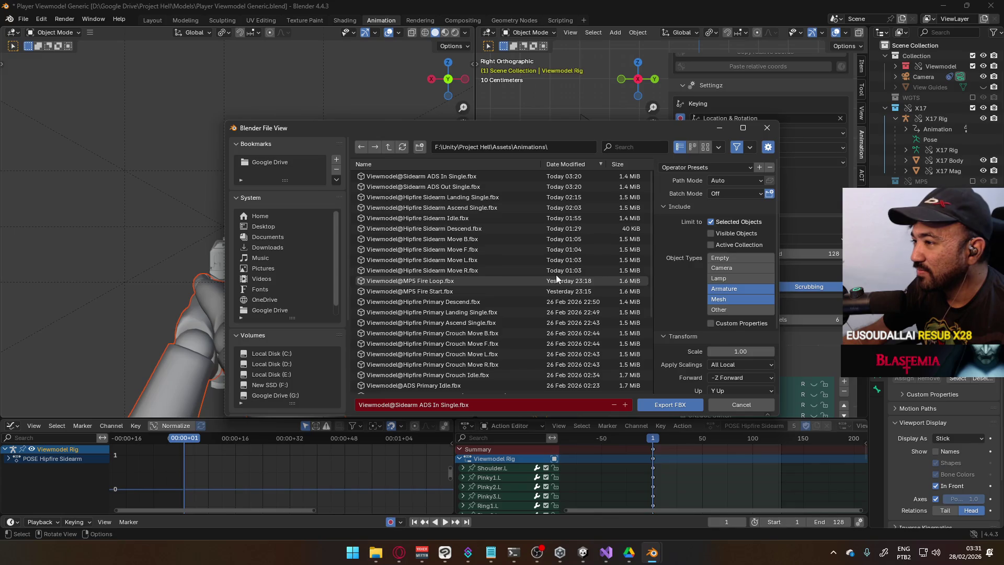
pyautogui.scroll(-5, 556, 274)
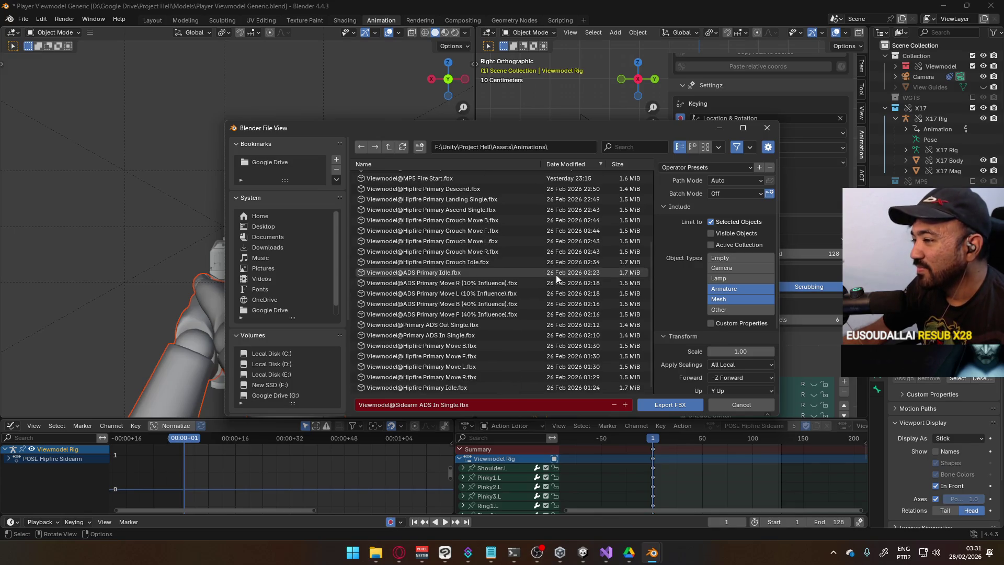
pyautogui.scroll(5, 564, 284)
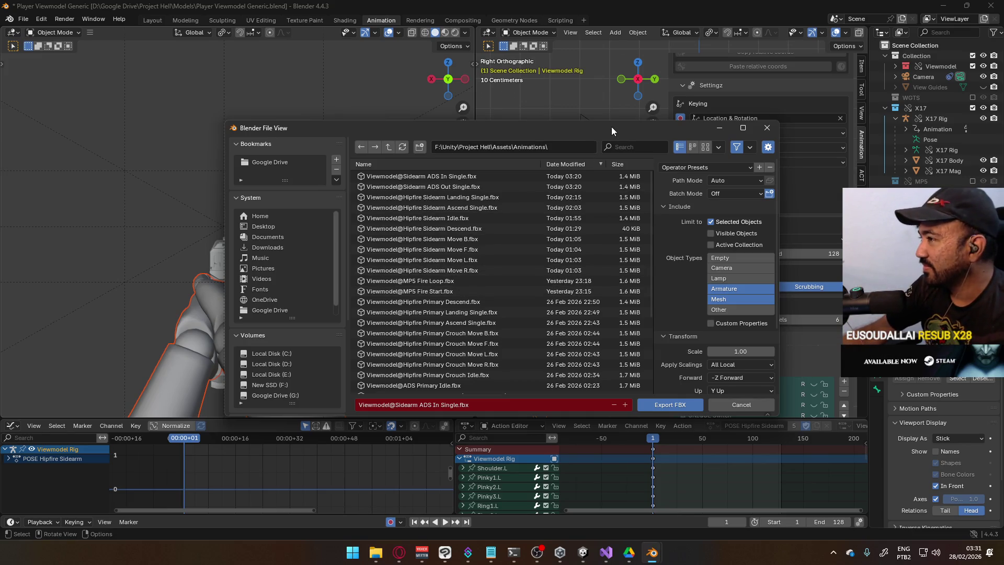
pyautogui.moveTo(612, 129); pyautogui.dragTo(472, 82)
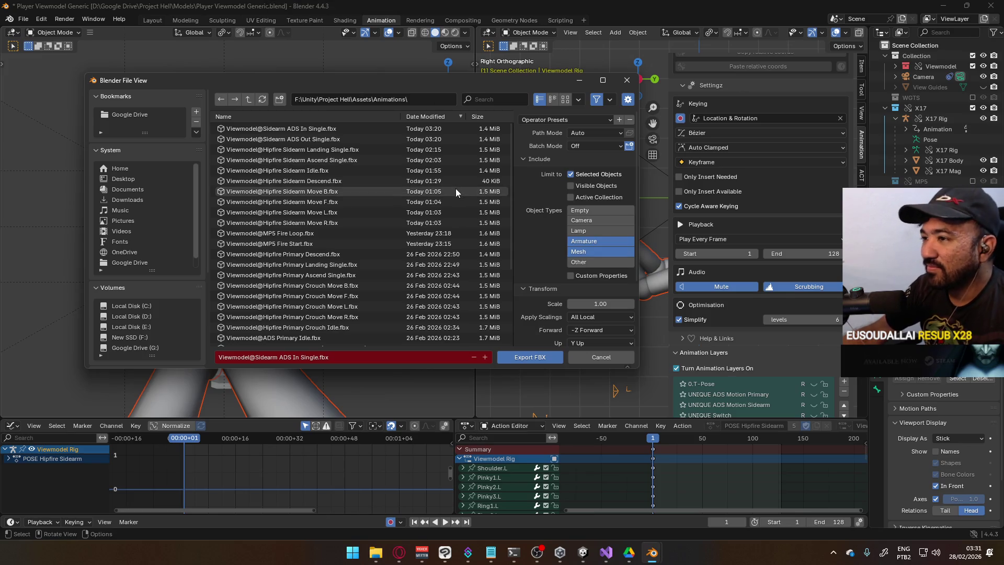
pyautogui.scroll(-5, 443, 189)
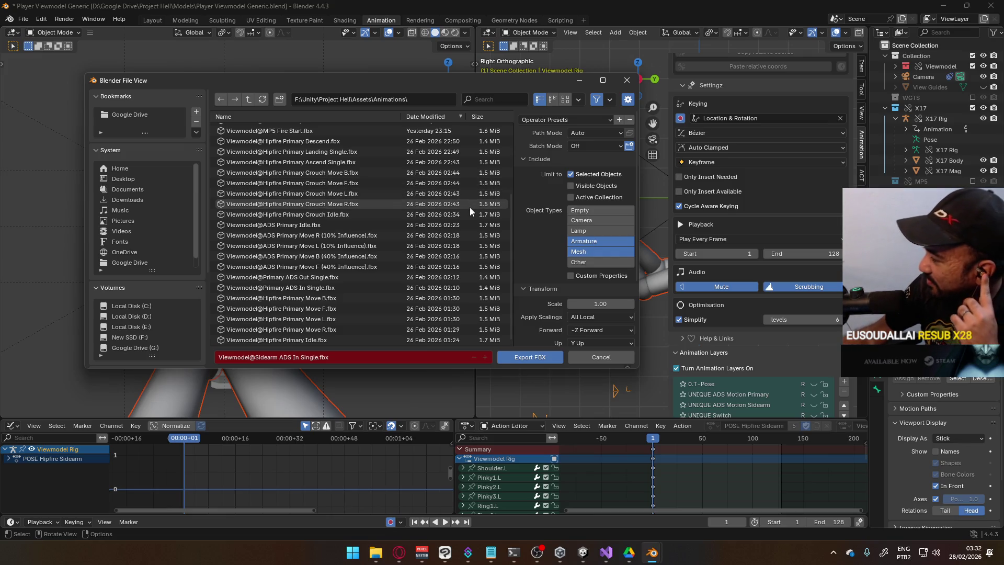
pyautogui.scroll(3, 470, 207)
pyautogui.scroll(3, 477, 224)
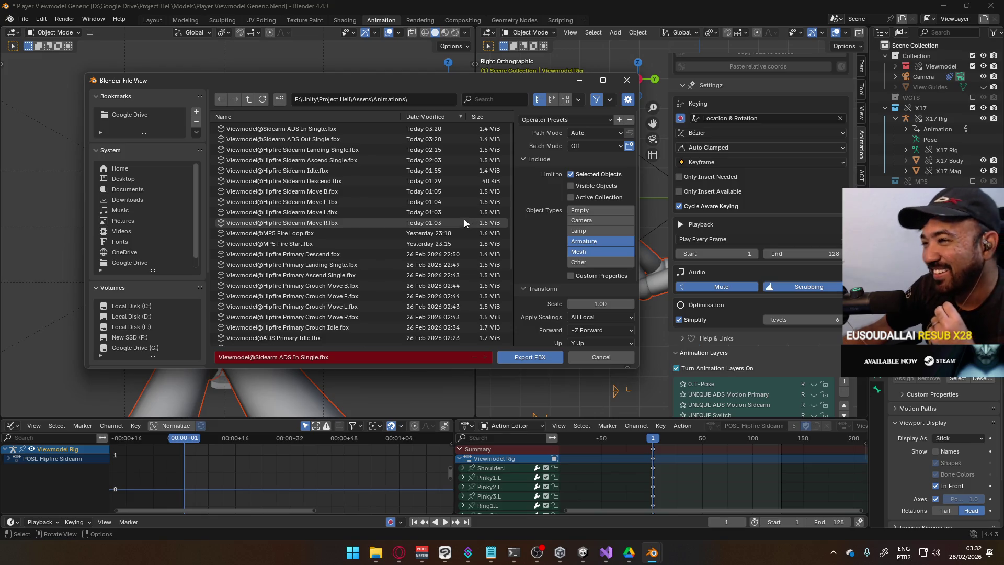
pyautogui.scroll(-2, 451, 217)
pyautogui.scroll(-2, 451, 217)
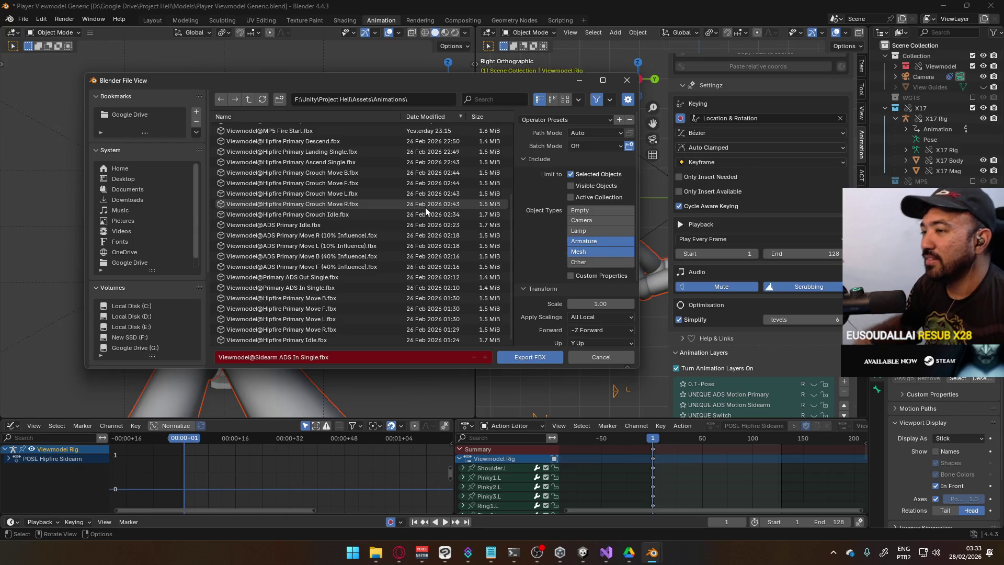
pyautogui.scroll(3, 341, 259)
pyautogui.scroll(2, 341, 259)
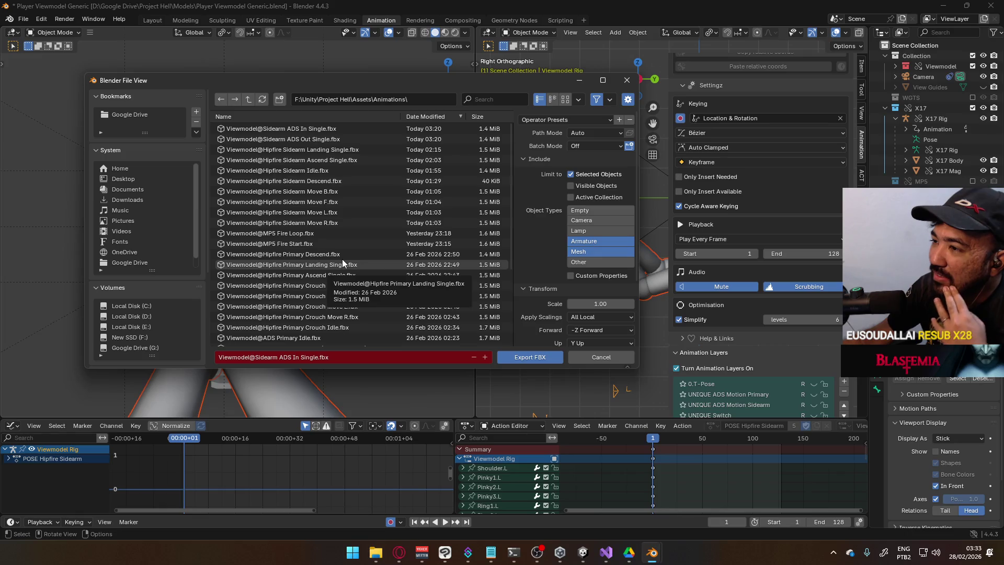
pyautogui.scroll(-5, 342, 259)
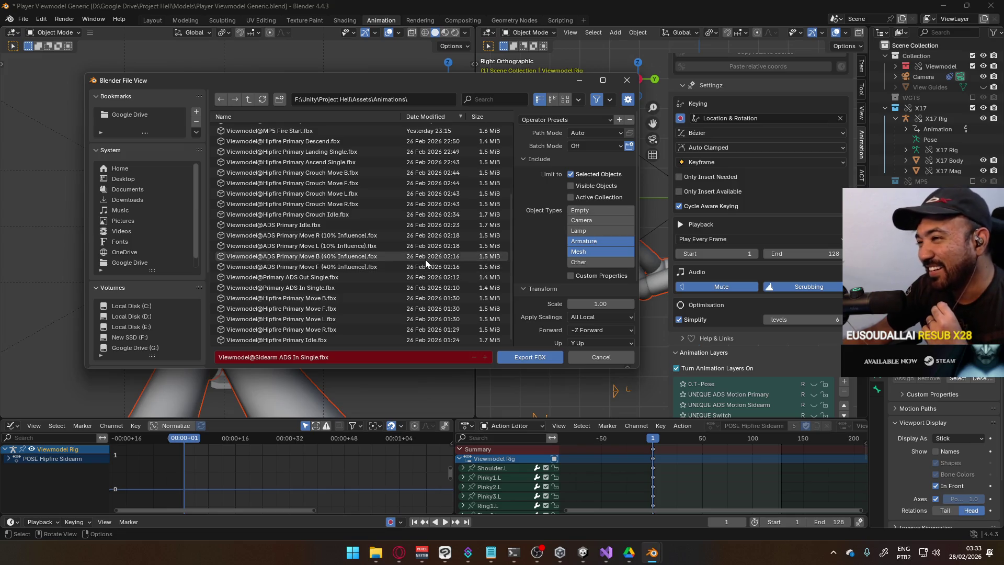
pyautogui.scroll(2, 421, 259)
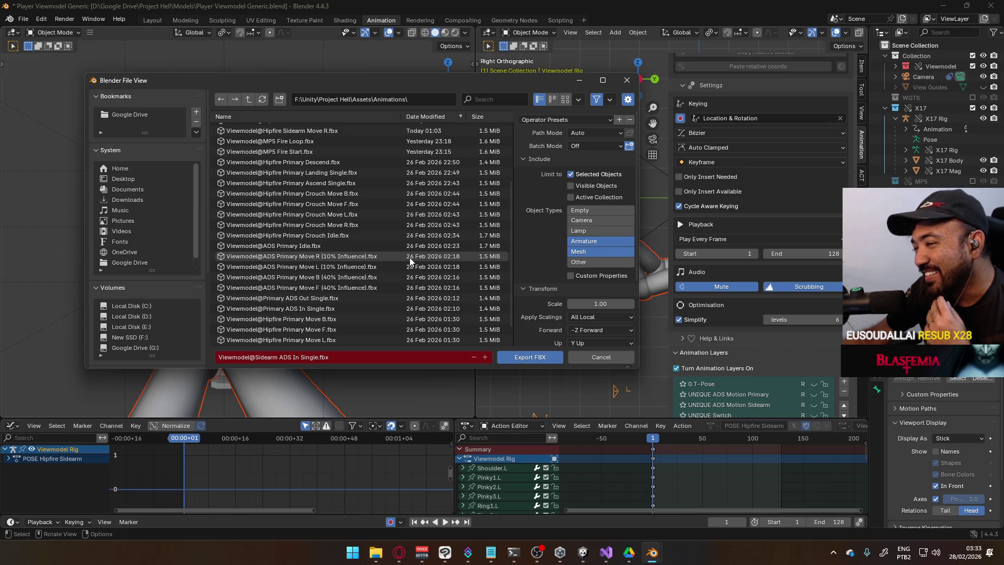
pyautogui.scroll(-2, 409, 257)
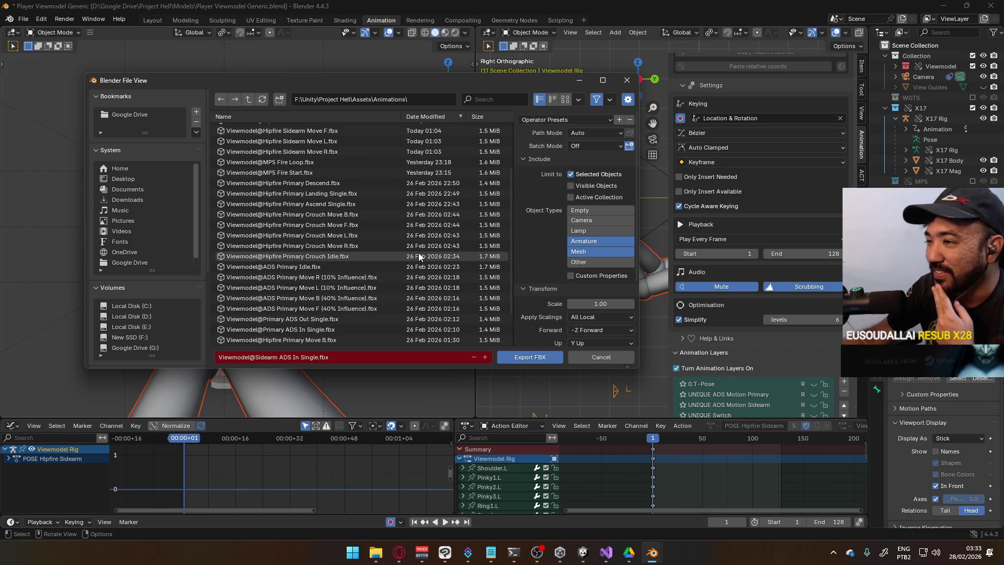
pyautogui.scroll(5, 419, 255)
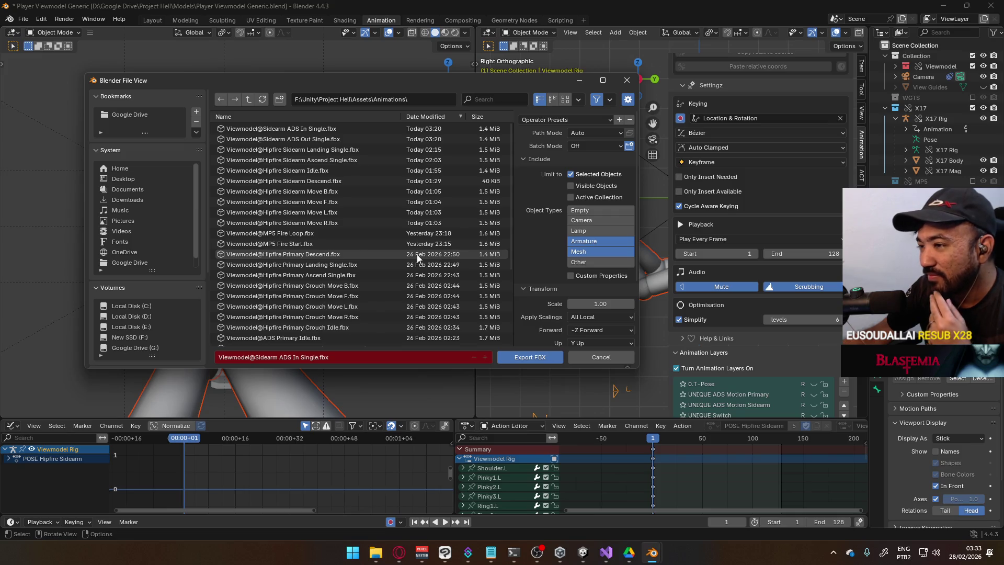
pyautogui.scroll(-5, 416, 255)
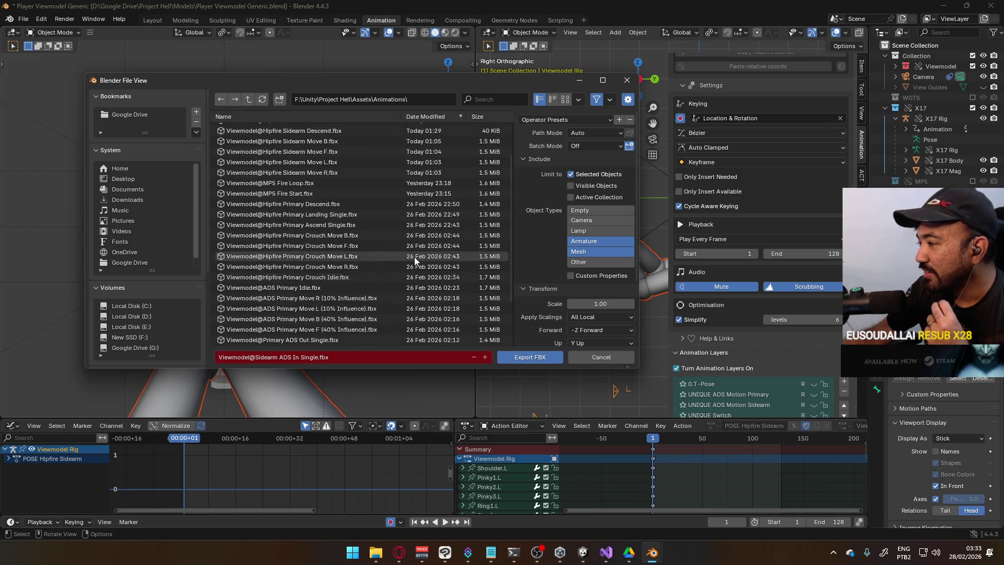
pyautogui.scroll(5, 414, 256)
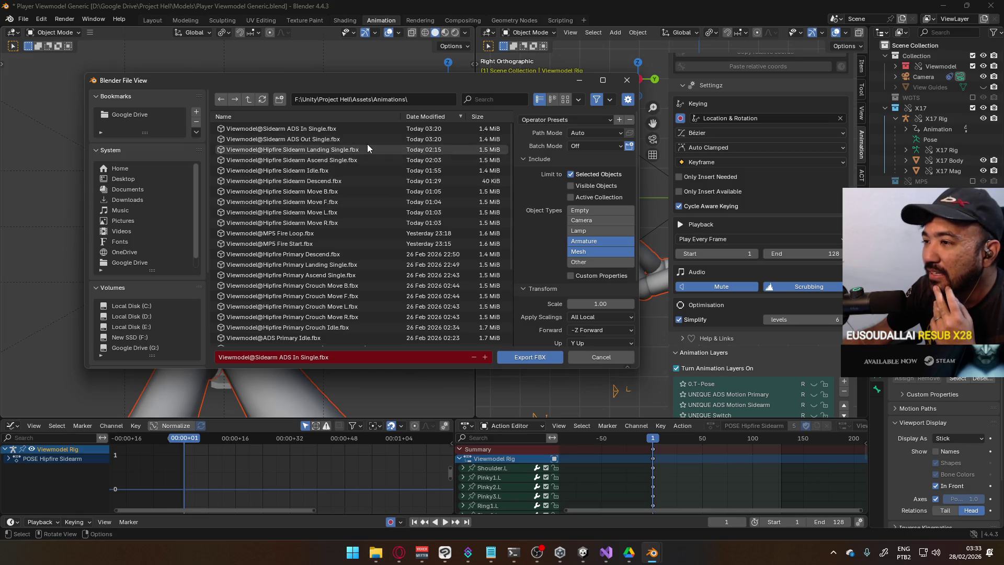
pyautogui.scroll(-5, 373, 166)
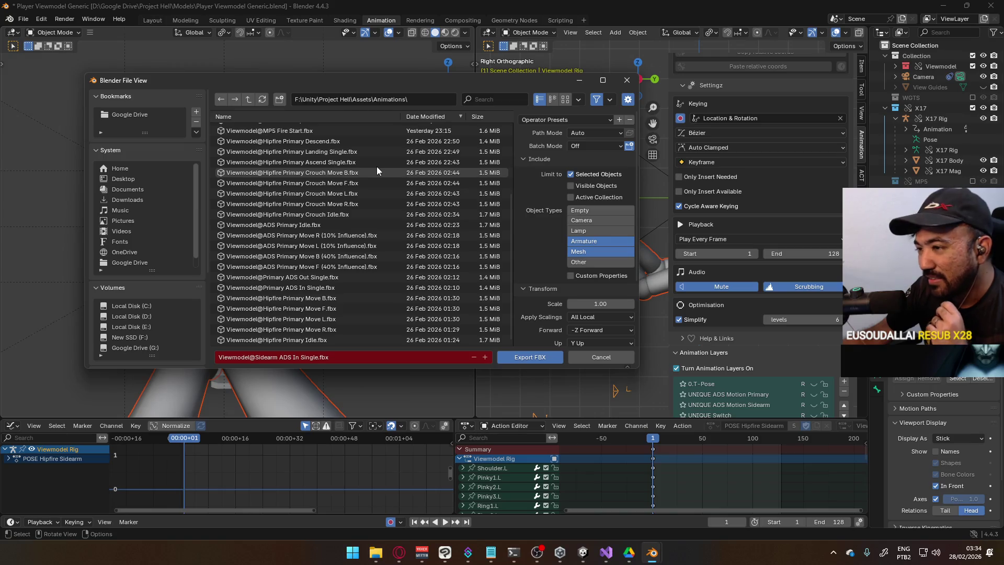
pyautogui.scroll(5, 377, 168)
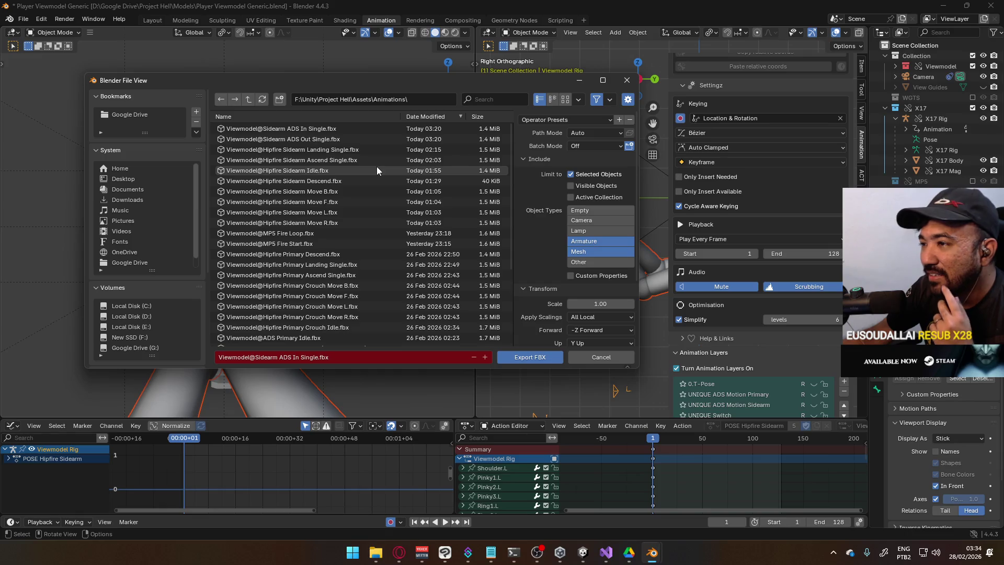
pyautogui.scroll(-1, 377, 166)
pyautogui.scroll(-4, 377, 167)
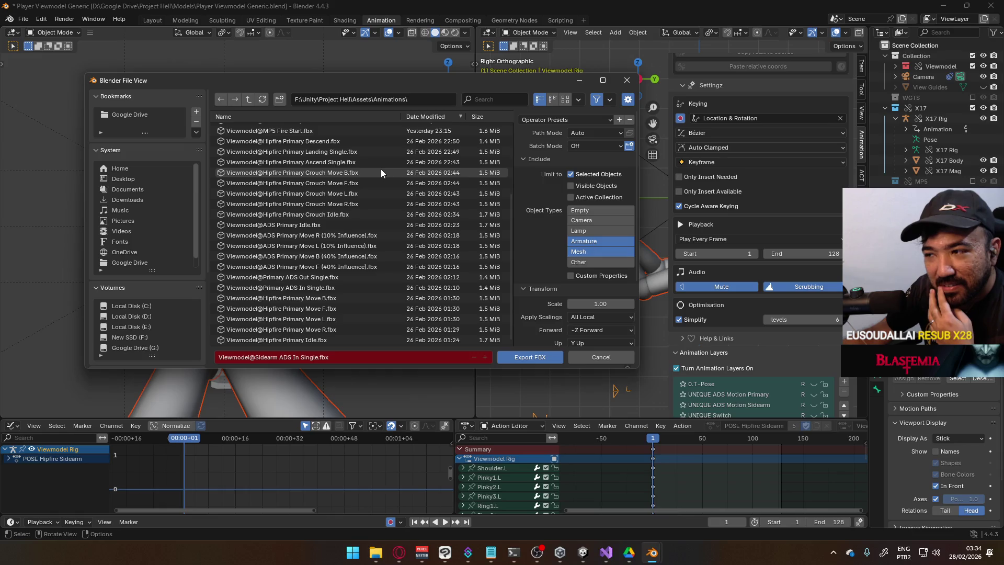
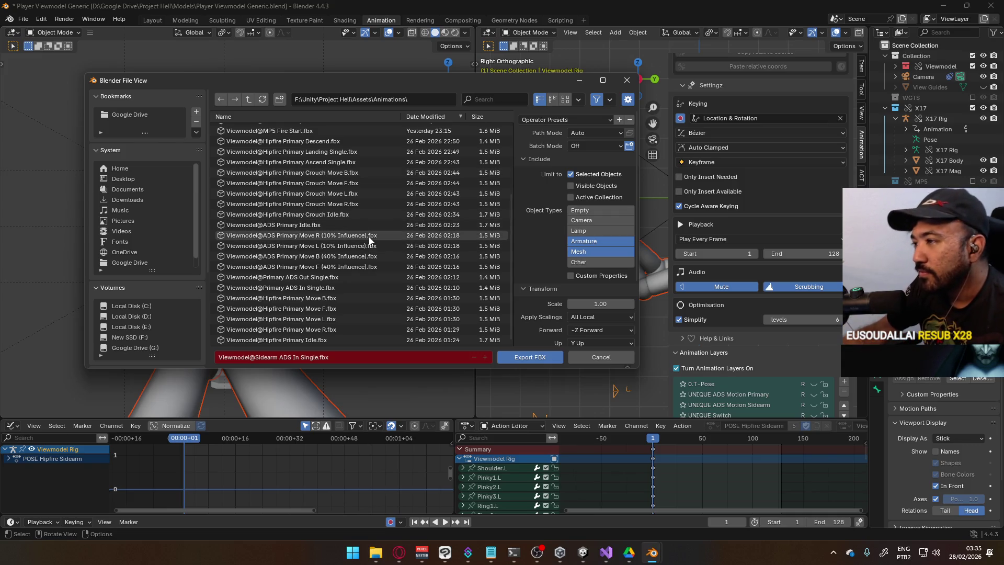
# Export the animation to Unity's Animations folder as Viewmodel@ADS Sidearm Idle.fbx.
pyautogui.scroll(5, 369, 236)
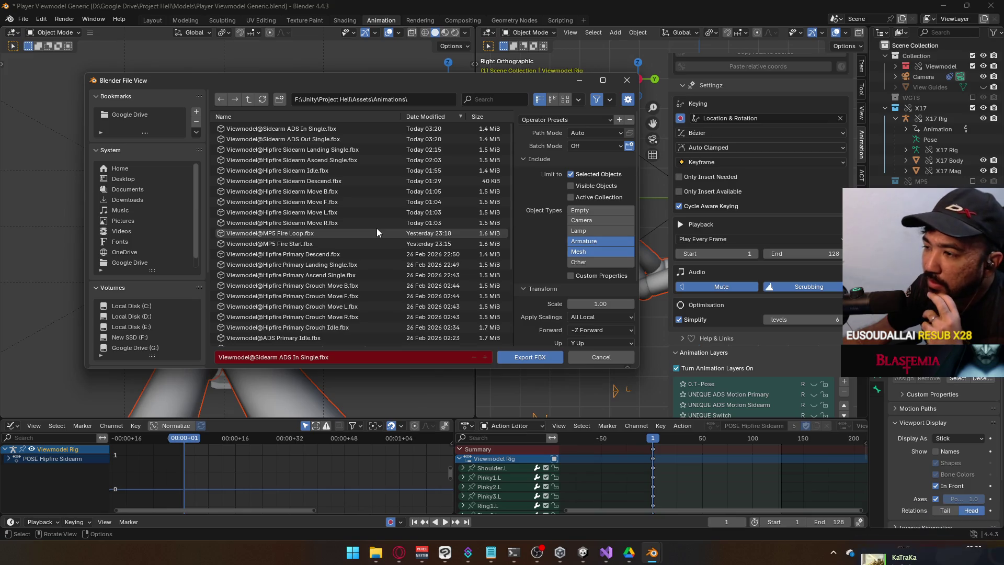
pyautogui.scroll(-5, 377, 233)
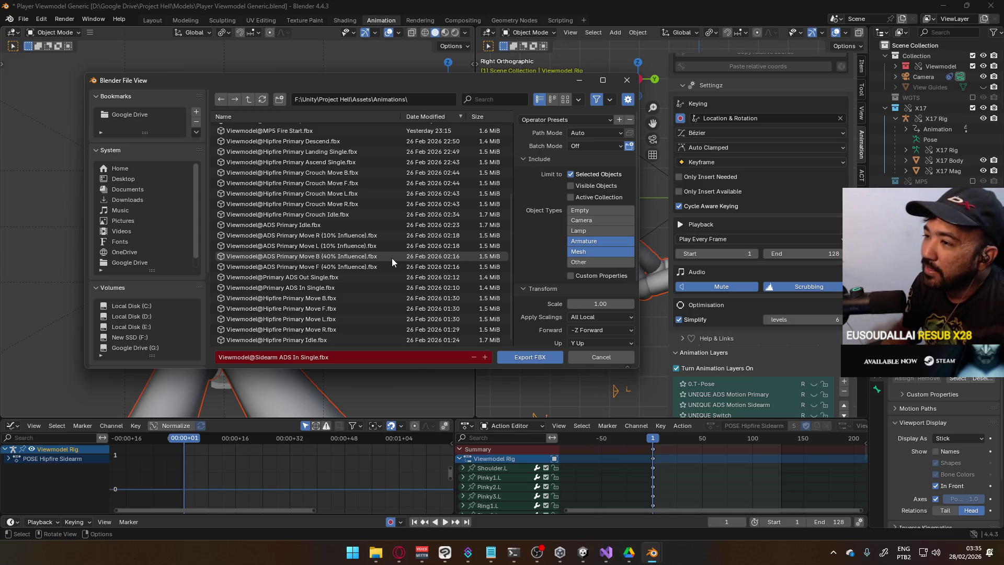
pyautogui.click(343, 225)
pyautogui.doubleClick(279, 357)
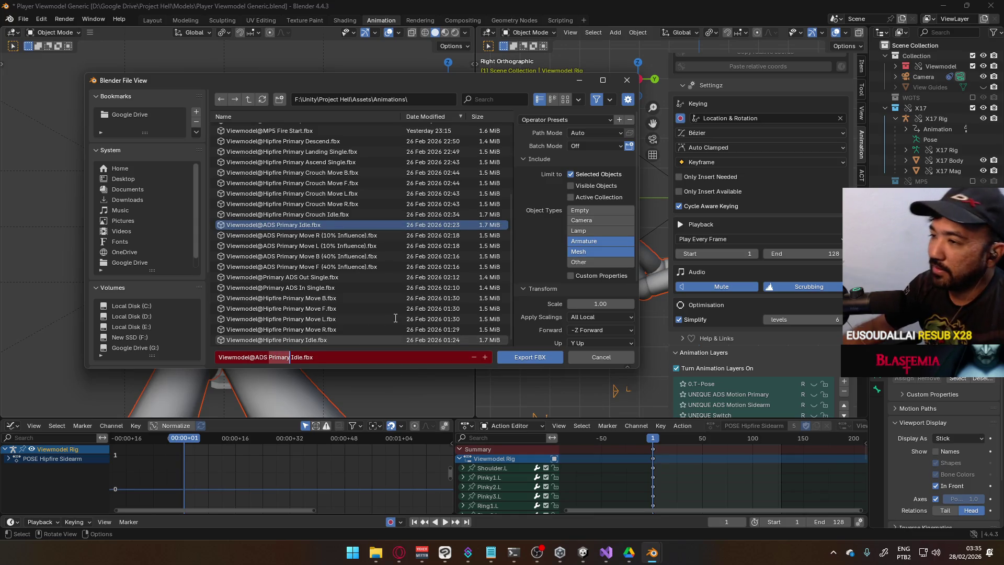
pyautogui.write('Sidearm')
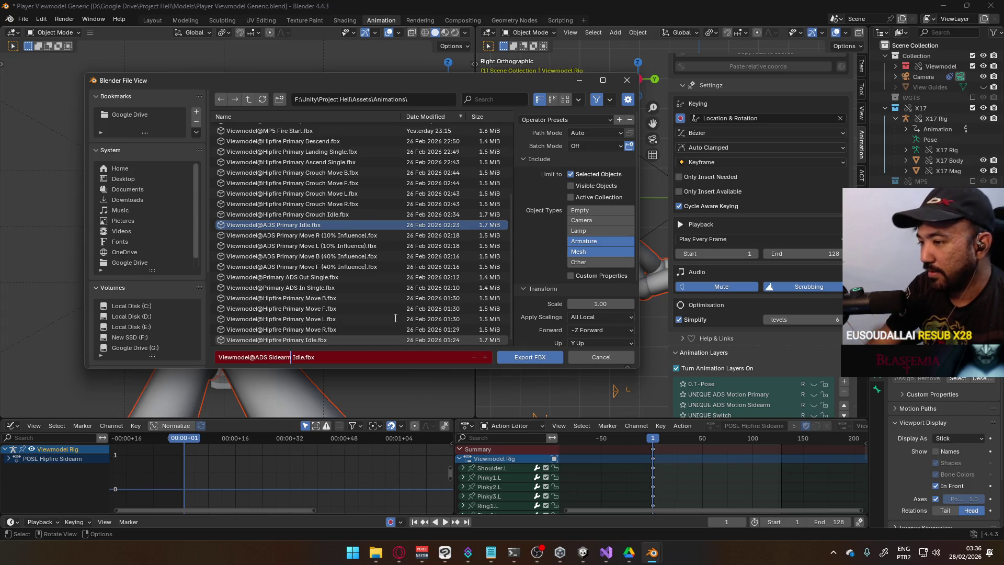
pyautogui.click(353, 353)
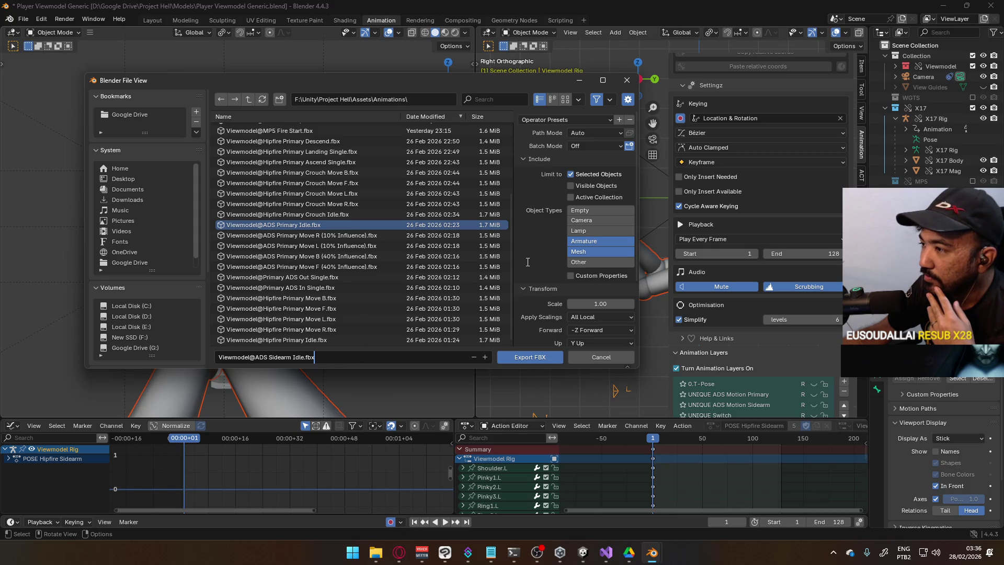
pyautogui.click(530, 354)
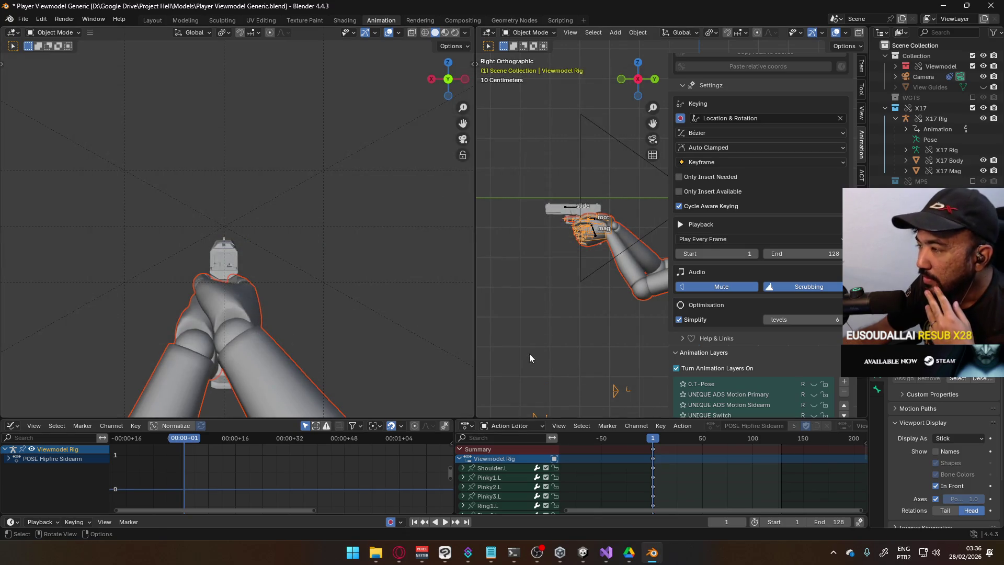
pyautogui.moveTo(583, 552)
pyautogui.click(539, 511)
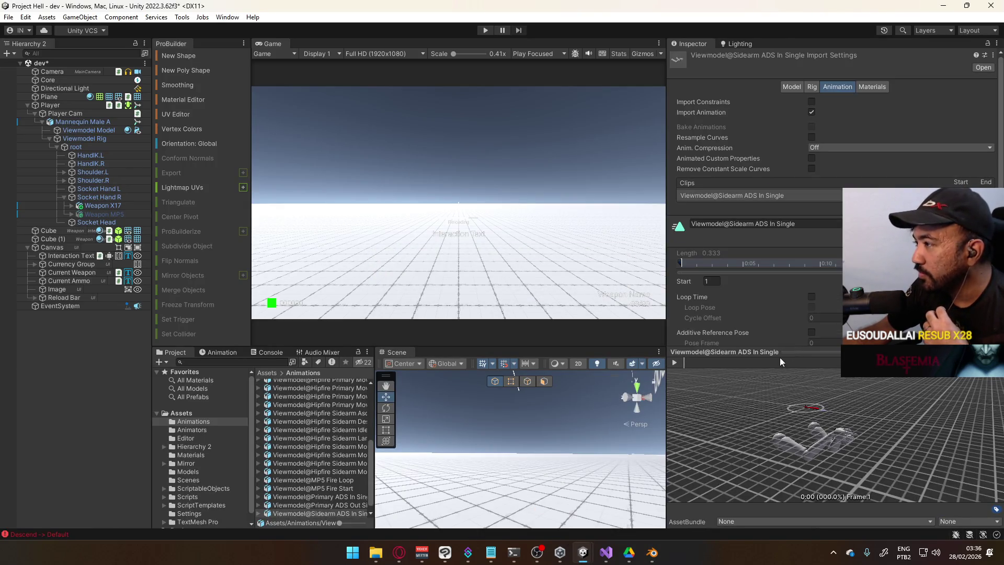
# Set the ADS Sidearm Idle asset's Anim. Compression to Off and untick Resample Curves.
pyautogui.moveTo(375, 439)
pyautogui.mouseDown()
pyautogui.moveTo(464, 444)
pyautogui.moveTo(448, 444)
pyautogui.mouseUp()
pyautogui.scroll(-1, 371, 473)
pyautogui.click(371, 489)
pyautogui.click(367, 505)
pyautogui.scroll(5, 400, 455)
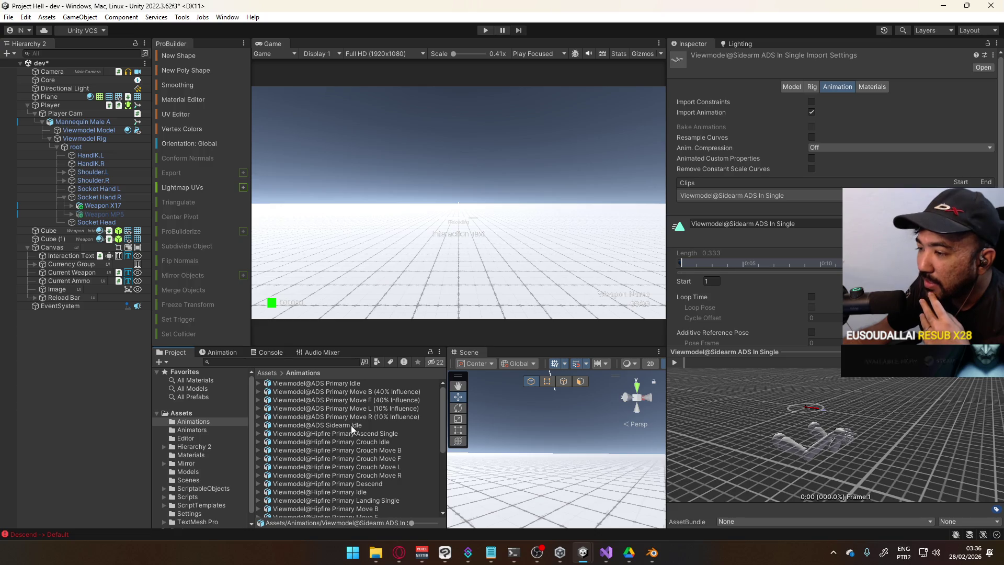
pyautogui.click(351, 425)
pyautogui.click(876, 147)
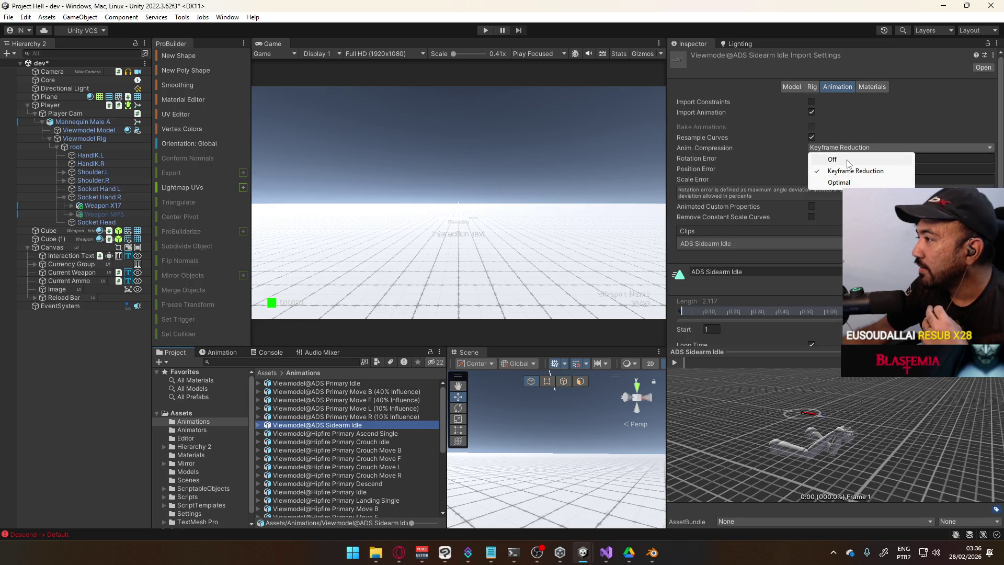
pyautogui.click(860, 160)
pyautogui.click(813, 138)
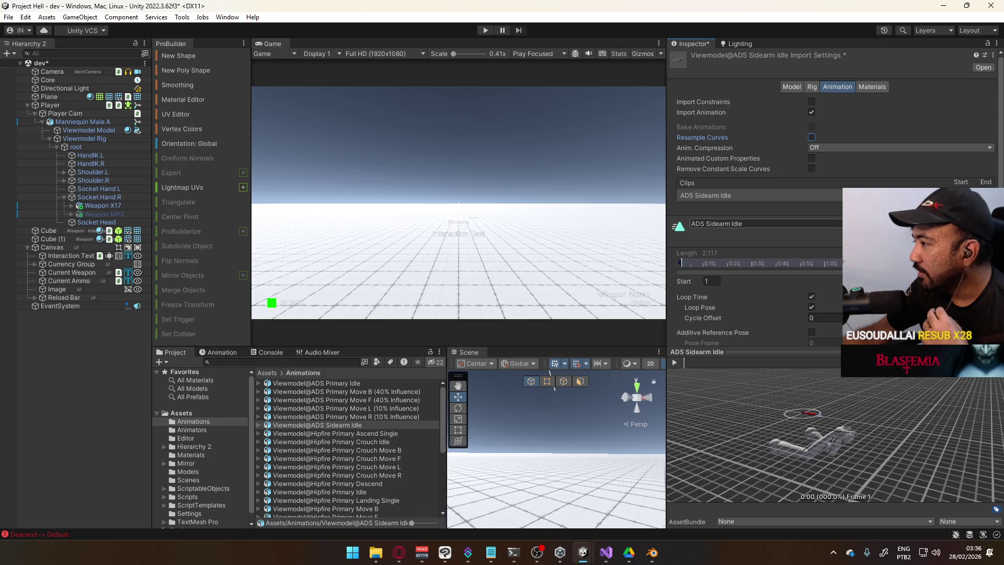
# Rename the animation clip to Viewmodel@ADS Sidearm Idle.
pyautogui.click(341, 425)
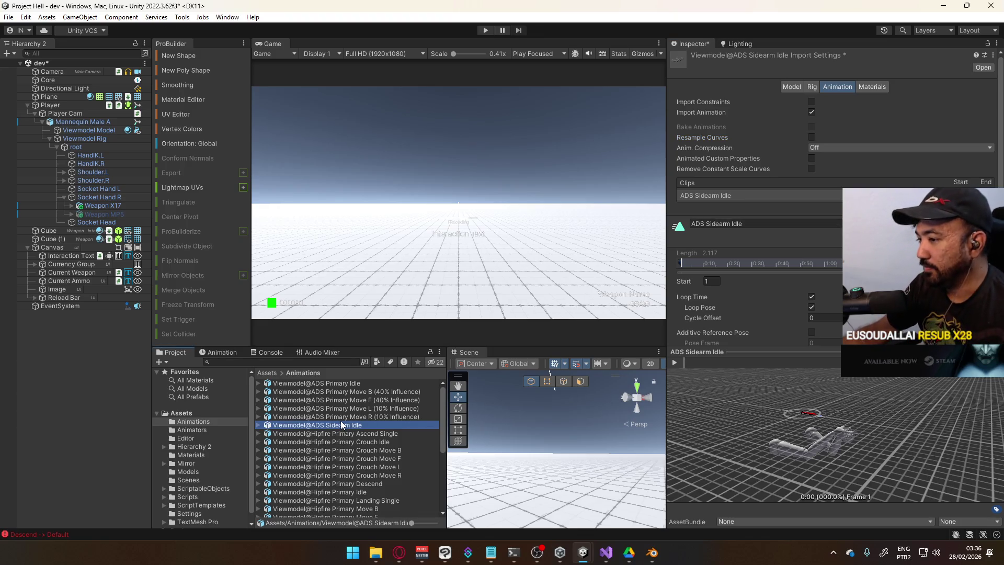
pyautogui.click(778, 224)
pyautogui.write('Viewmodel@ADS Sidearm Idle')
pyautogui.press('Return')
# Review the Rig, Animation and Materials import settings, then bring up the Sidearm Override controller.
pyautogui.scroll(-4, 789, 186)
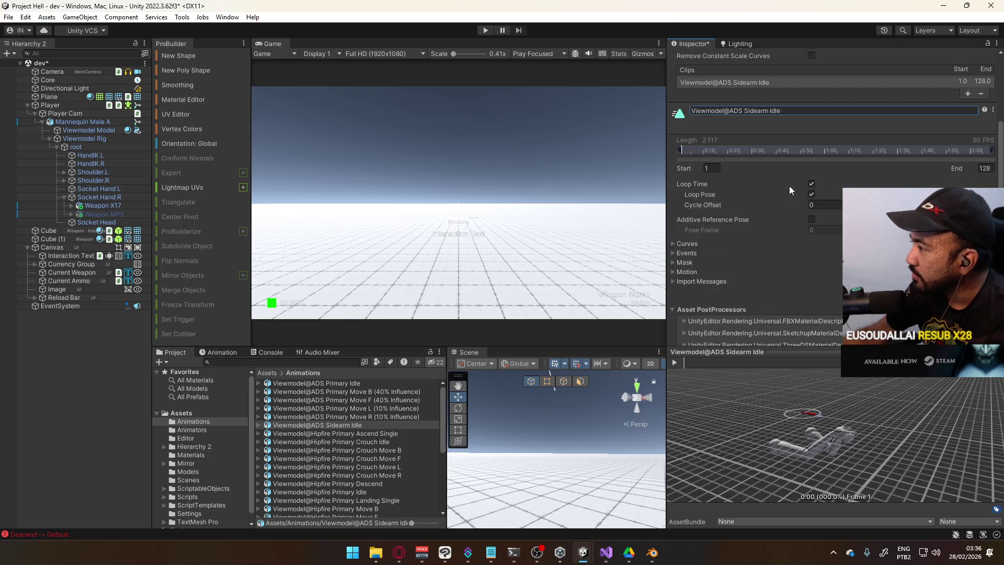
pyautogui.scroll(5, 798, 222)
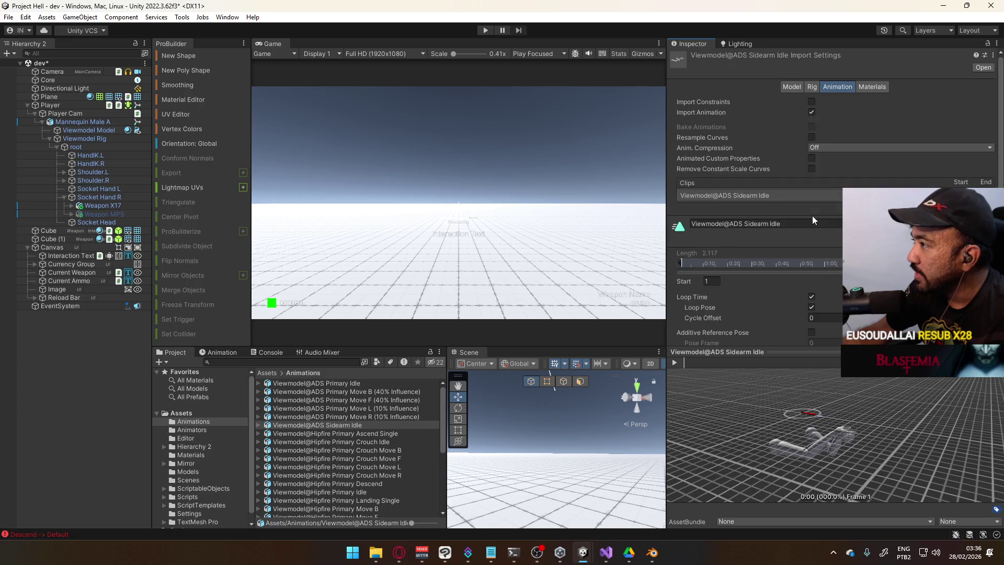
pyautogui.click(814, 87)
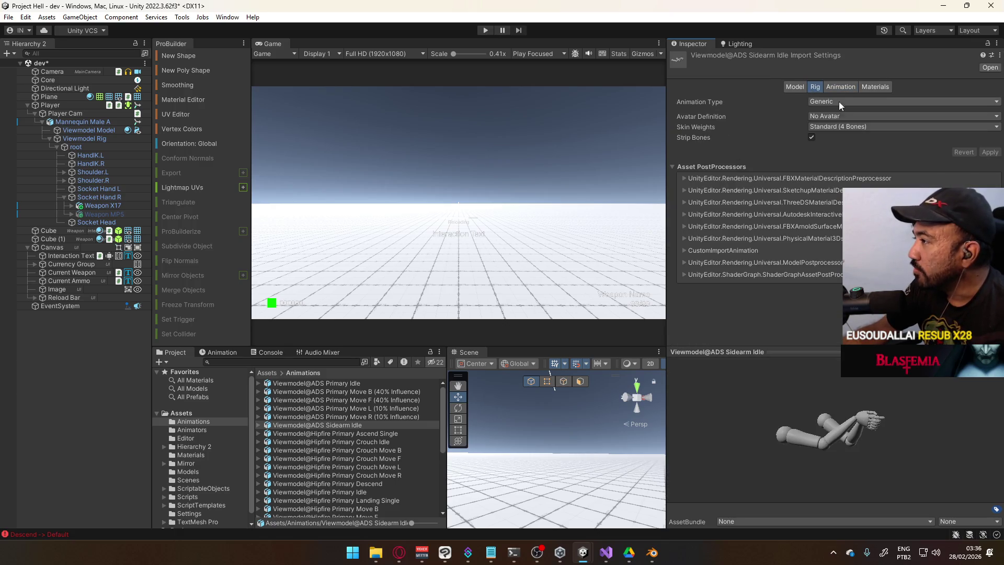
pyautogui.click(840, 87)
pyautogui.click(870, 87)
pyautogui.click(836, 90)
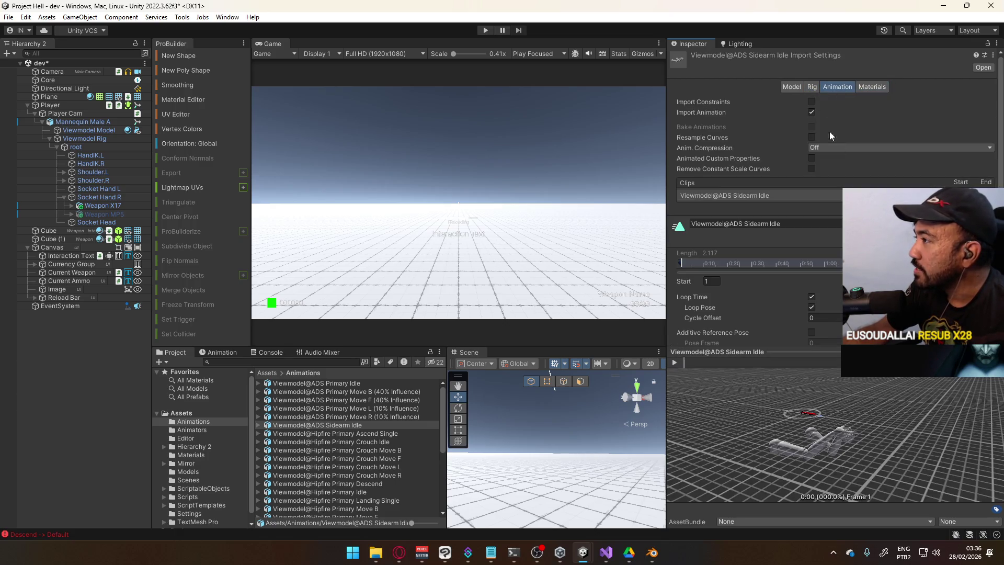
pyautogui.scroll(-5, 829, 277)
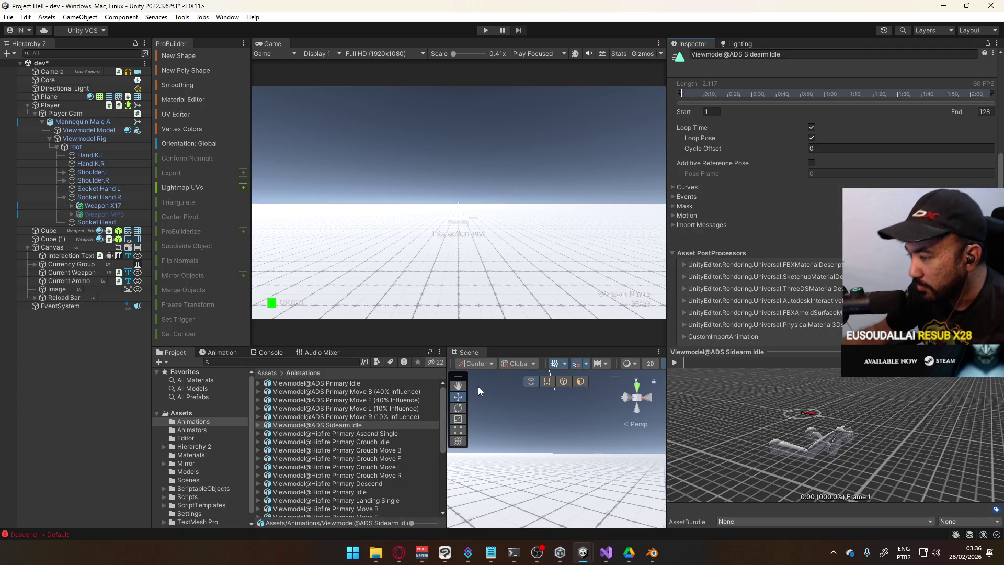
pyautogui.click(350, 425)
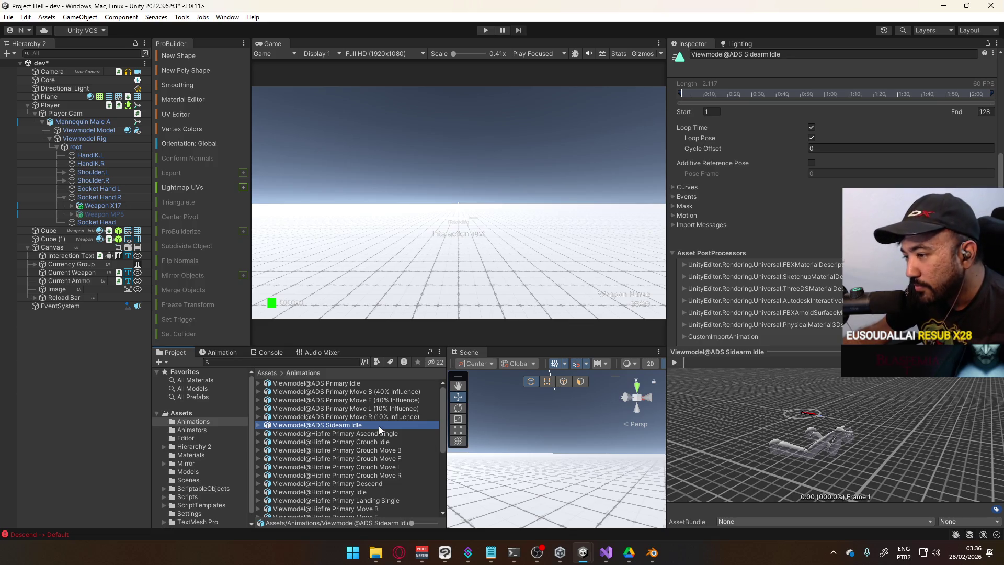
pyautogui.hotkey('ctrl', 'z')
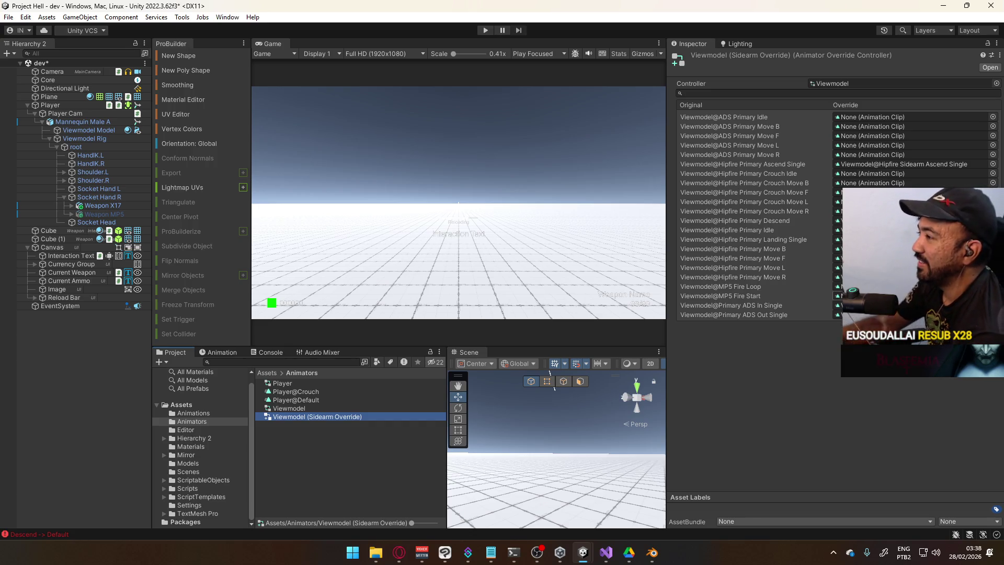
# Override ADS Primary Idle with the Viewmodel@ADS Sidearm Idle clip, then go back to Blender.
pyautogui.click(993, 117)
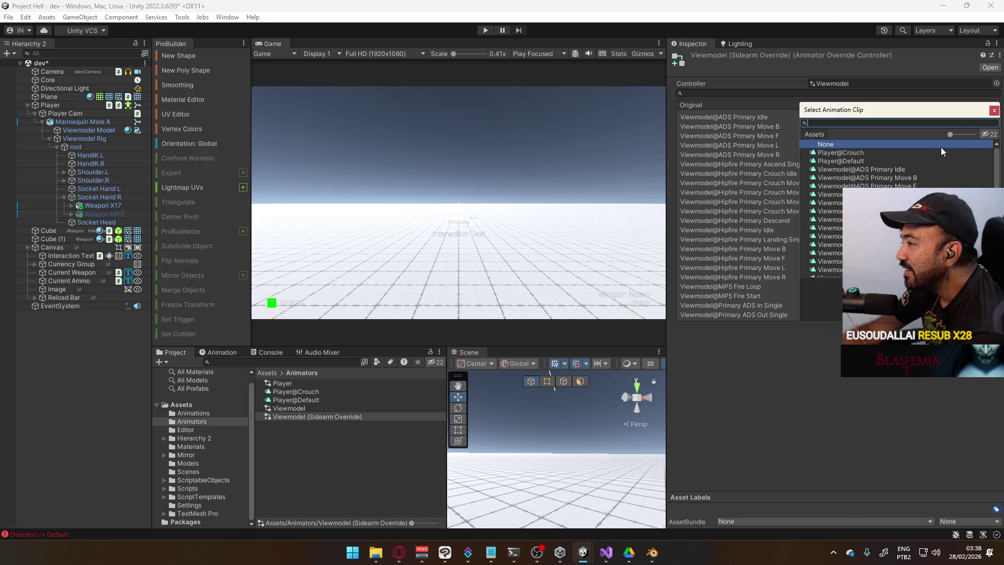
pyautogui.doubleClick(858, 211)
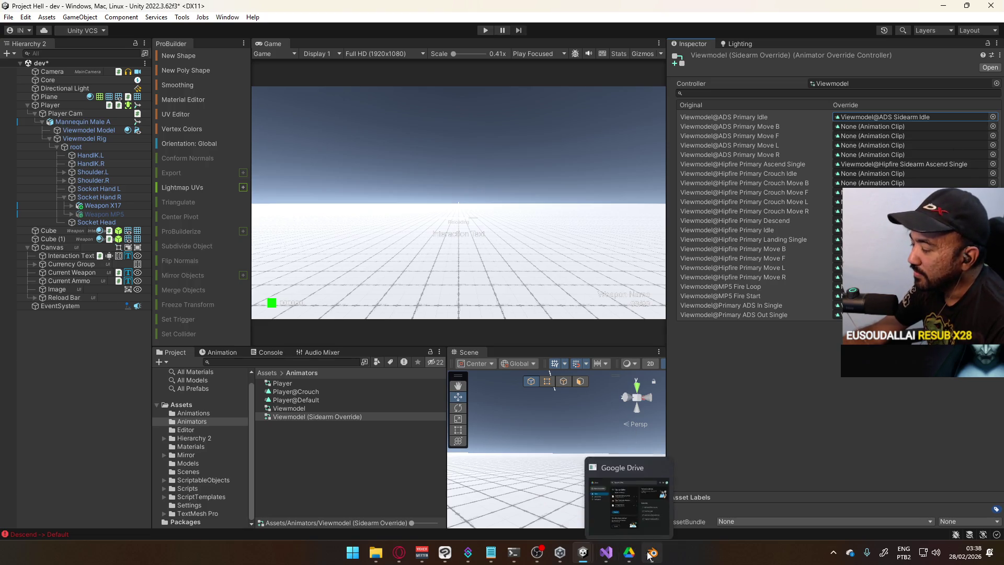
pyautogui.moveTo(649, 554)
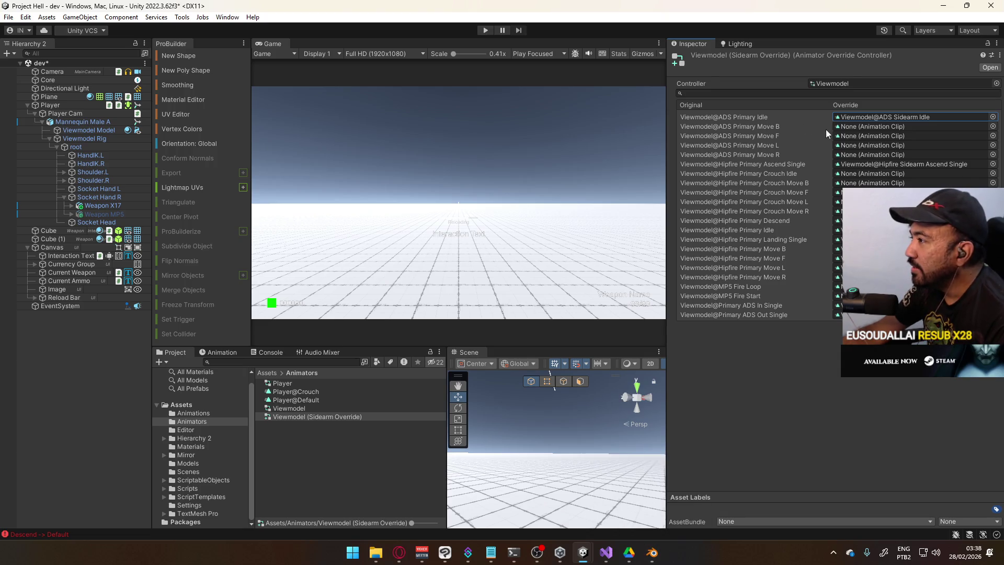
pyautogui.click(870, 117)
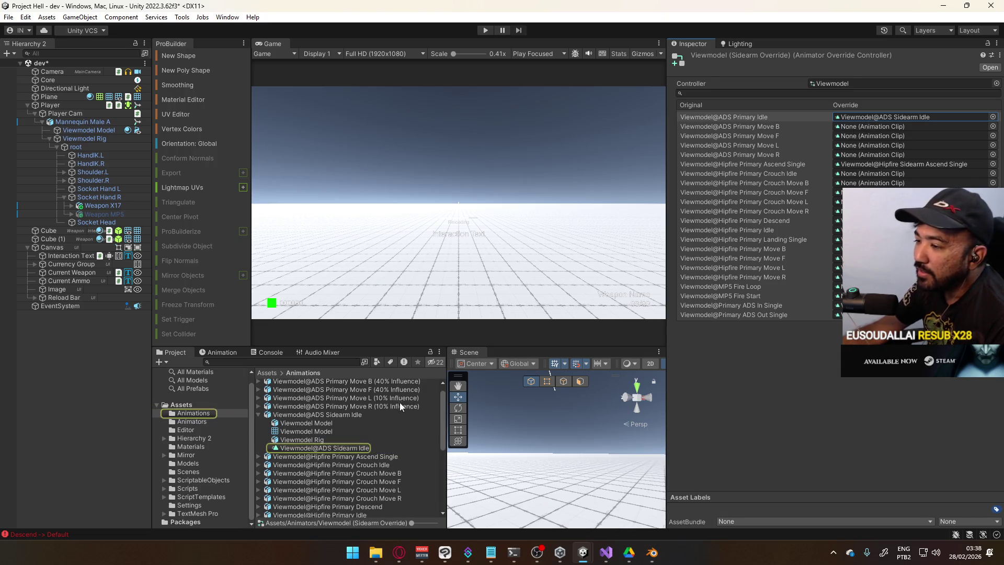
pyautogui.click(652, 553)
pyautogui.scroll(5, 785, 268)
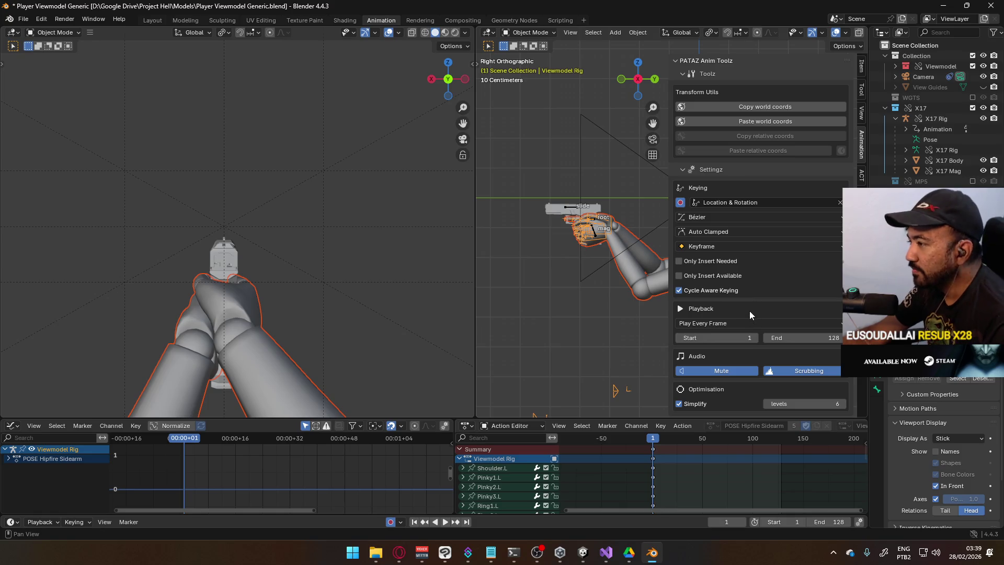
# Select the X17 rig and make POSE ADS Sidearm the active animation layer.
pyautogui.click(571, 212)
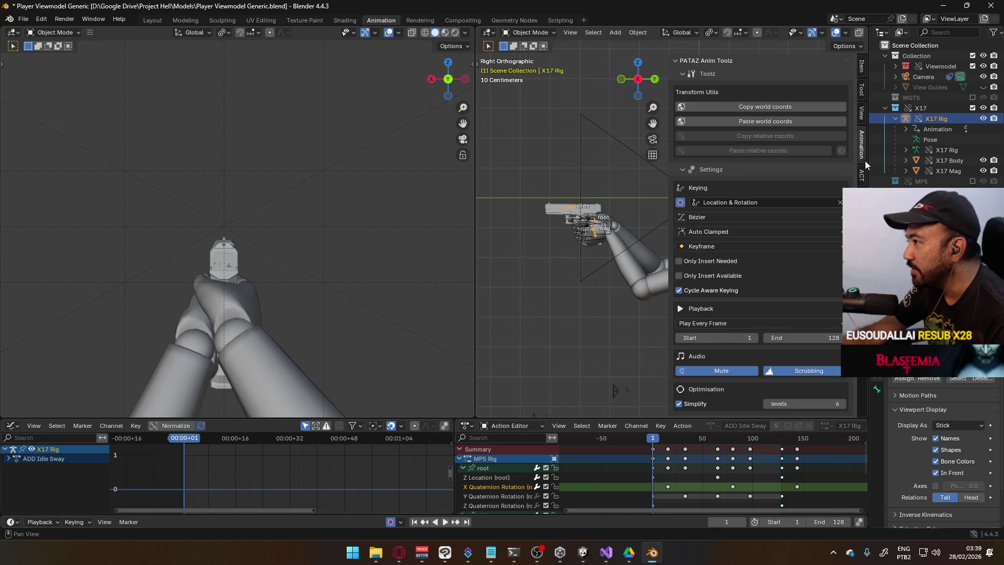
pyautogui.scroll(-8, 798, 284)
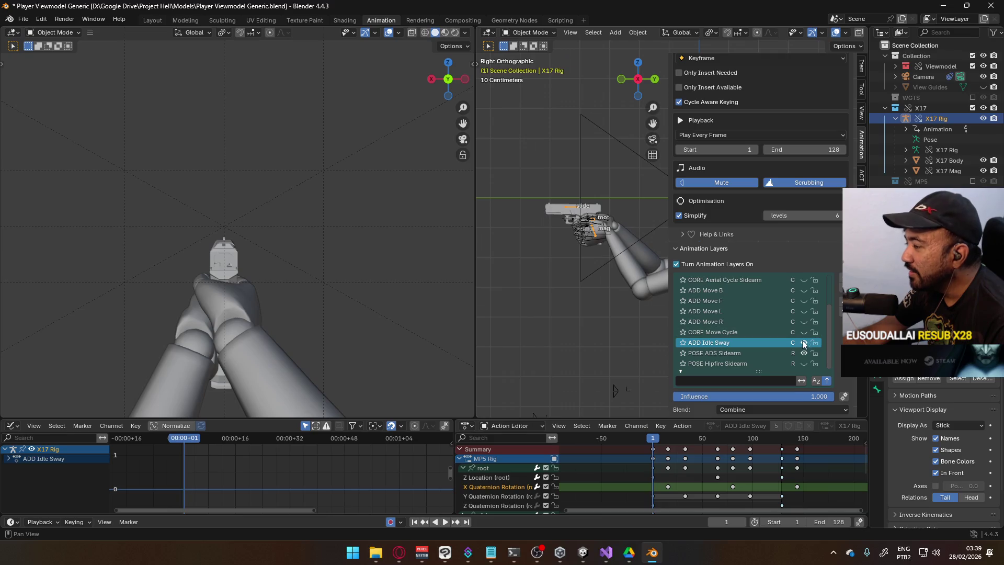
pyautogui.scroll(4, 787, 334)
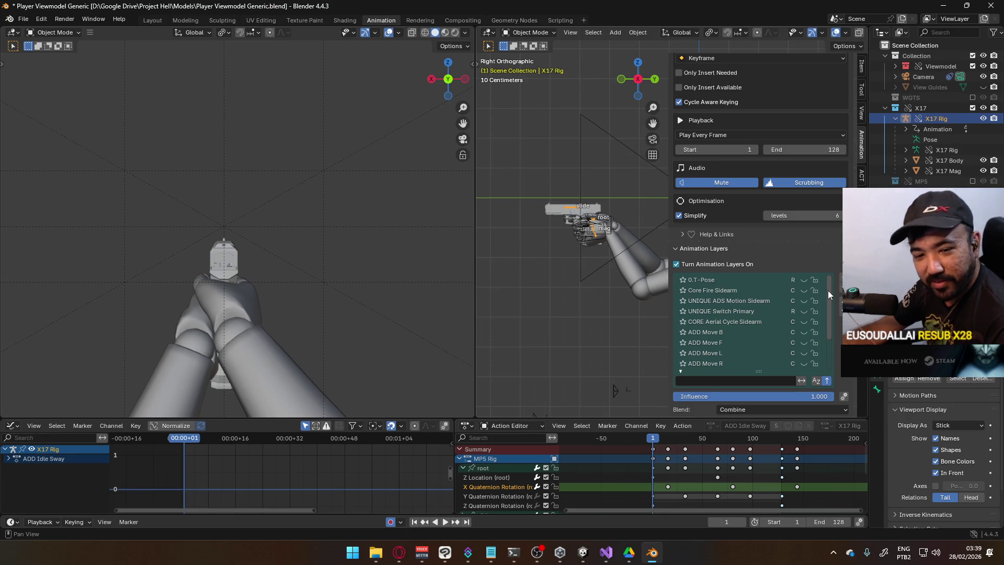
pyautogui.moveTo(827, 290); pyautogui.dragTo(827, 308)
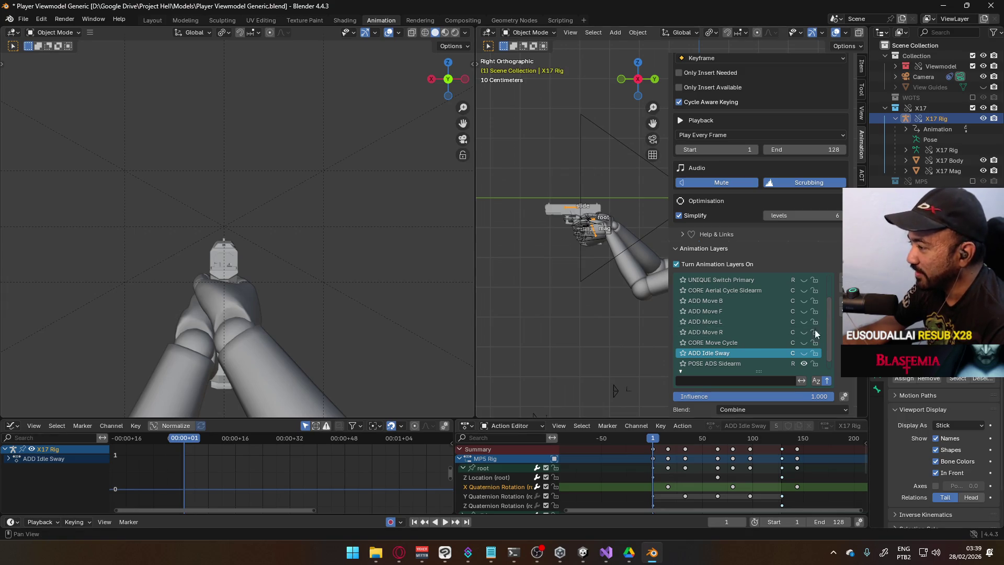
pyautogui.scroll(-1, 830, 325)
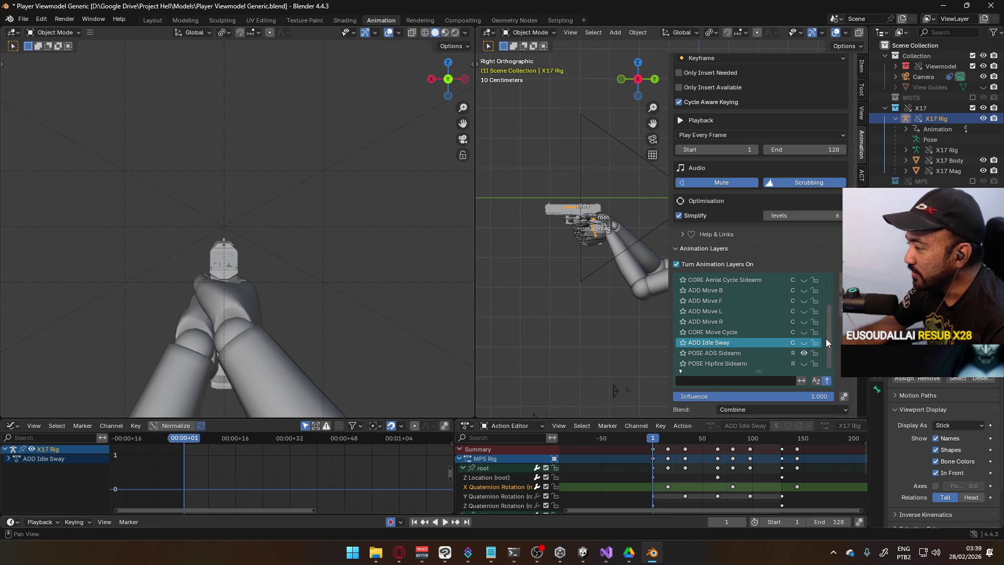
pyautogui.moveTo(828, 339); pyautogui.dragTo(830, 316)
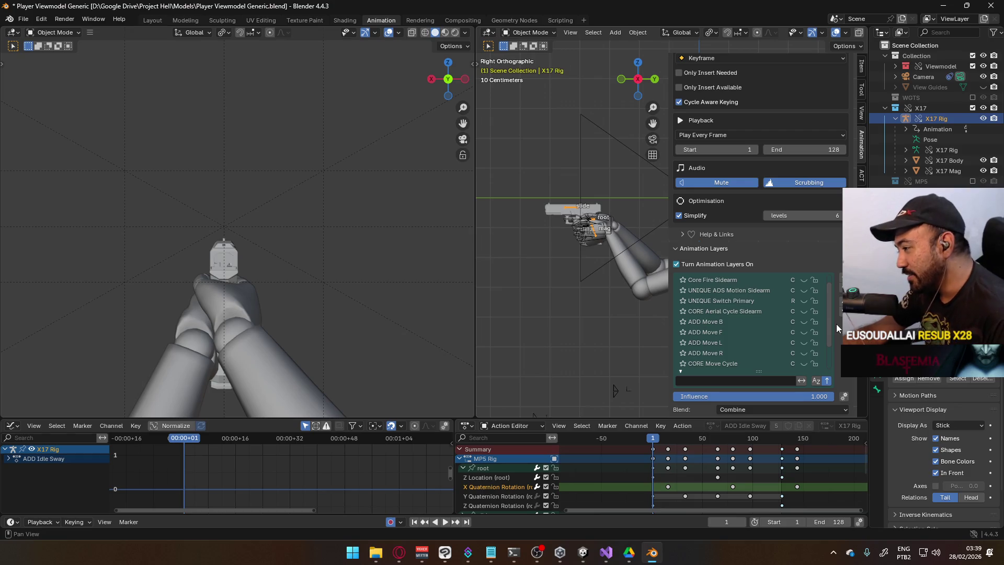
pyautogui.scroll(1, 767, 335)
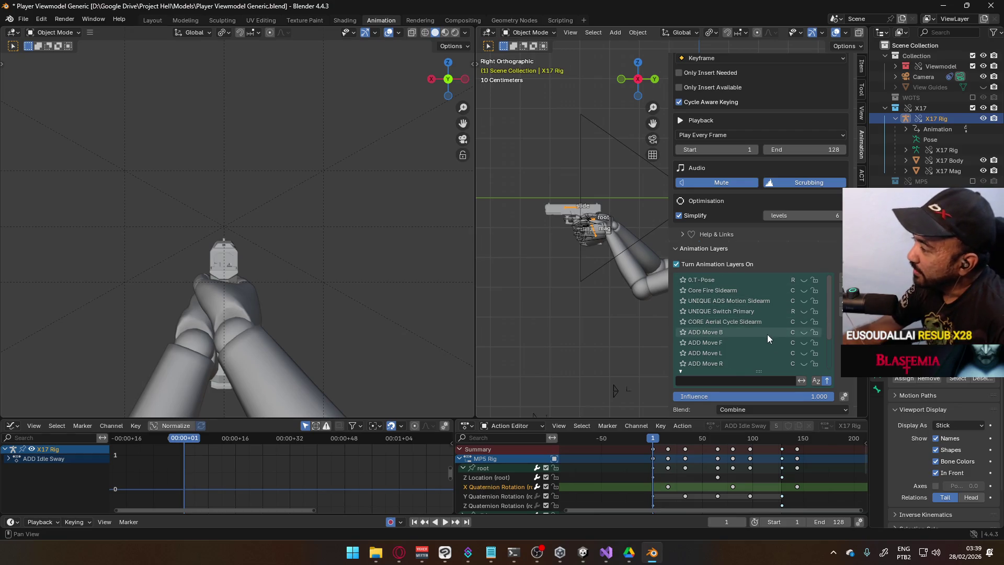
pyautogui.scroll(-4, 797, 335)
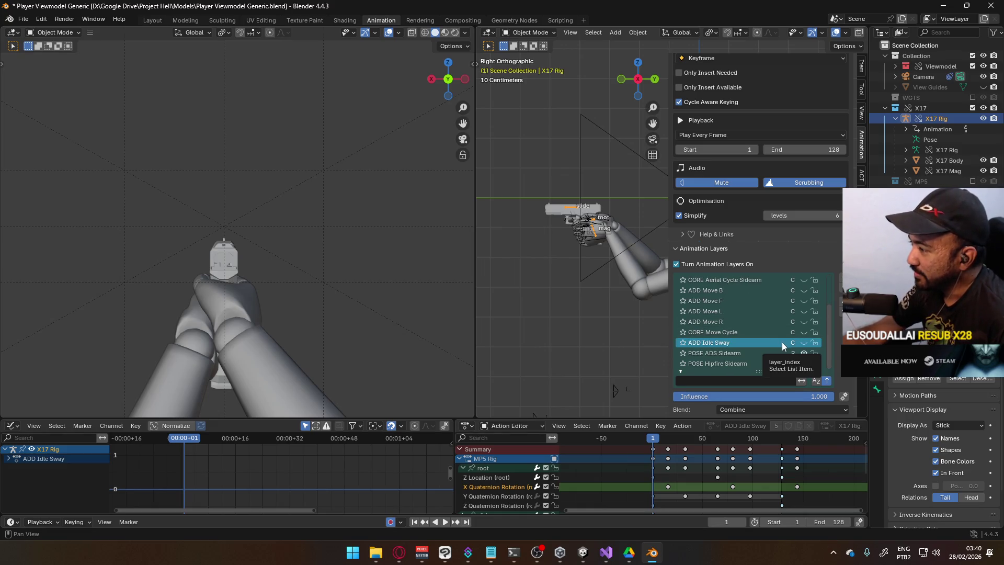
pyautogui.click(755, 352)
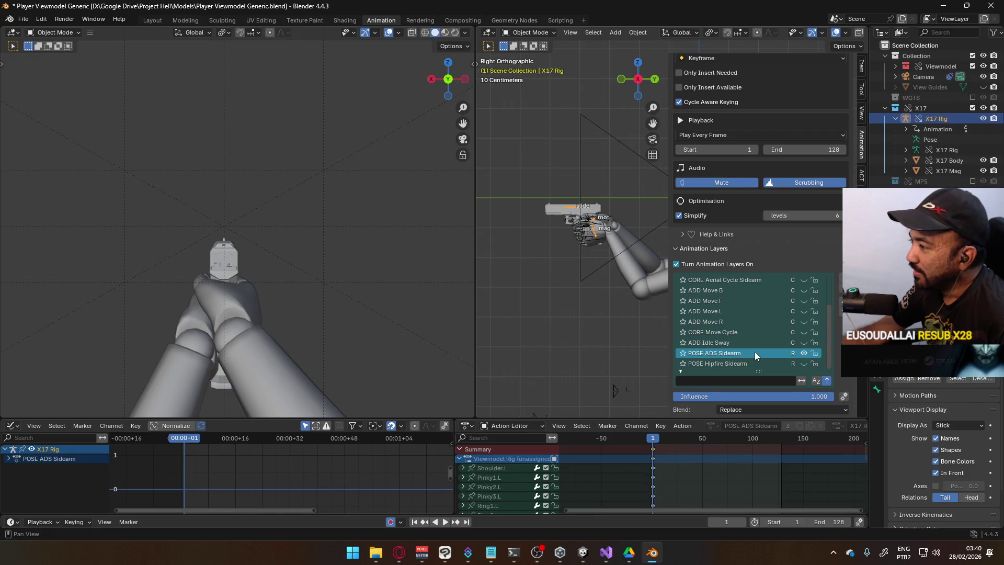
# Enable the ADD Move F and CORE Move Cycle layers and preview playback from frame 1.
pyautogui.scroll(1, 768, 308)
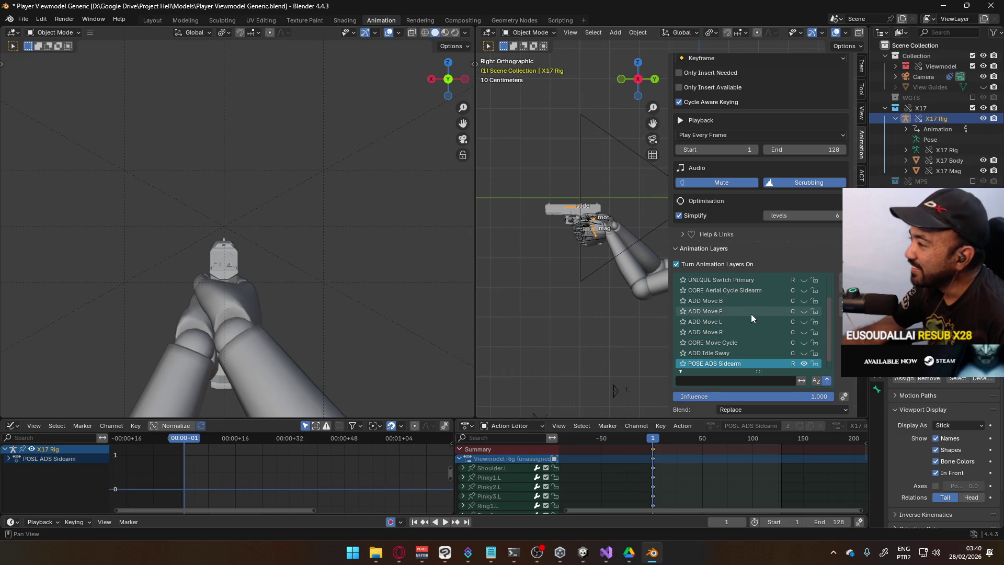
pyautogui.click(802, 314)
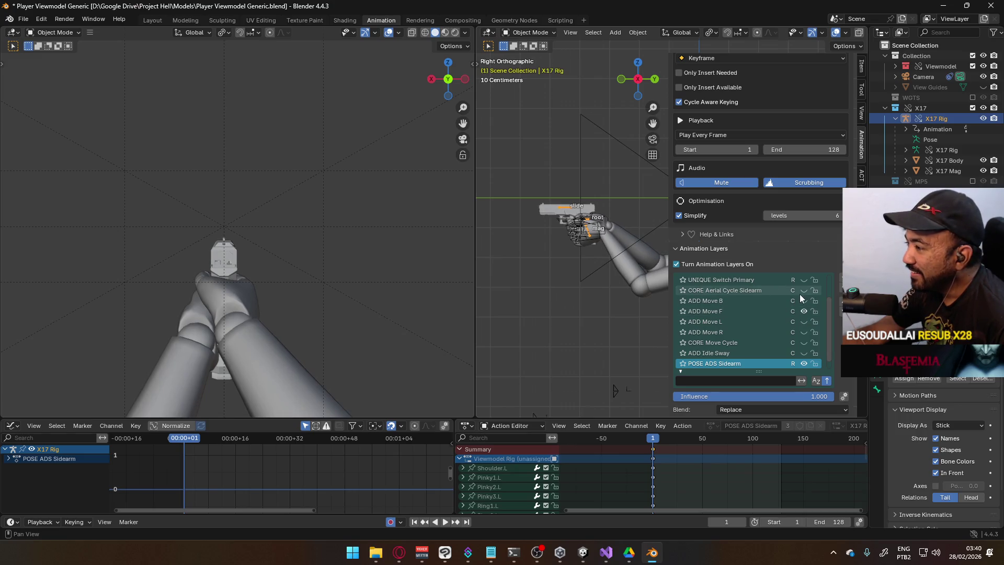
pyautogui.click(803, 343)
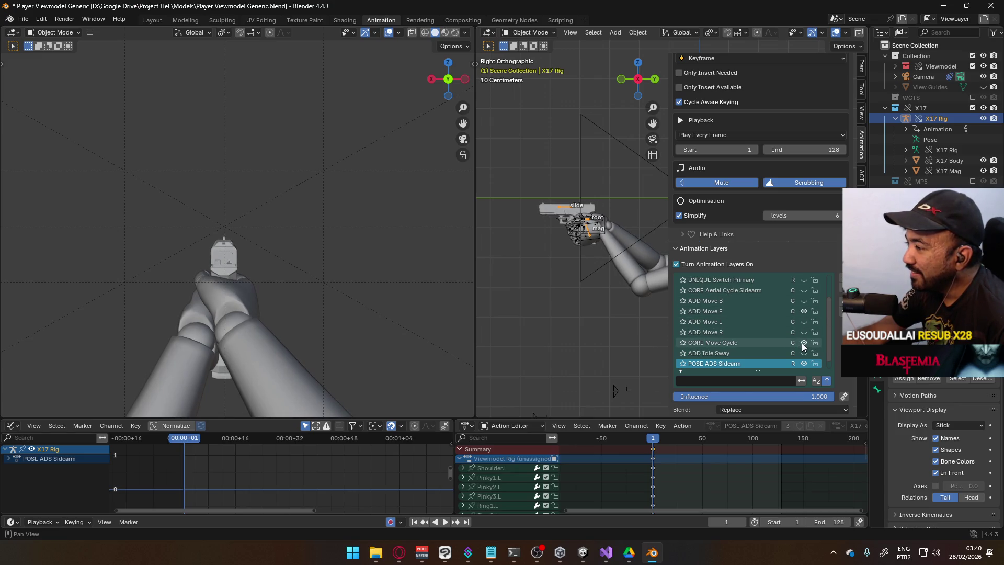
pyautogui.scroll(-1, 745, 348)
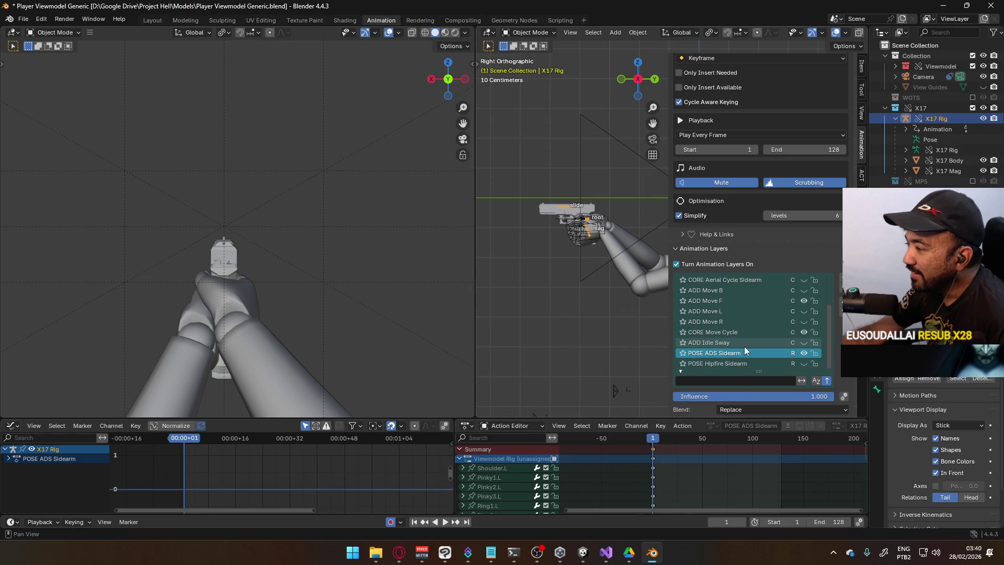
pyautogui.press('space')
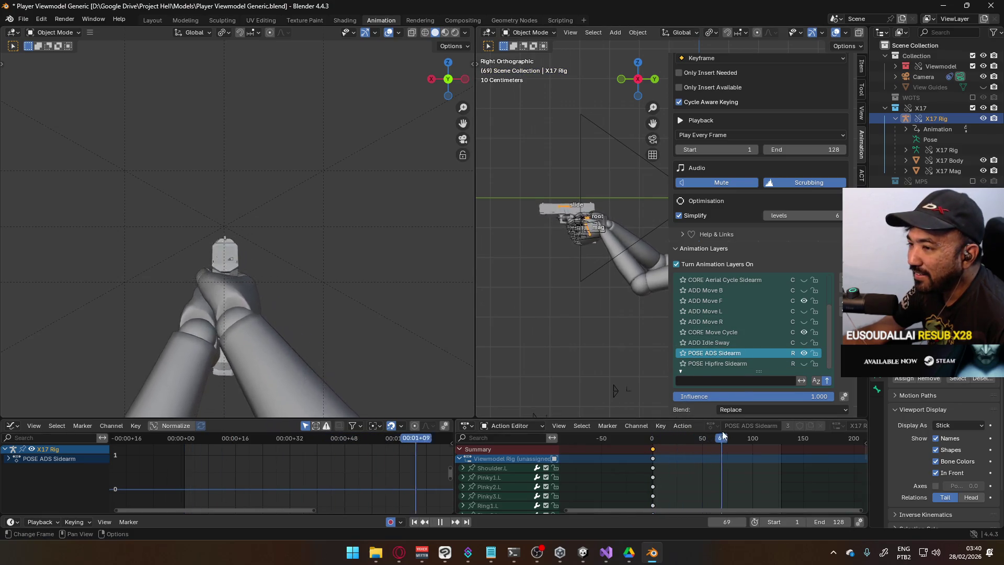
pyautogui.moveTo(709, 426); pyautogui.dragTo(653, 429)
pyautogui.press('space')
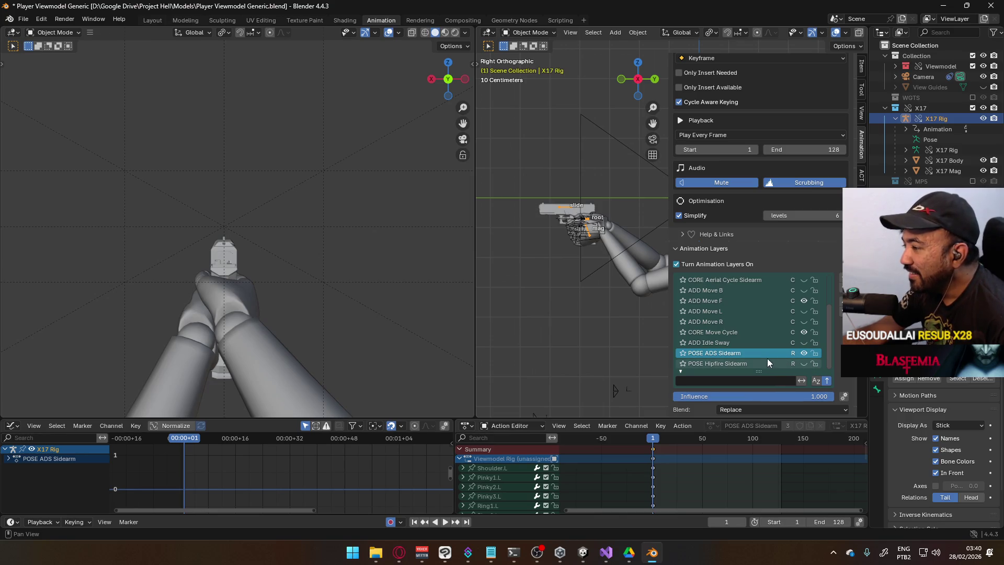
# Set the ADD Move F layer's influence to 0.2 and preview the result.
pyautogui.click(767, 332)
pyautogui.click(757, 301)
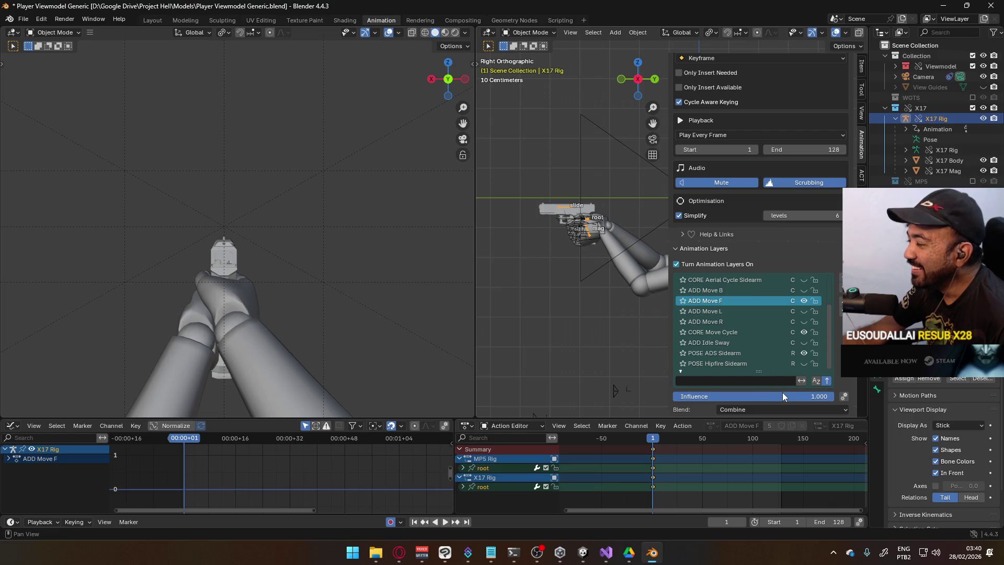
pyautogui.moveTo(786, 396)
pyautogui.mouseDown()
pyautogui.moveTo(695, 396)
pyautogui.moveTo(729, 396)
pyautogui.moveTo(697, 396)
pyautogui.moveTo(708, 397)
pyautogui.mouseUp()
pyautogui.click(707, 396)
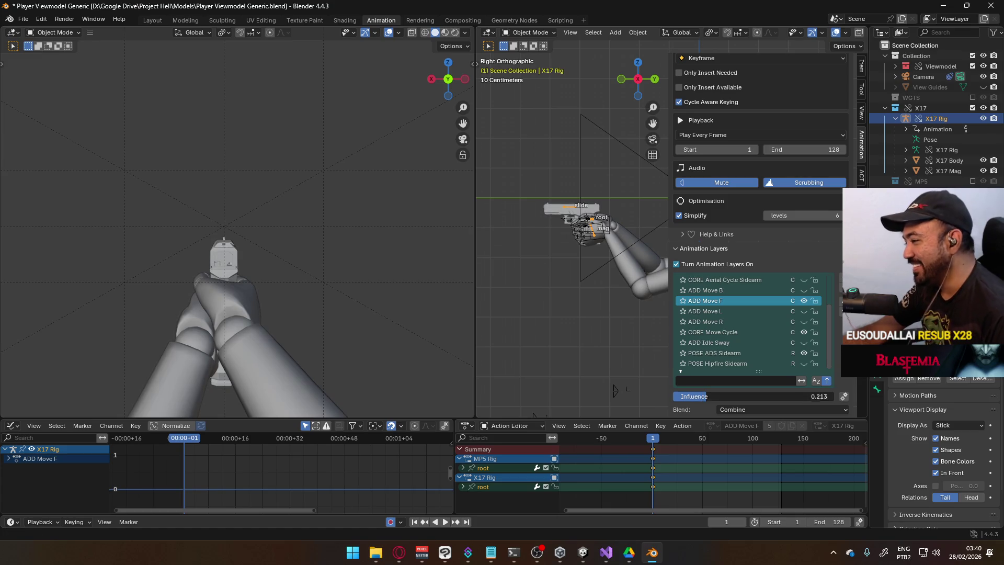
pyautogui.doubleClick(683, 396)
pyautogui.write('290')
pyautogui.press('Return')
pyautogui.press('space')
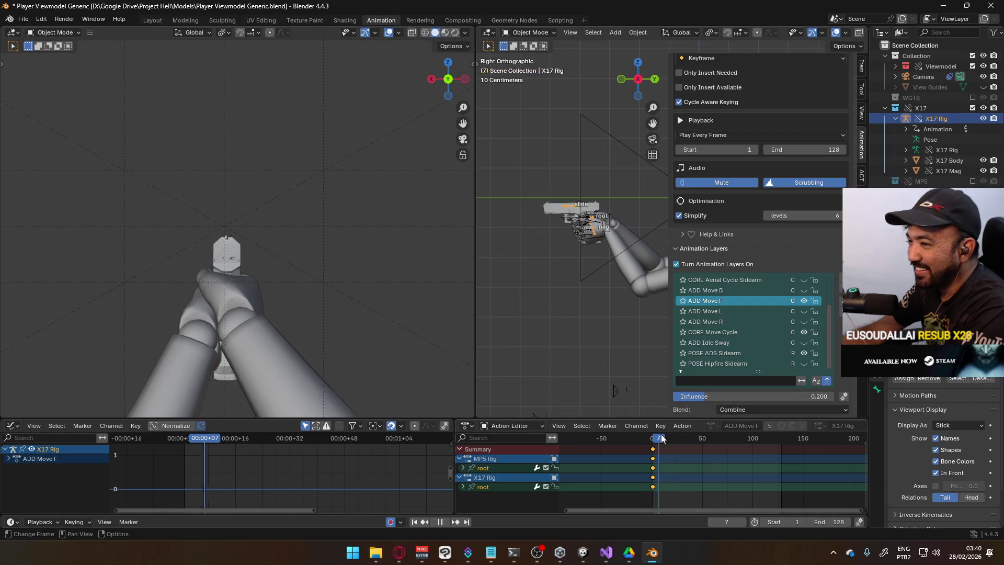
pyautogui.press('Escape')
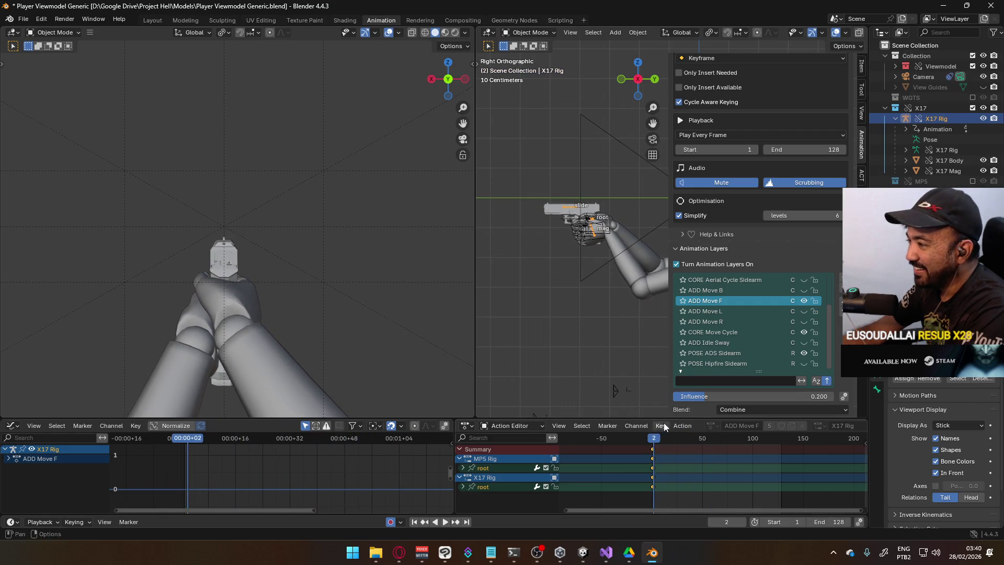
# Set the CORE Move Cycle layer's influence to 0.2 and play the animation.
pyautogui.click(738, 334)
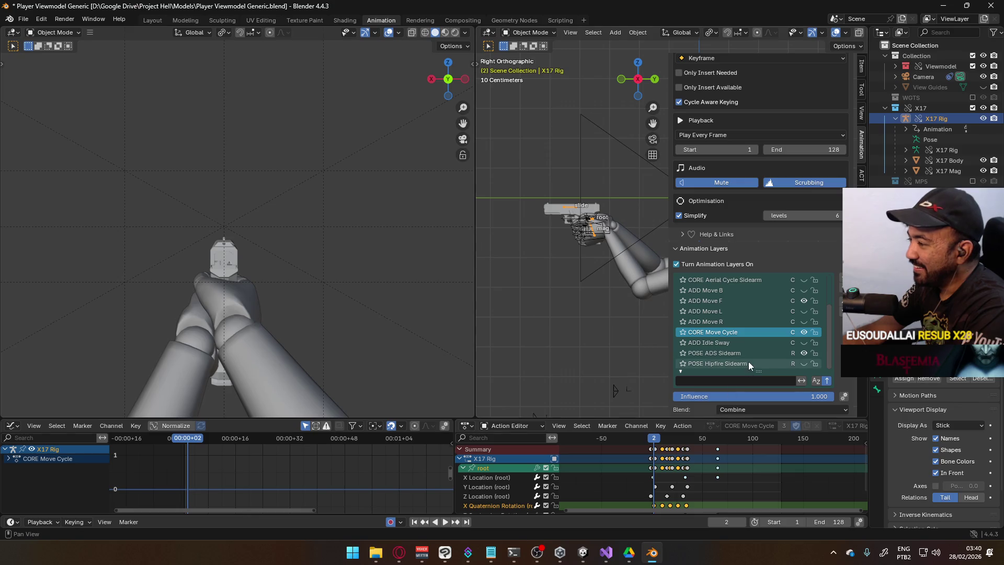
pyautogui.click(749, 301)
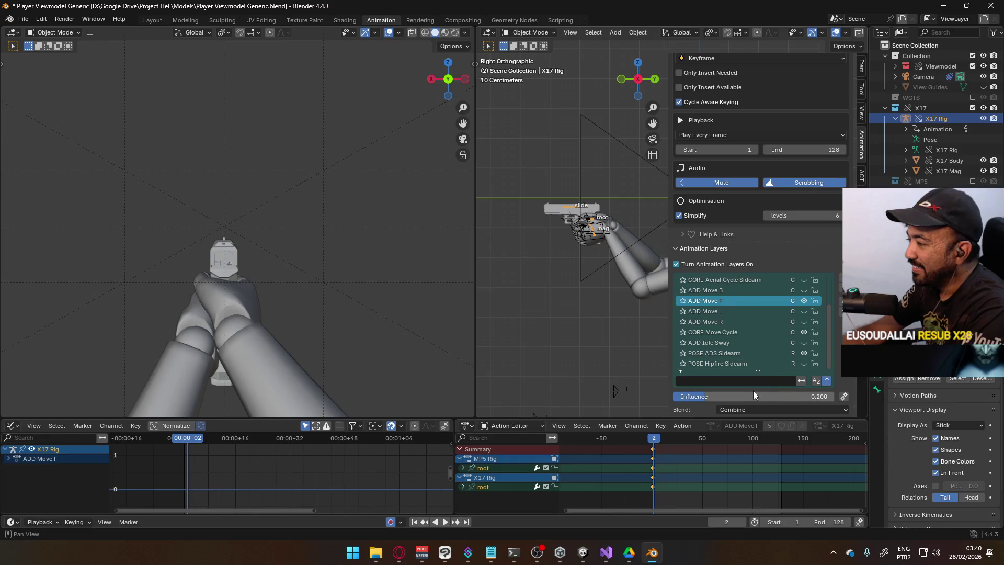
pyautogui.click(731, 333)
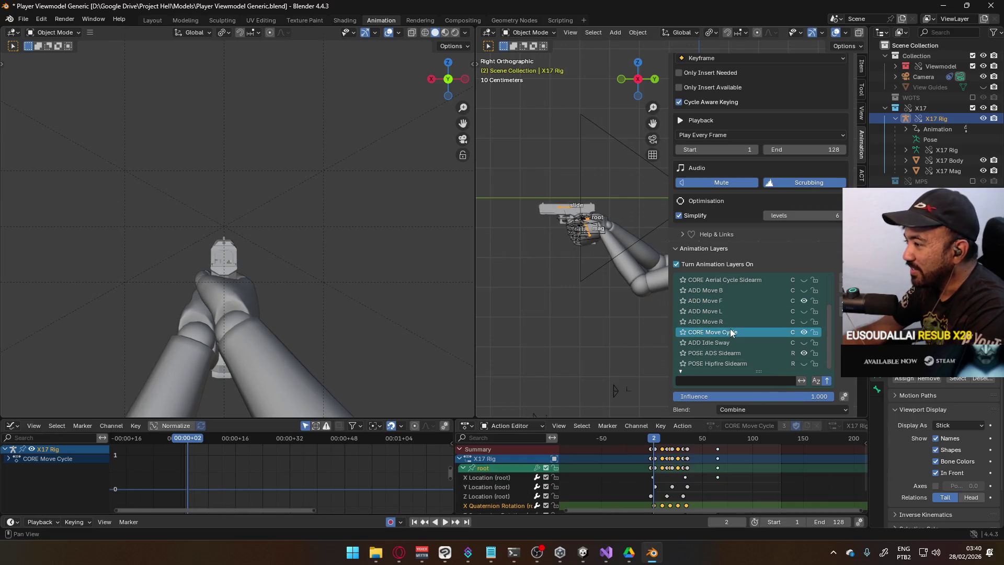
pyautogui.click(766, 391)
pyautogui.write('.2')
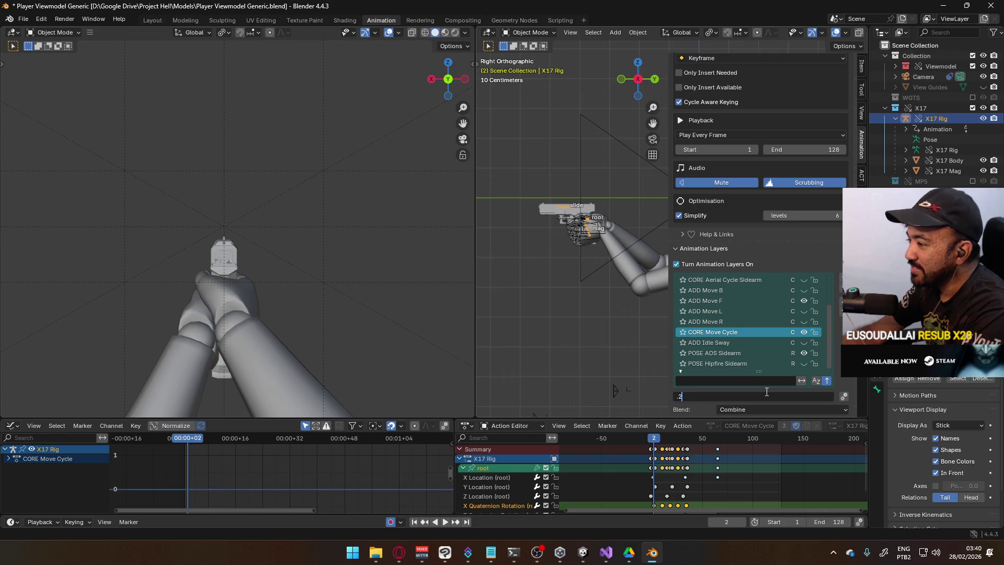
pyautogui.press('Return')
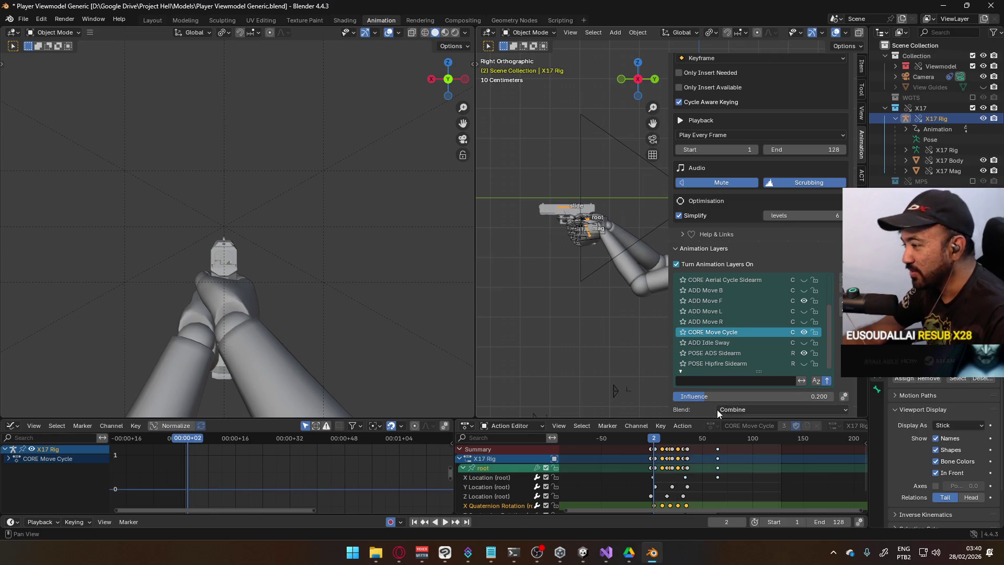
pyautogui.press('space')
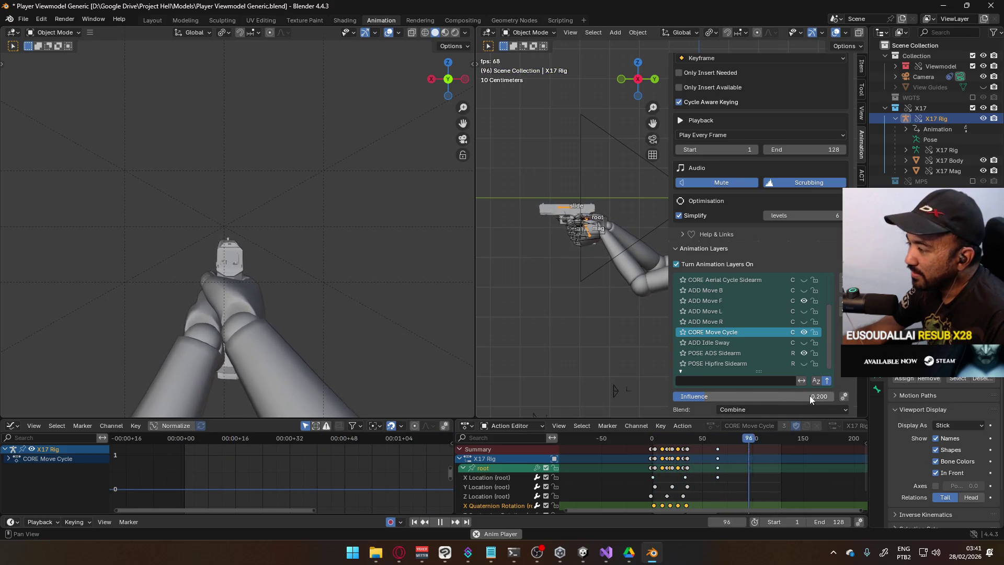
# Confirm CORE Move Cycle at 0.200 influence, check the layer list during playback, and stop at frame 65.
pyautogui.click(755, 396)
pyautogui.doubleClick(702, 392)
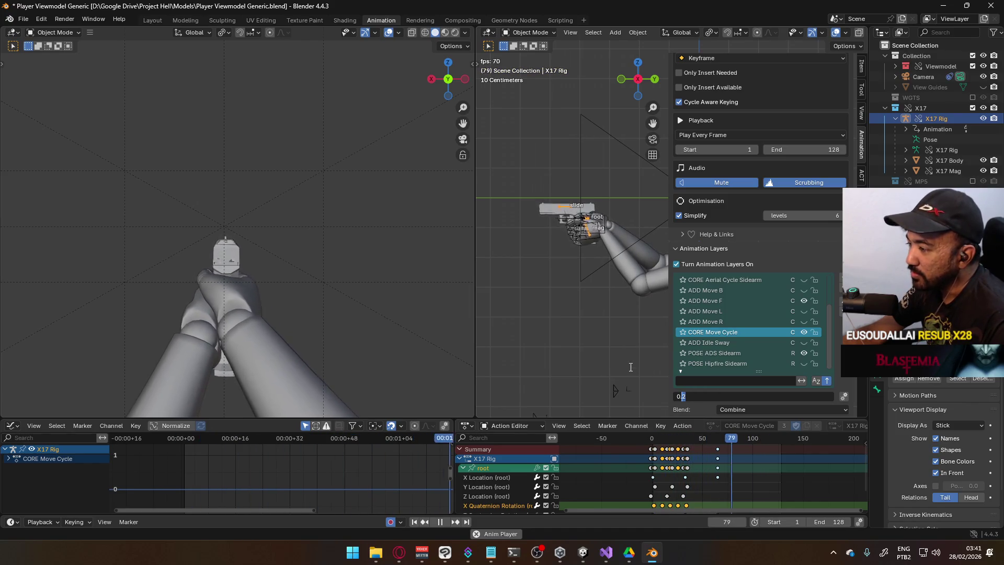
pyautogui.press('Return')
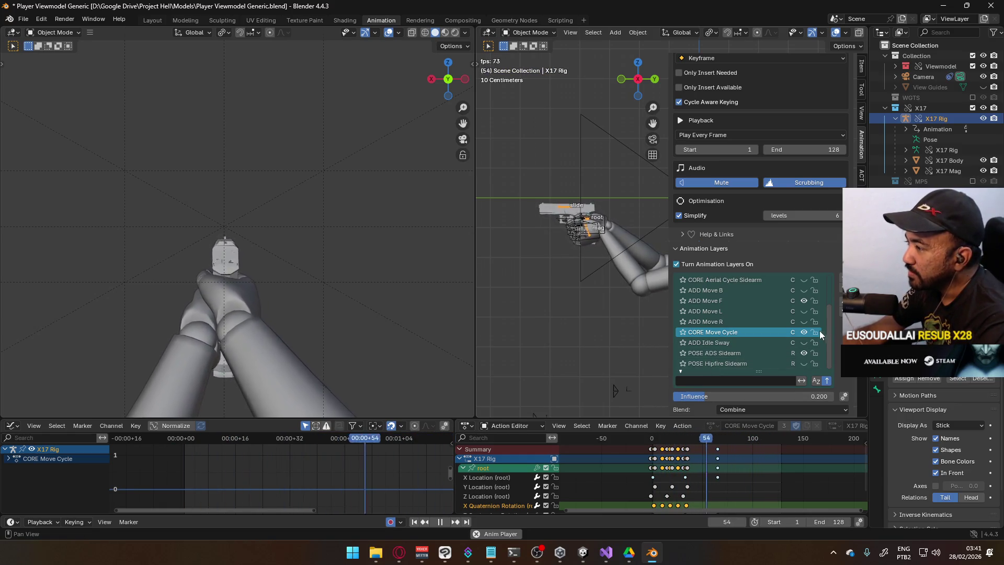
pyautogui.moveTo(826, 327)
pyautogui.mouseDown()
pyautogui.moveTo(826, 302)
pyautogui.moveTo(814, 340)
pyautogui.mouseUp()
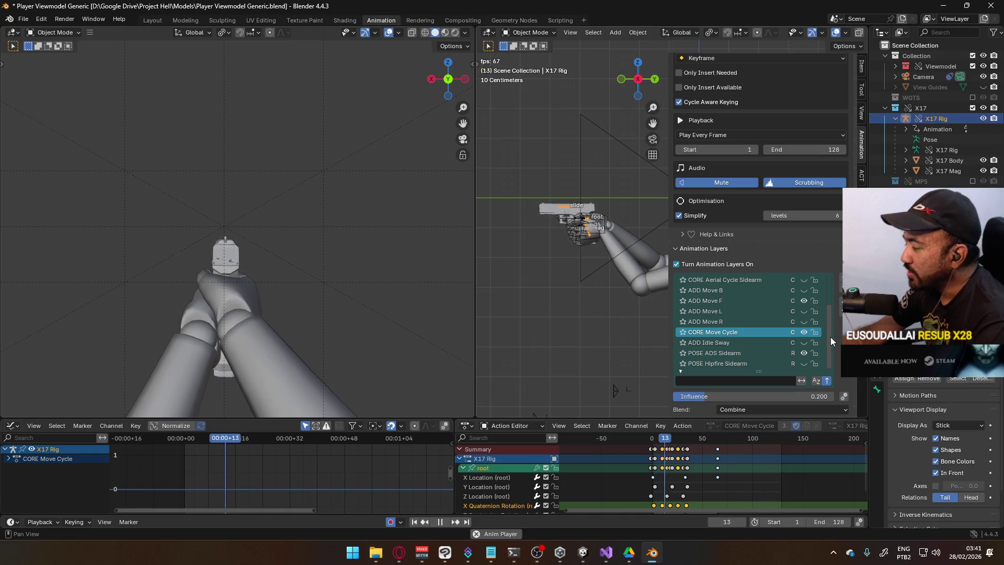
pyautogui.moveTo(829, 340)
pyautogui.mouseDown()
pyautogui.moveTo(829, 301)
pyautogui.moveTo(826, 328)
pyautogui.mouseUp()
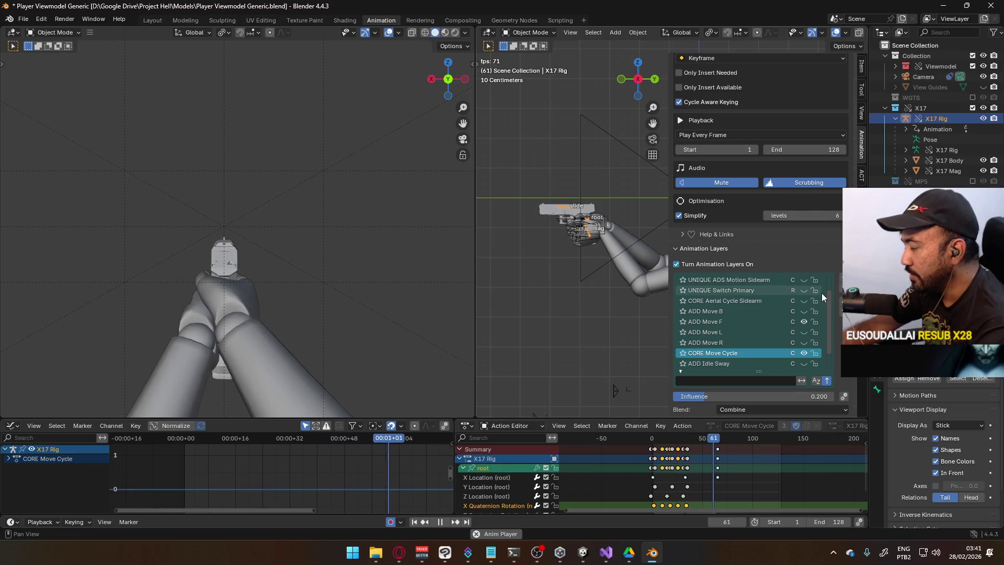
pyautogui.moveTo(830, 296); pyautogui.dragTo(829, 318)
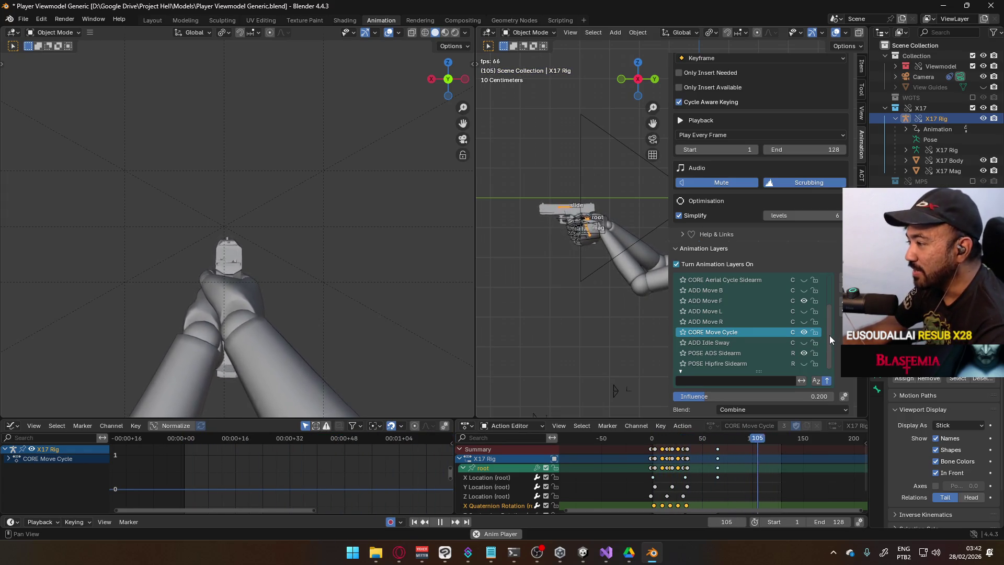
pyautogui.moveTo(829, 335); pyautogui.dragTo(823, 295)
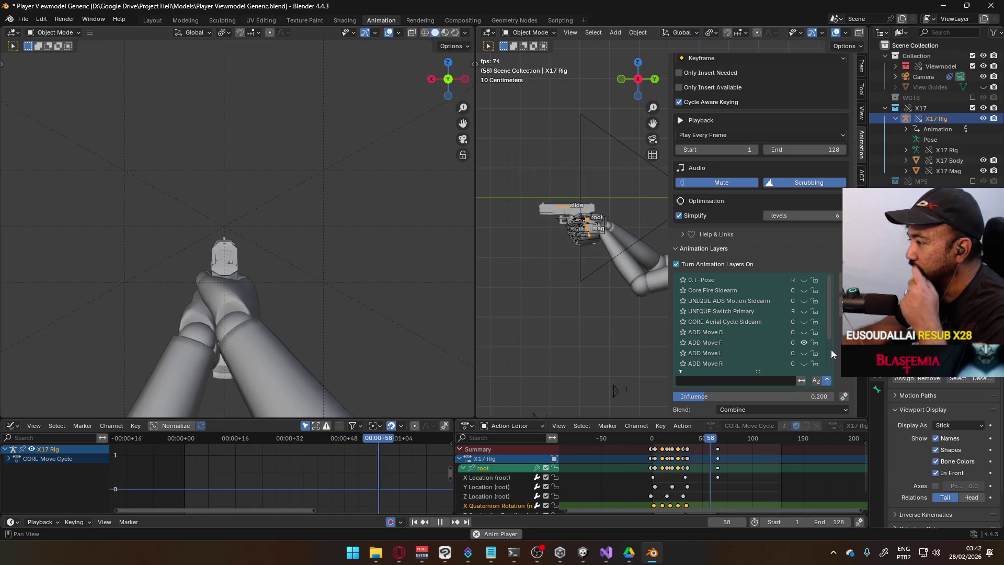
pyautogui.scroll(-4, 829, 340)
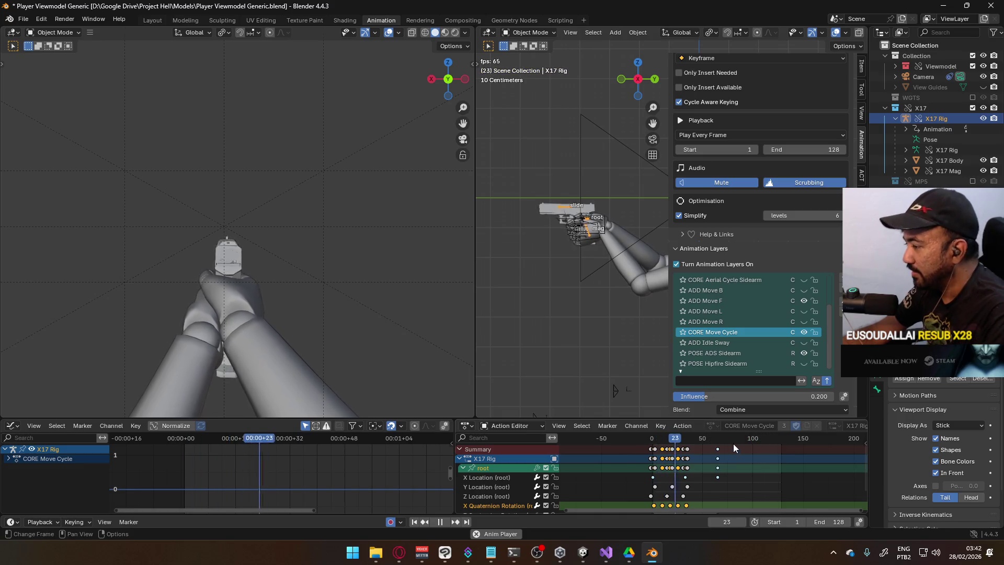
pyautogui.click(717, 442)
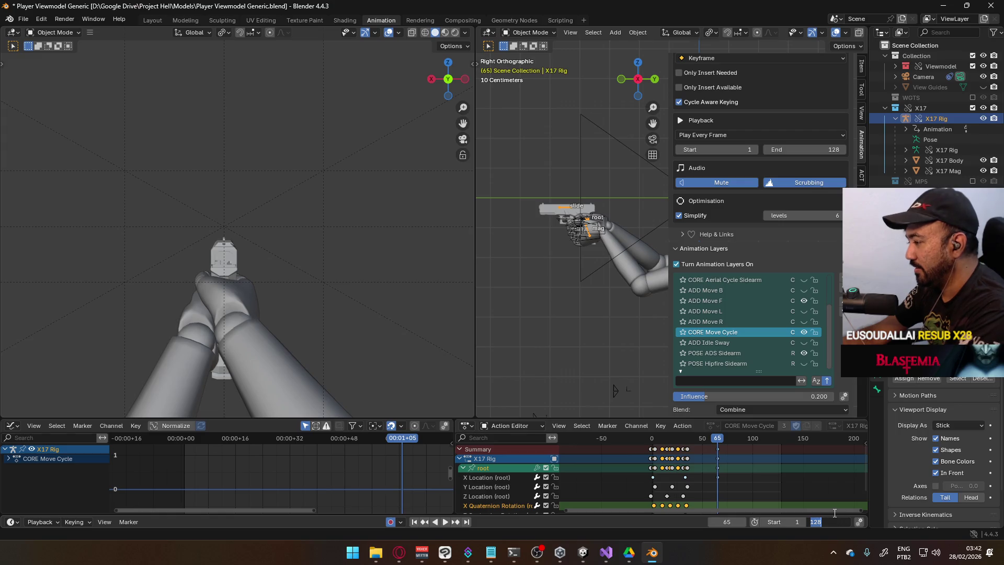
# Set the animation end frame to 64 and play the shortened cycle.
pyautogui.write('64')
pyautogui.press('Return')
pyautogui.press('space')
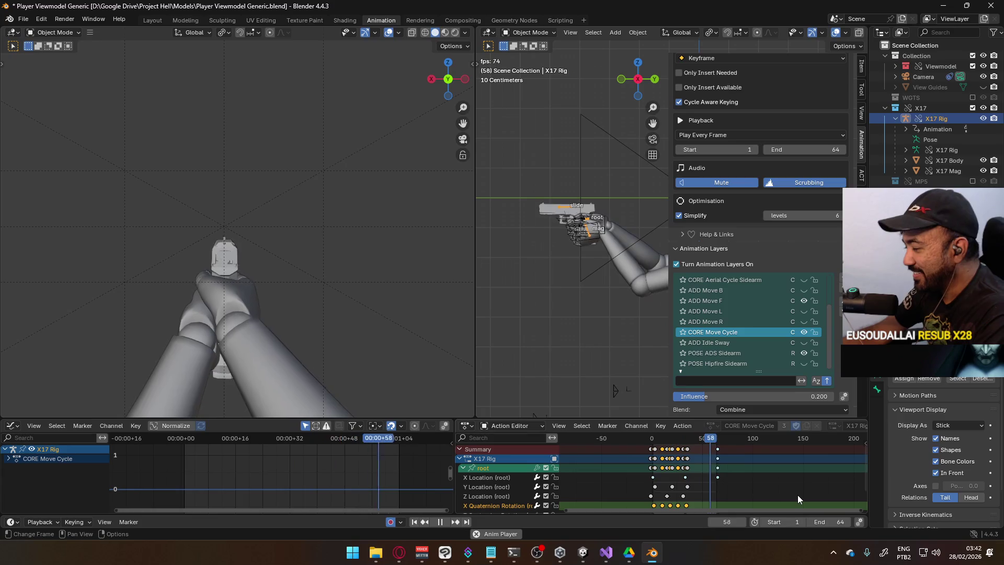
pyautogui.scroll(5, 706, 470)
pyautogui.scroll(1, 676, 463)
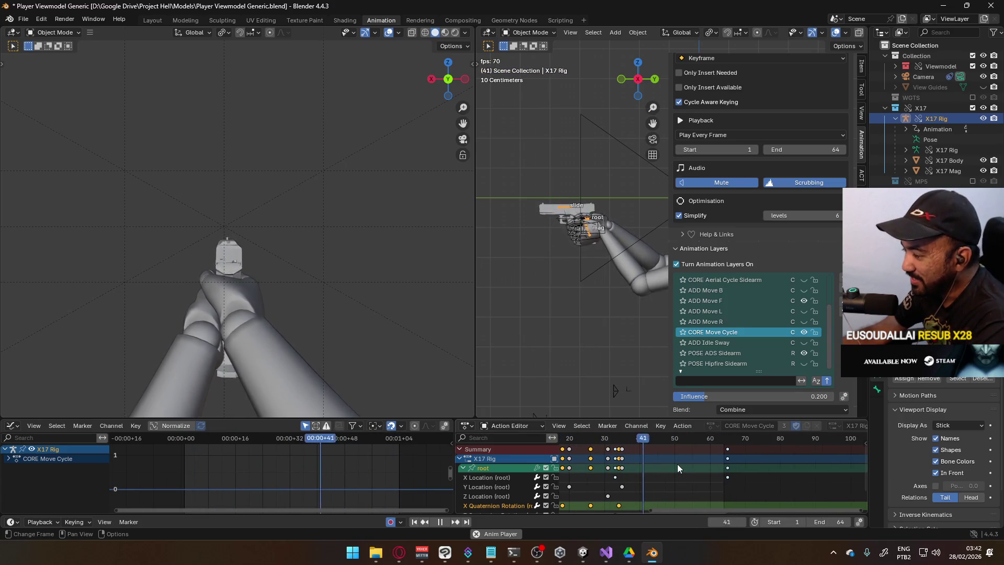
pyautogui.scroll(-2, 677, 463)
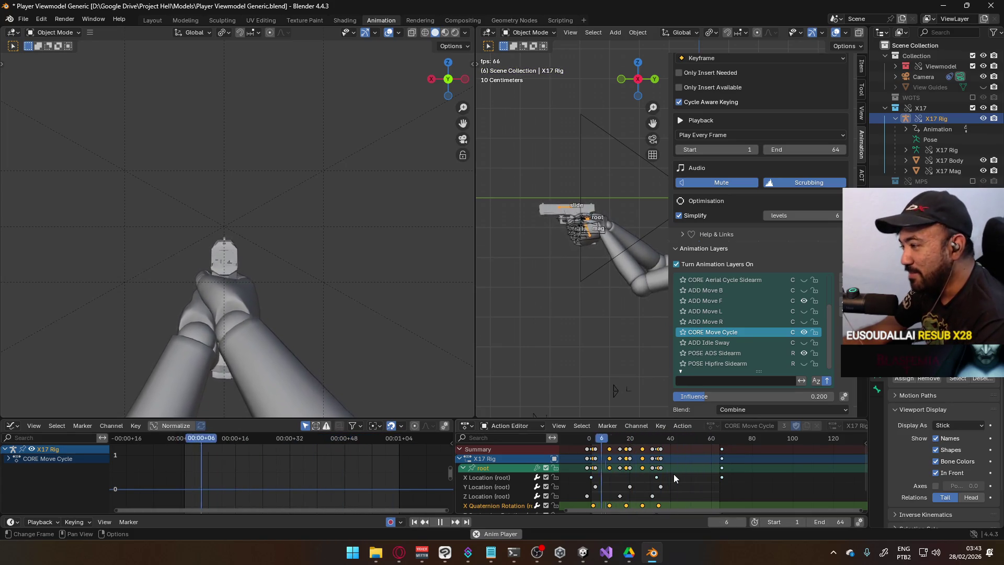
pyautogui.scroll(4, 764, 348)
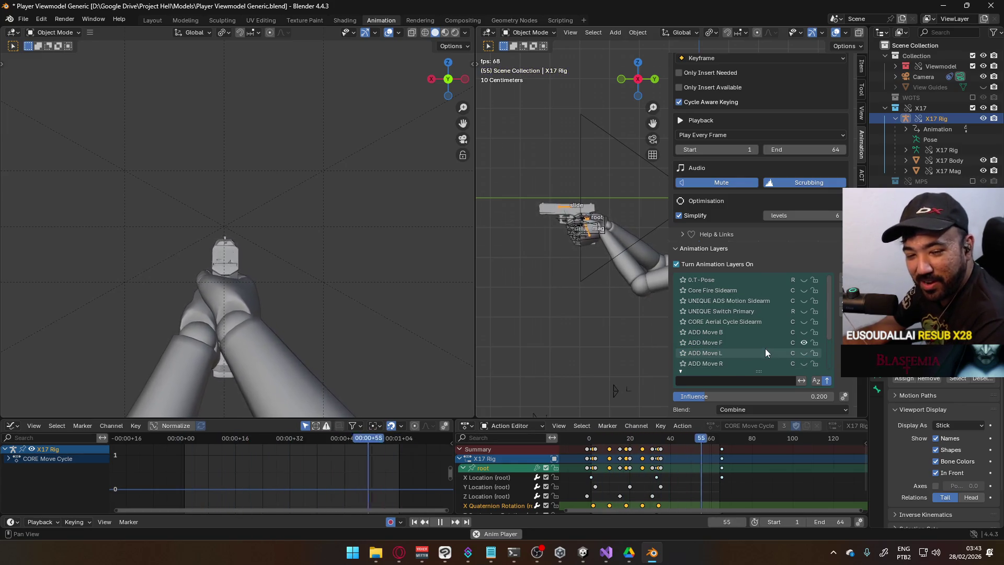
pyautogui.scroll(-4, 765, 348)
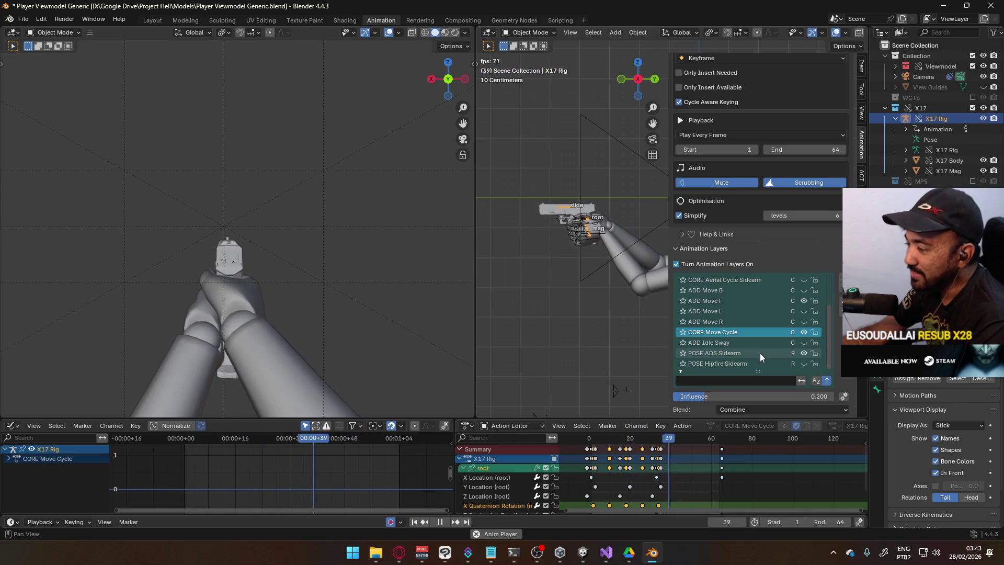
pyautogui.moveTo(829, 319); pyautogui.dragTo(827, 273)
pyautogui.scroll(-4, 824, 346)
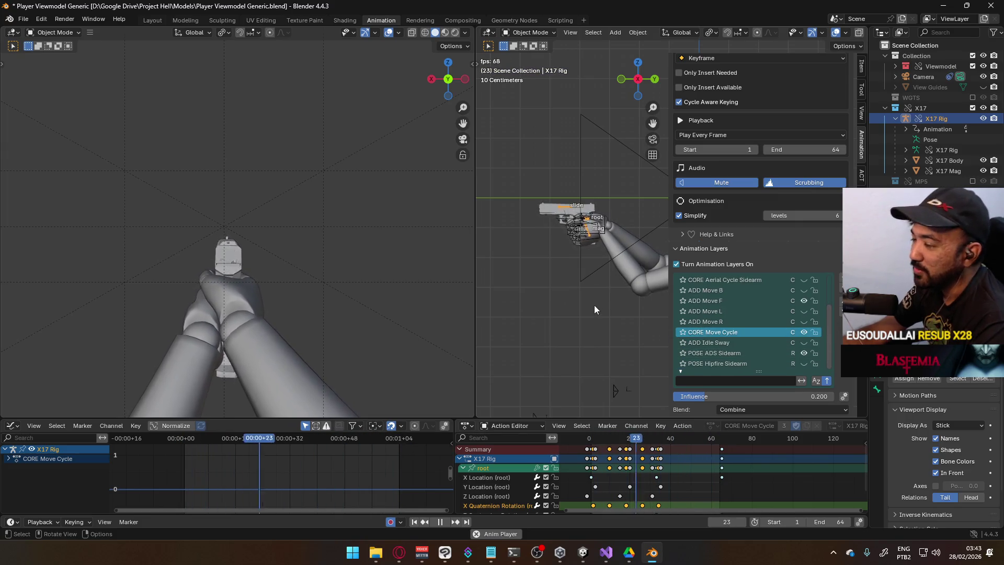
# Return to frame 1, replay the 1–64 move cycle, and select the Viewmodel Model arm mesh.
pyautogui.click(592, 440)
pyautogui.moveTo(592, 441)
pyautogui.mouseDown(button='middle')
pyautogui.moveTo(653, 449)
pyautogui.moveTo(646, 484)
pyautogui.mouseUp(button='middle')
pyautogui.scroll(1, 653, 449)
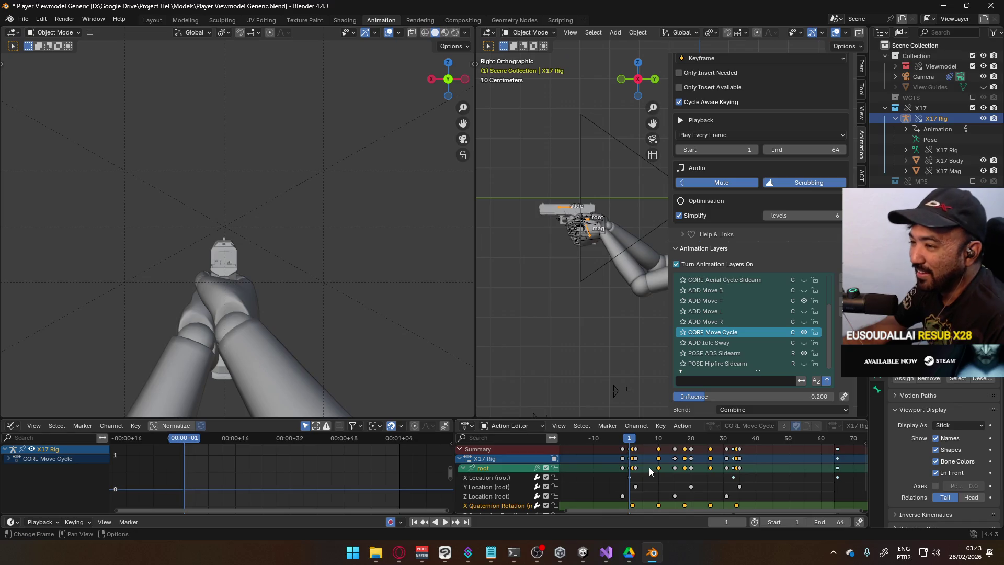
pyautogui.press('space')
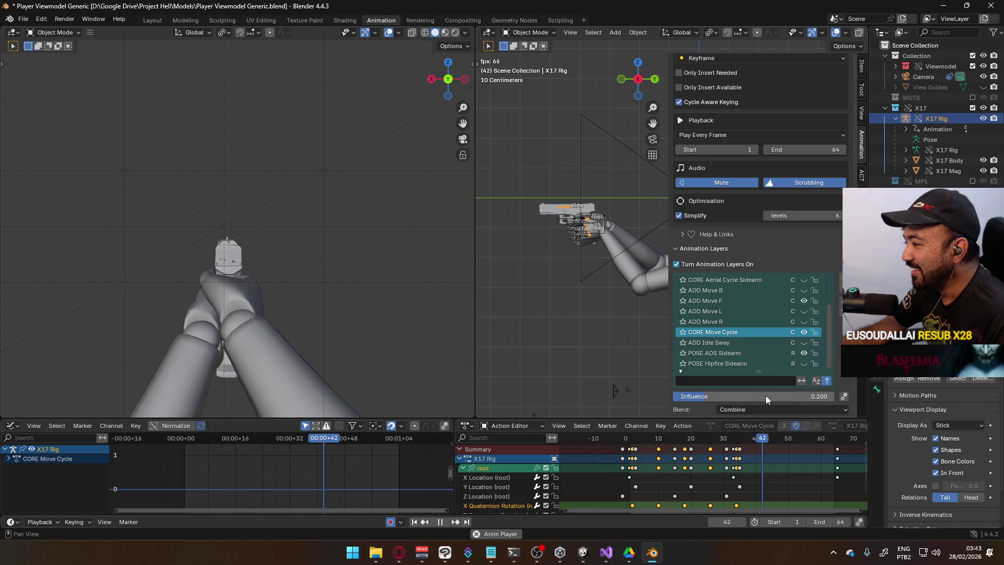
pyautogui.press('Escape')
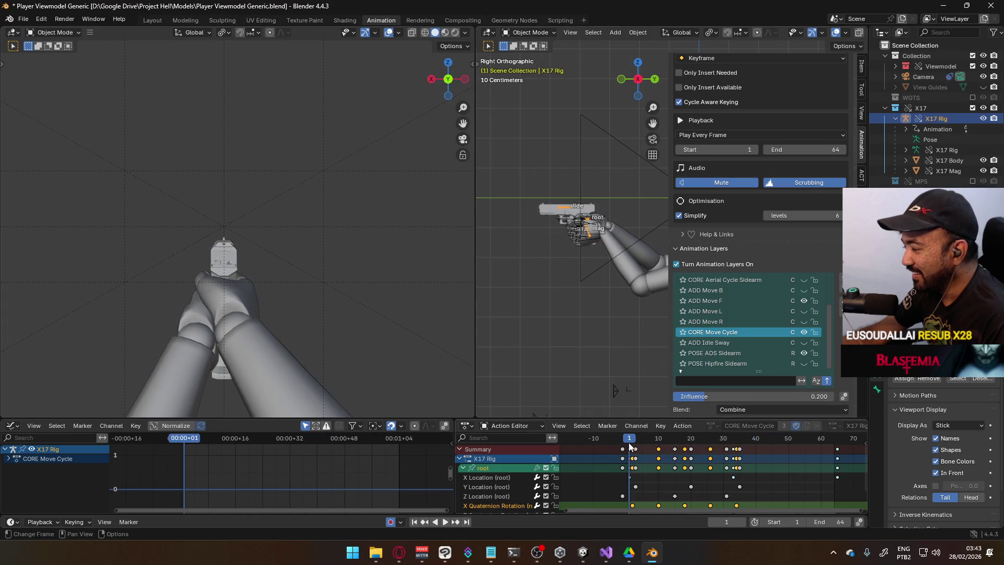
pyautogui.click(609, 240)
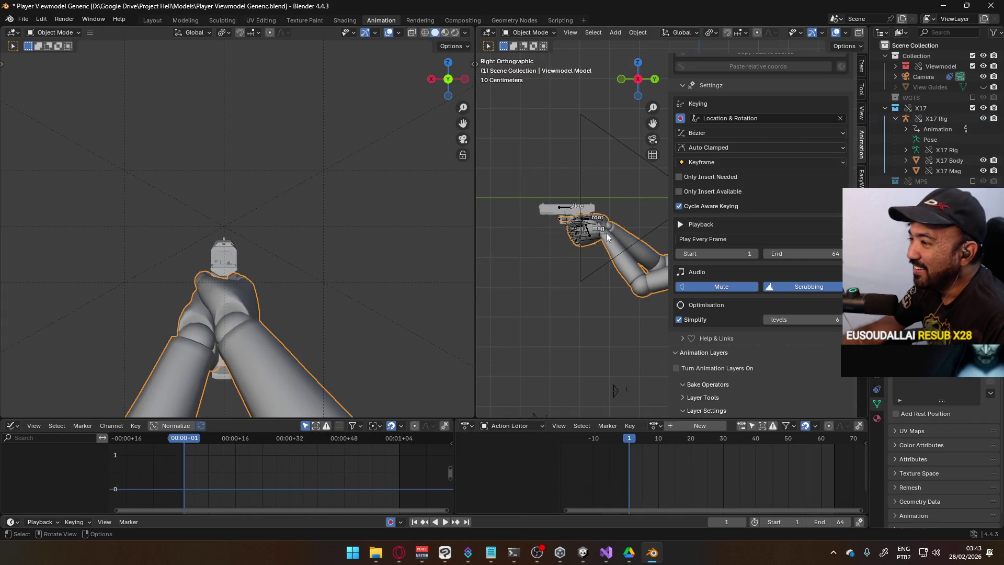
# Select the Viewmodel Model arm mesh and save the blend file.
pyautogui.click(604, 234)
pyautogui.click(609, 244)
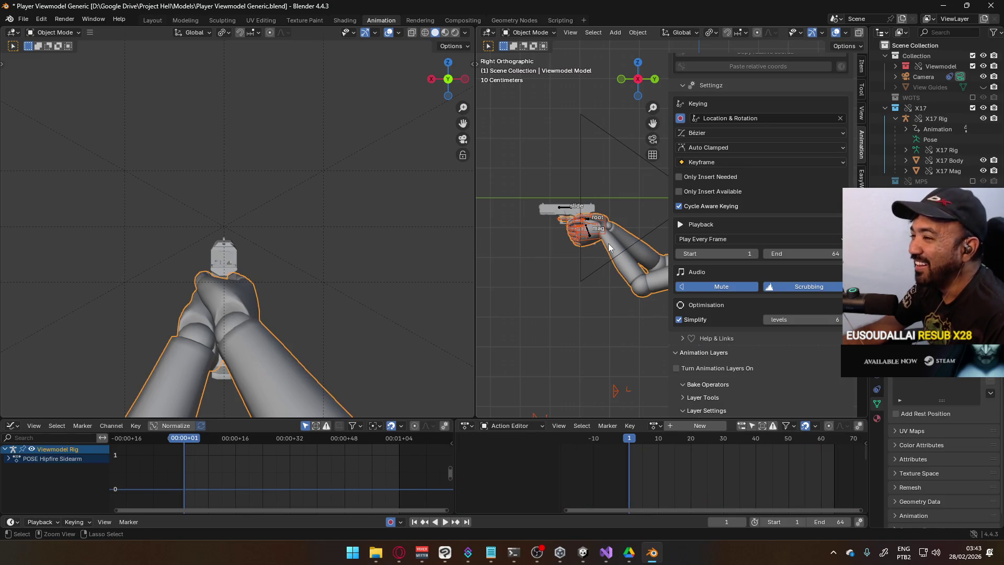
pyautogui.hotkey('ctrl', 's')
# Export an FBX to the Unity Animations folder as Viewmodel@ADS Sidearm Move F (20% Influence).fbx.
pyautogui.click(23, 19)
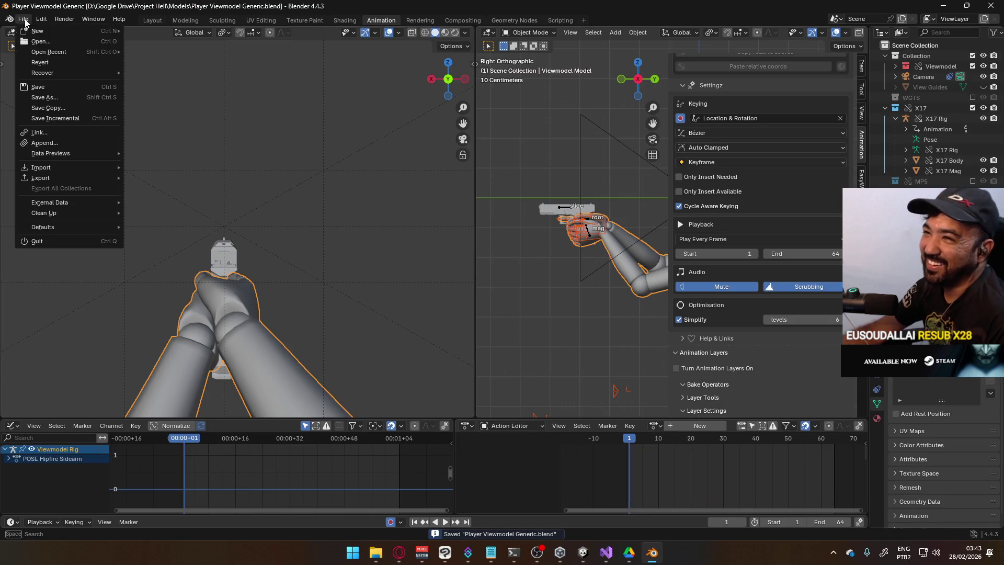
pyautogui.moveTo(62, 179)
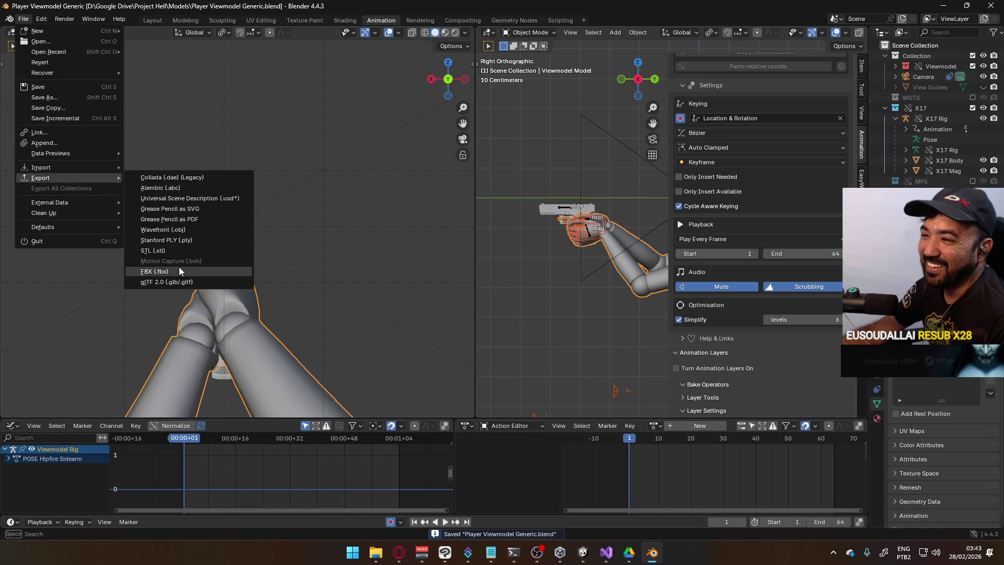
pyautogui.click(179, 269)
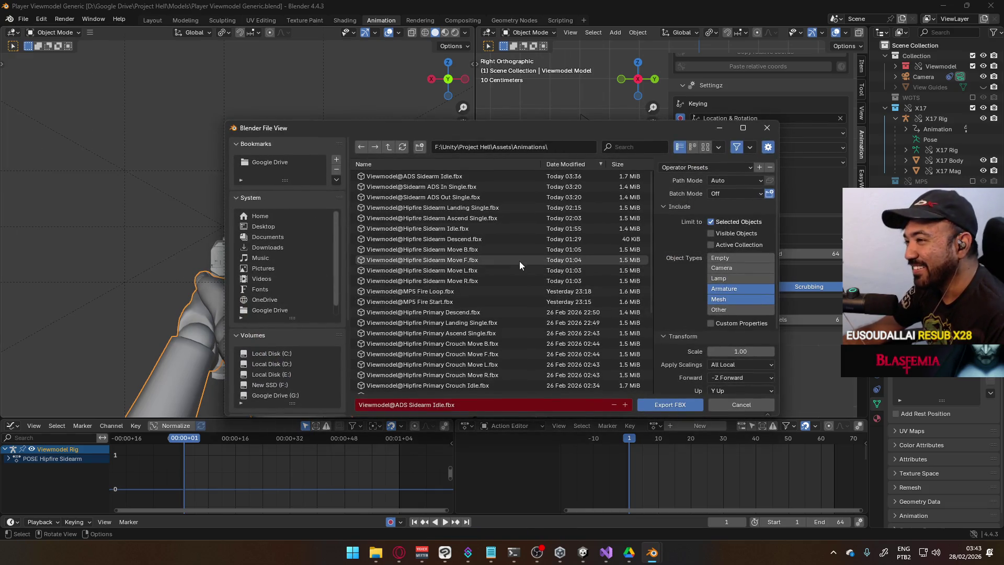
pyautogui.scroll(-5, 520, 253)
pyautogui.scroll(5, 529, 244)
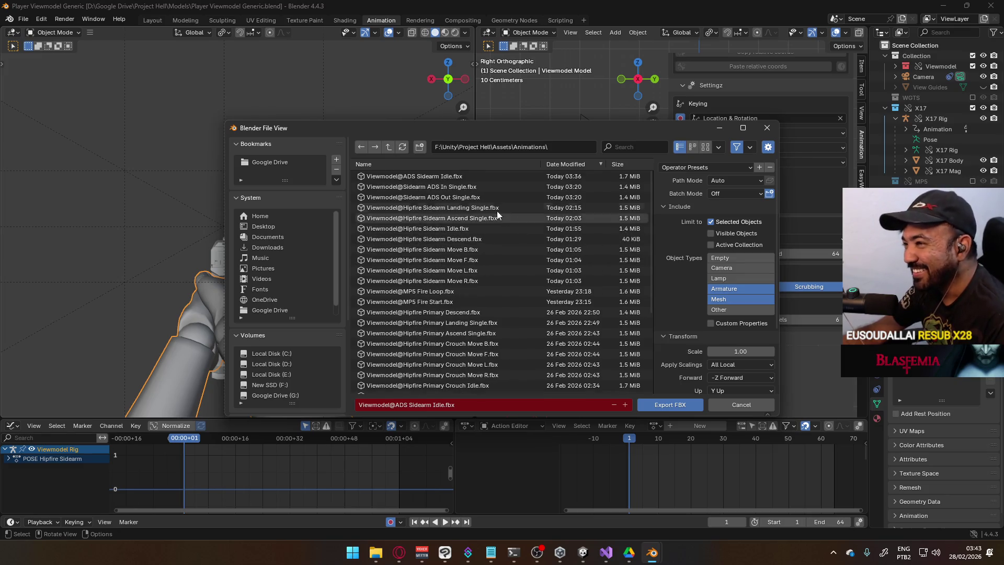
pyautogui.scroll(-4, 495, 193)
pyautogui.scroll(-2, 501, 240)
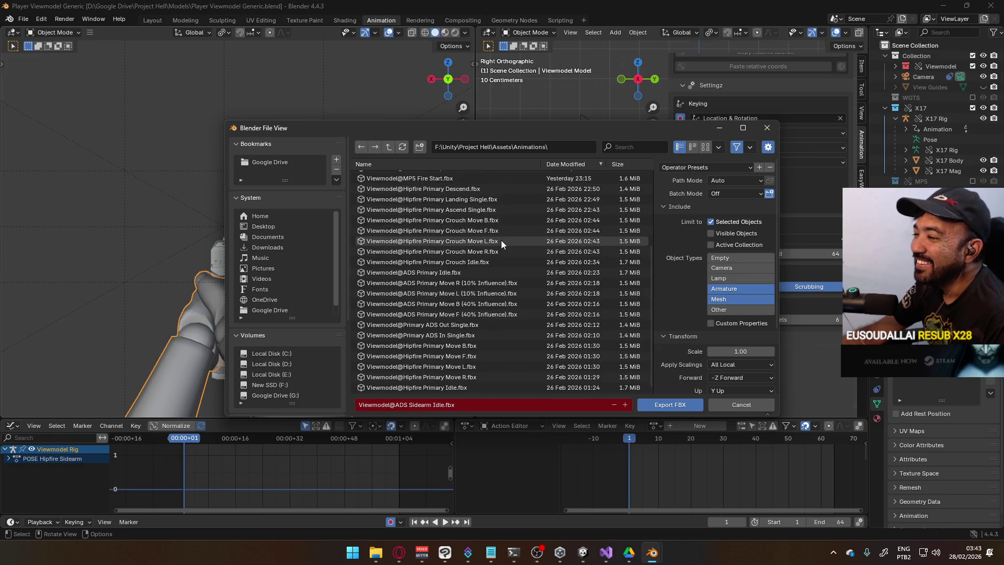
pyautogui.click(510, 287)
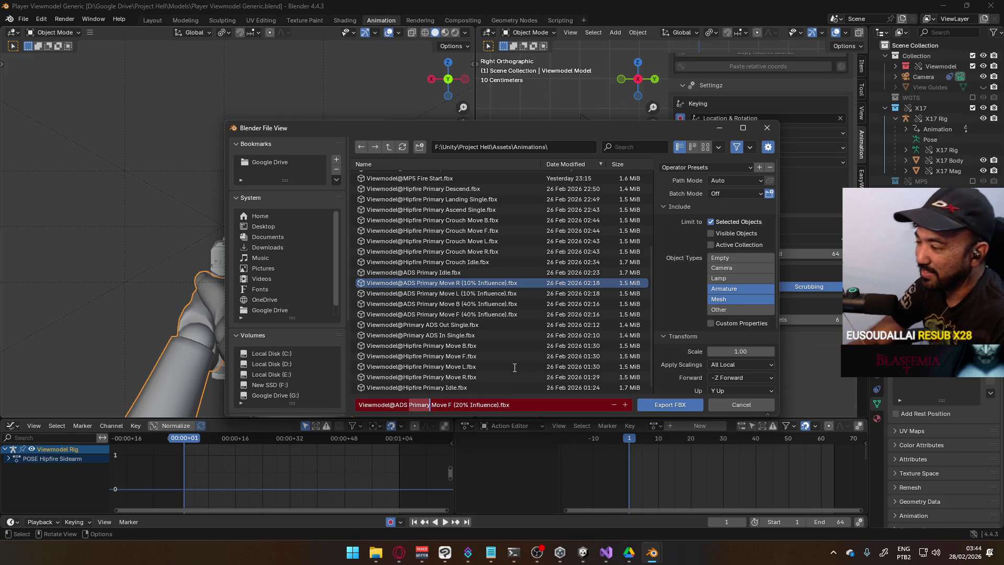
pyautogui.write('Sidearm')
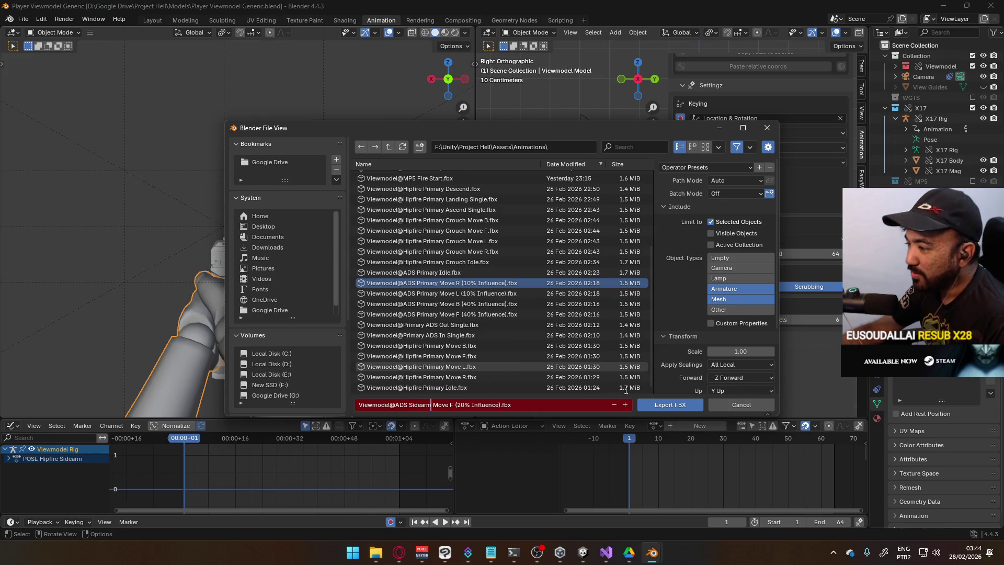
pyautogui.click(678, 404)
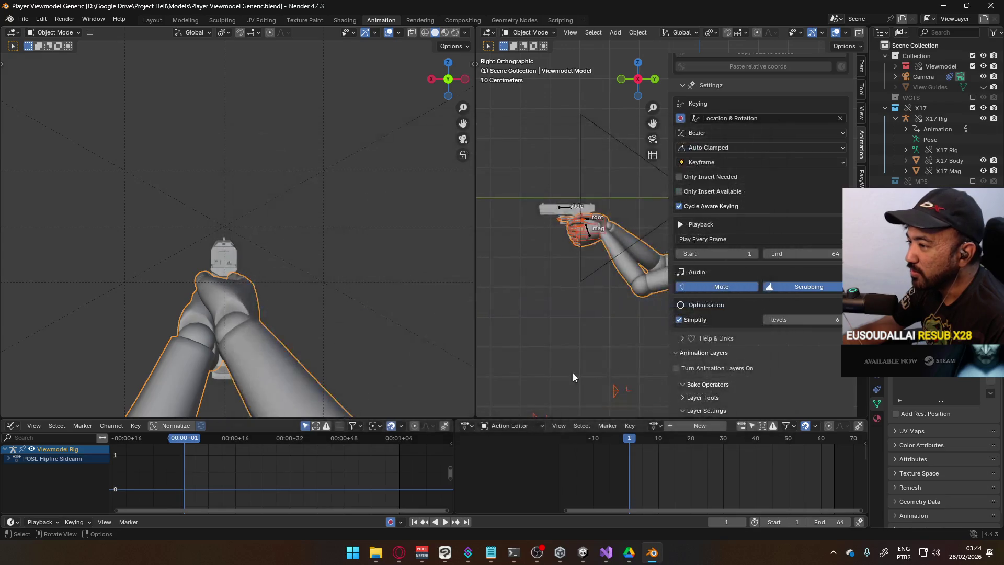
# On the X17 rig, hide ADD Move F and enable ADD Move B alongside CORE Move Cycle.
pyautogui.click(567, 212)
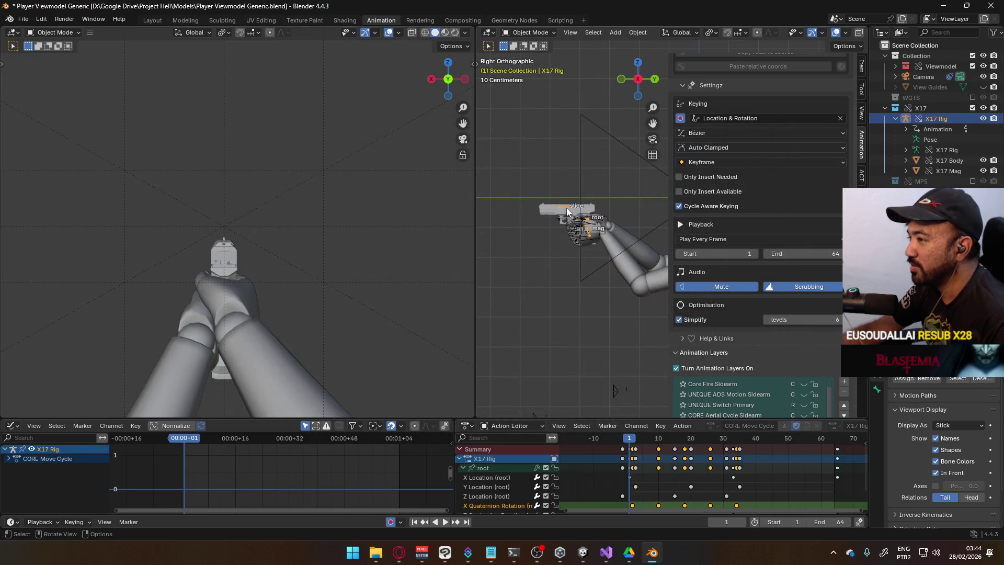
pyautogui.scroll(-2, 806, 372)
pyautogui.scroll(-3, 783, 348)
pyautogui.click(804, 363)
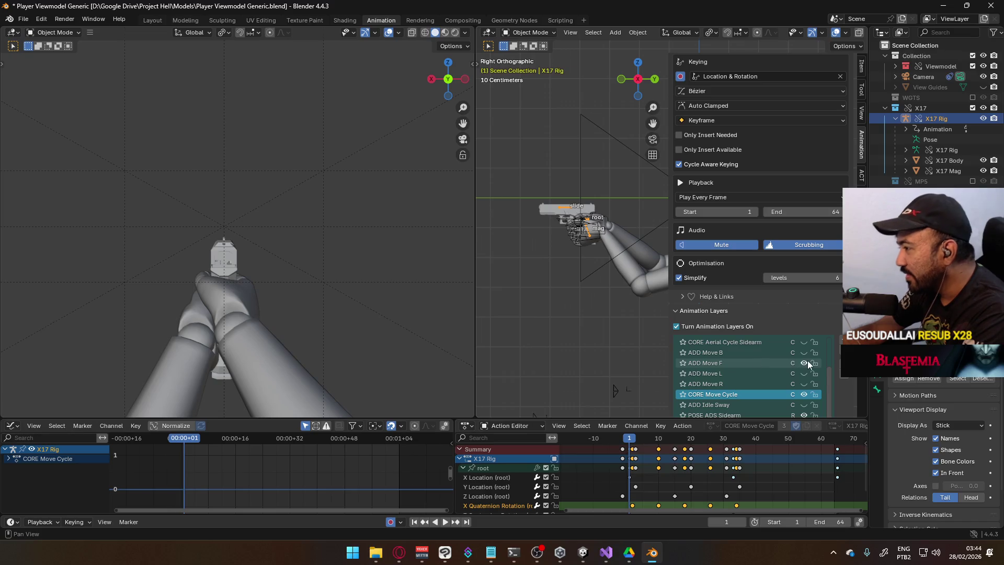
pyautogui.click(743, 363)
pyautogui.scroll(-4, 832, 372)
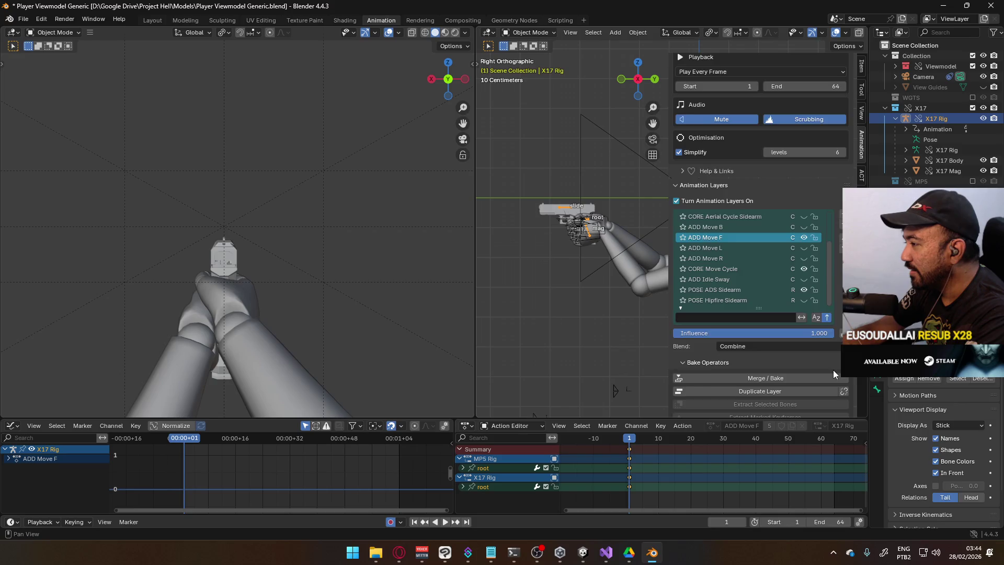
pyautogui.click(732, 310)
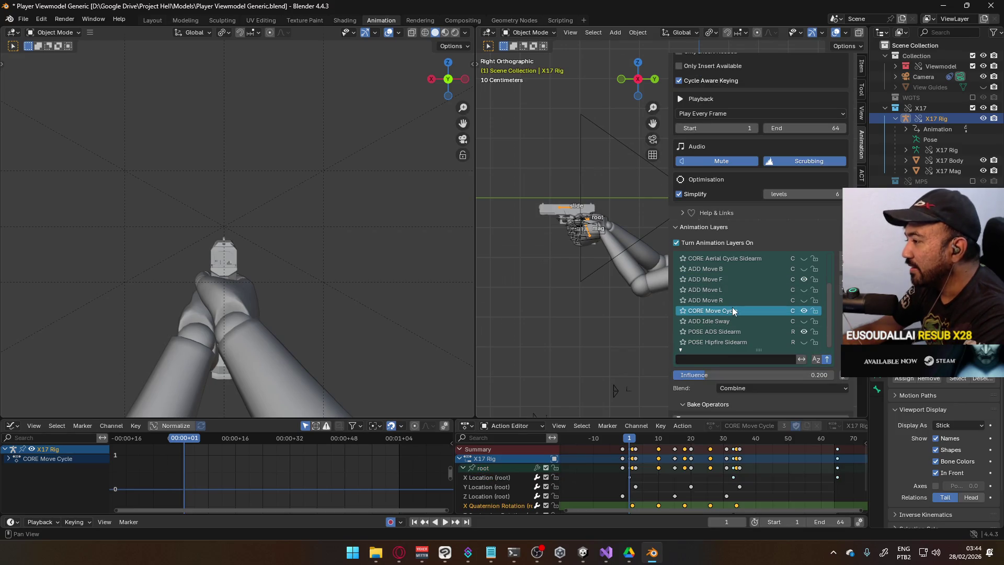
pyautogui.click(804, 279)
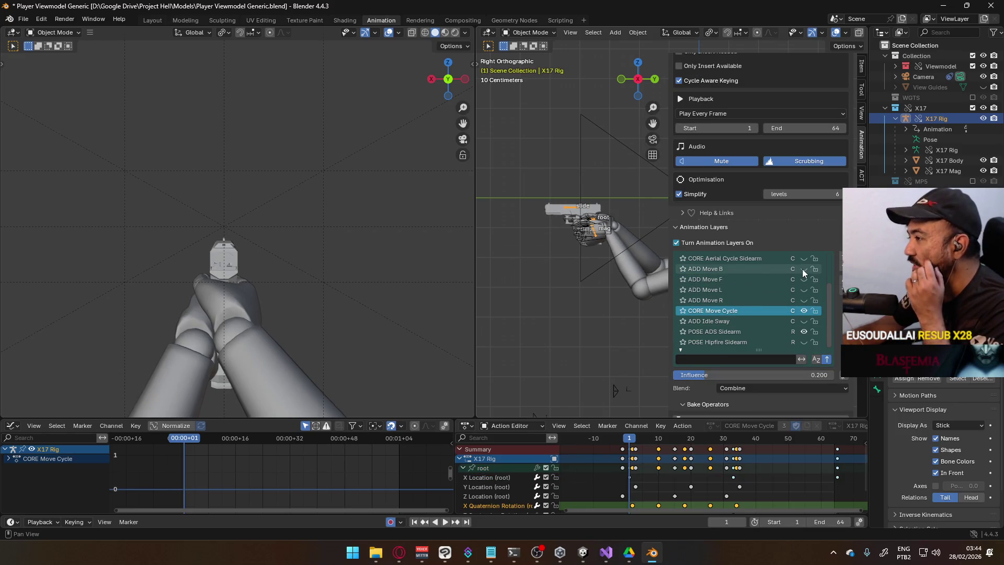
pyautogui.click(804, 269)
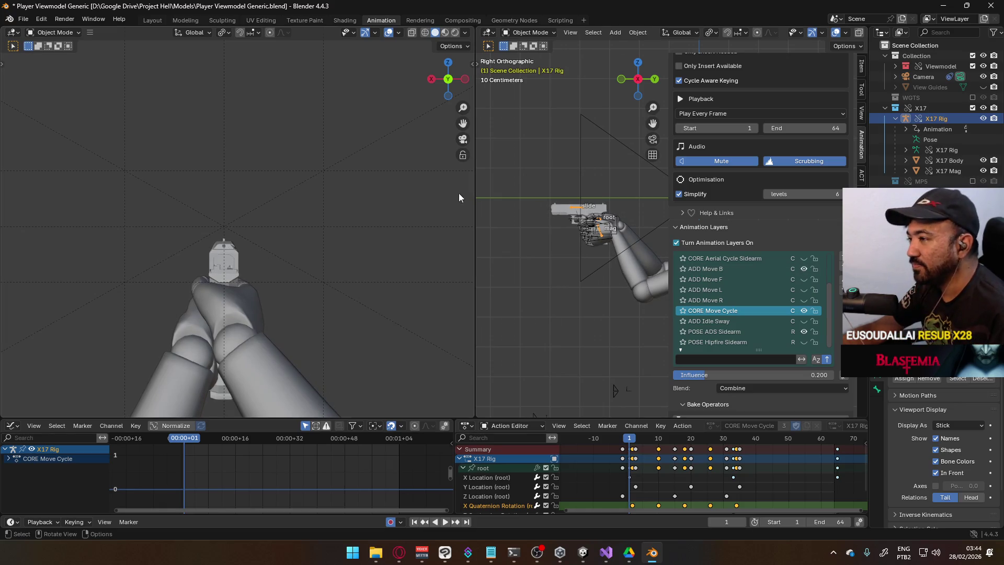
pyautogui.click(619, 240)
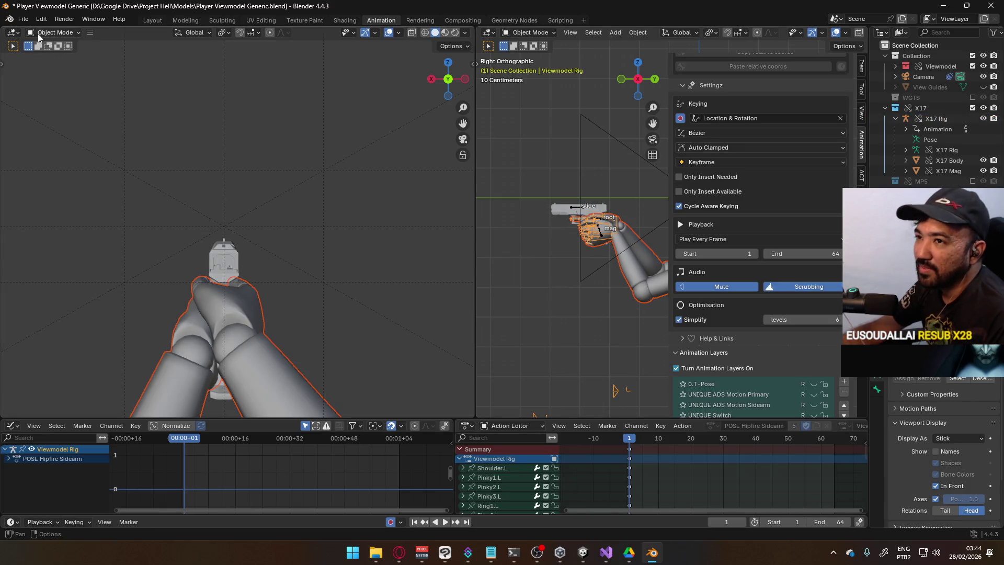
# Export the animation as Viewmodel@ADS Sidearm Move B (20% Influence).fbx.
pyautogui.click(23, 19)
pyautogui.moveTo(42, 177)
pyautogui.click(168, 260)
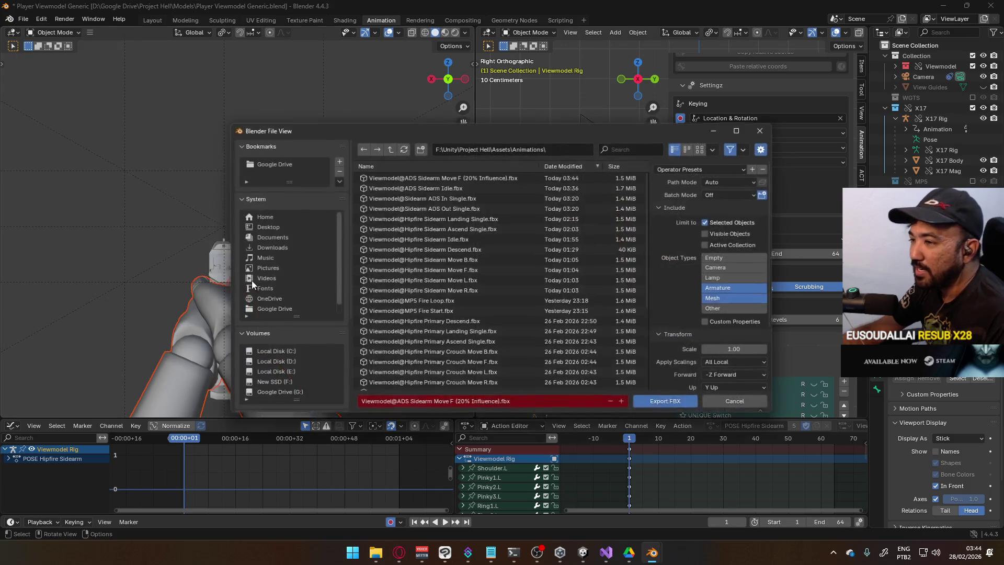
pyautogui.click(491, 179)
pyautogui.click(467, 404)
pyautogui.click(451, 404)
pyautogui.write('B')
pyautogui.click(670, 400)
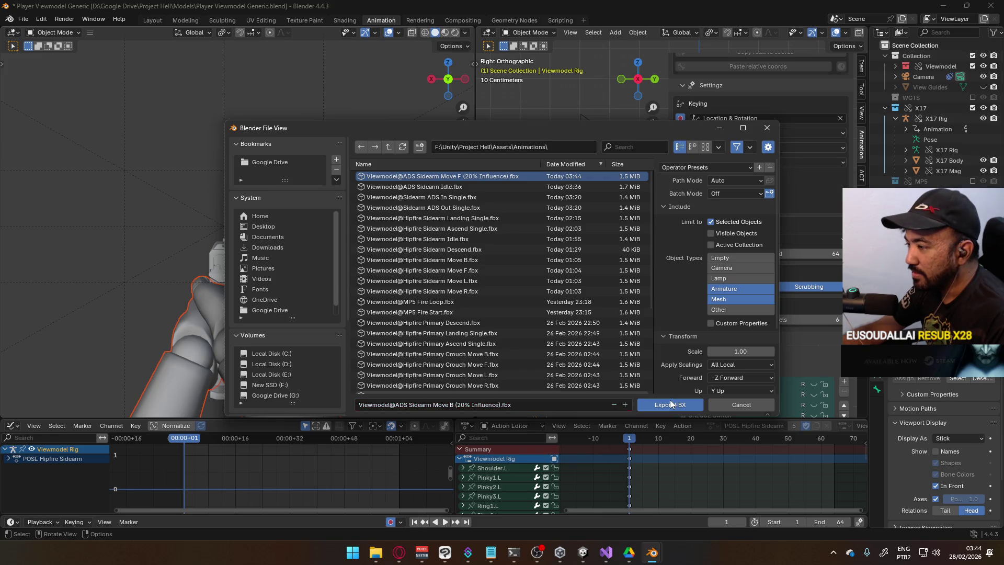
pyautogui.click(670, 401)
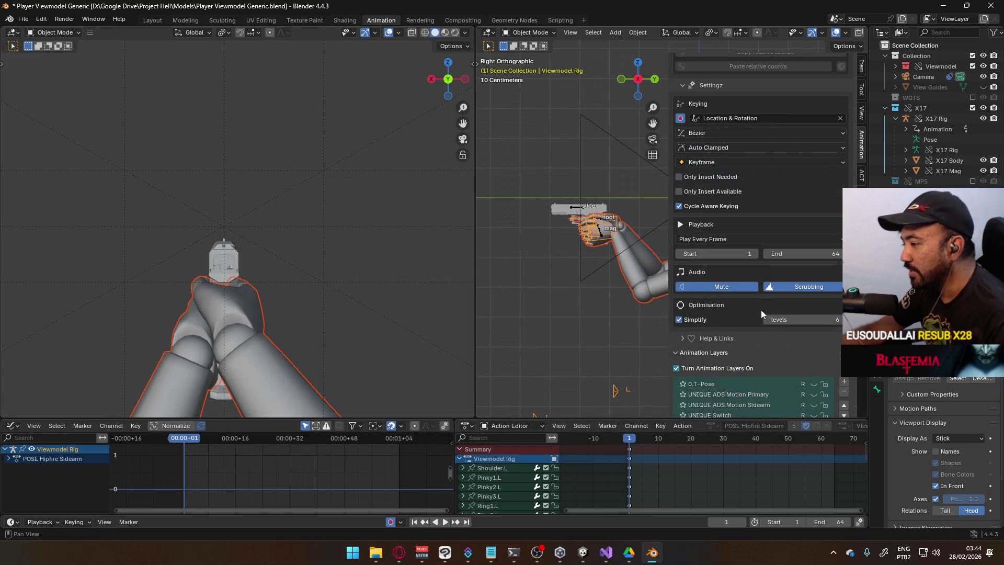
# Scroll through the panel and reselect the X17 gun rig.
pyautogui.scroll(-2, 809, 340)
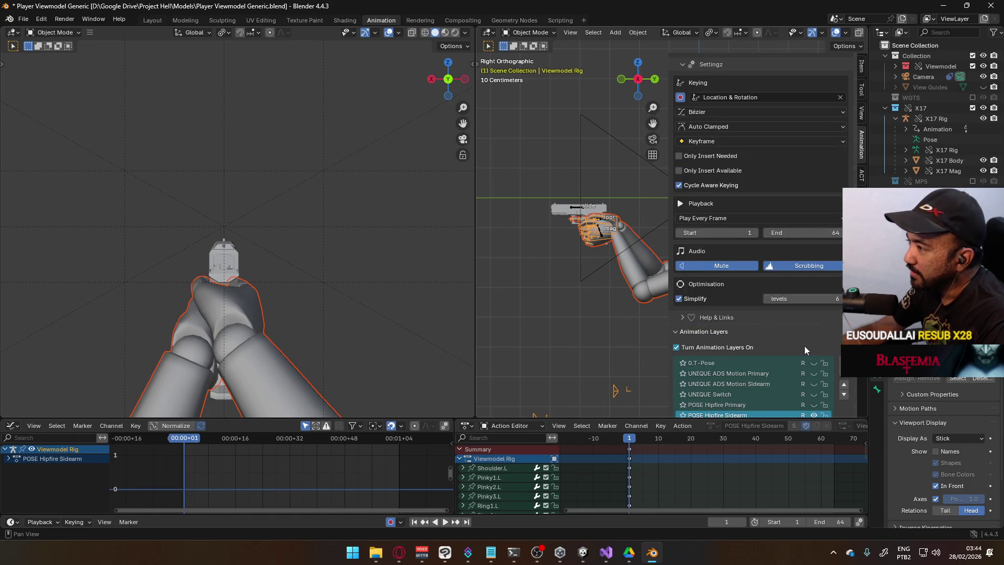
pyautogui.scroll(-1, 804, 346)
pyautogui.scroll(2, 804, 347)
pyautogui.scroll(-2, 804, 346)
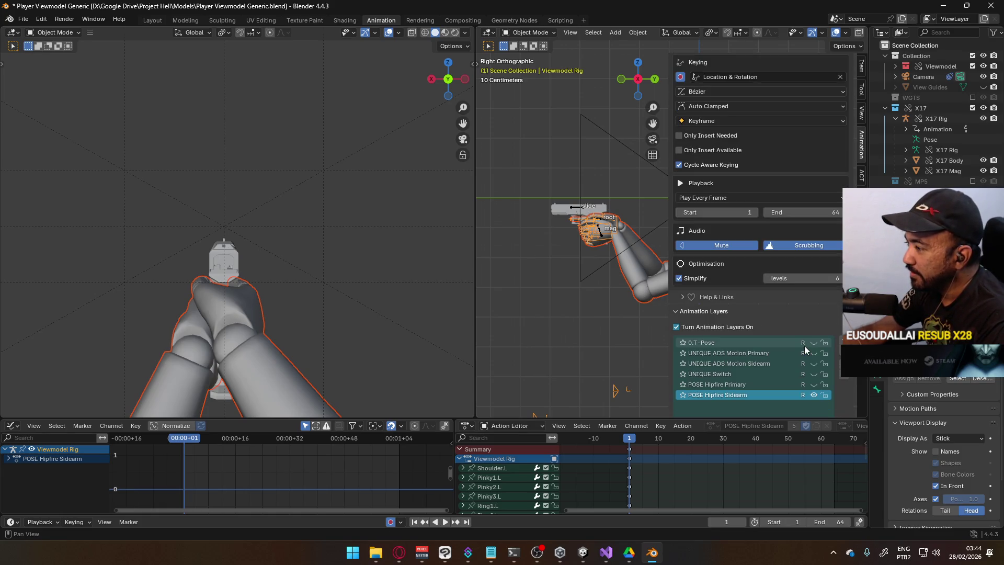
pyautogui.click(573, 205)
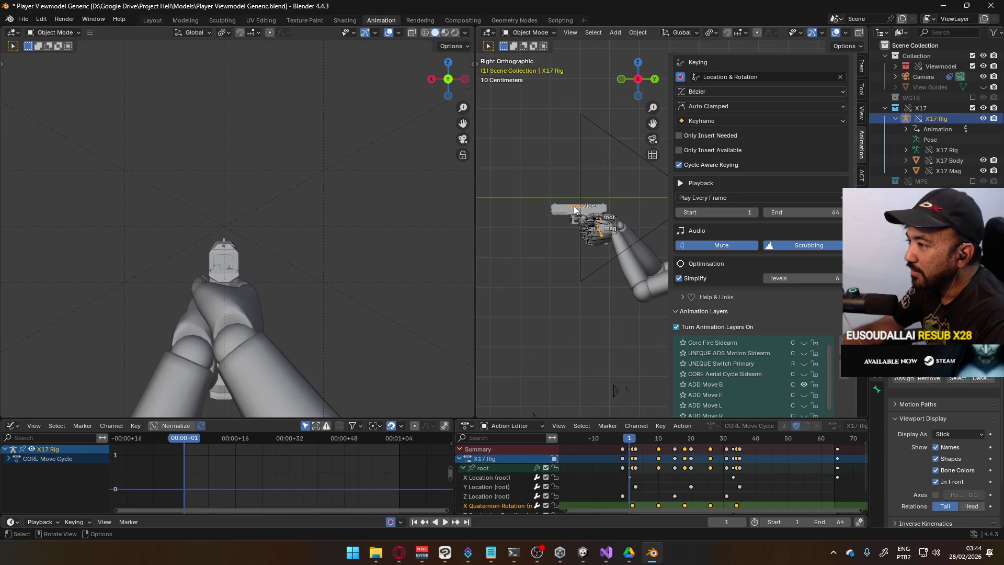
# Hide the ADD Move B layer and enable ADD Move R at 0.4 influence.
pyautogui.scroll(-3, 798, 353)
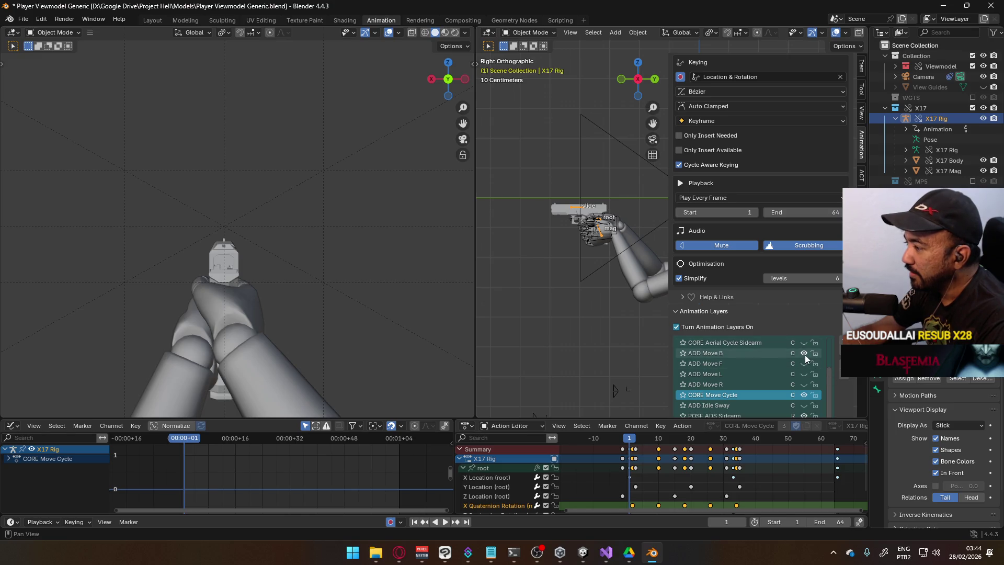
pyautogui.click(804, 353)
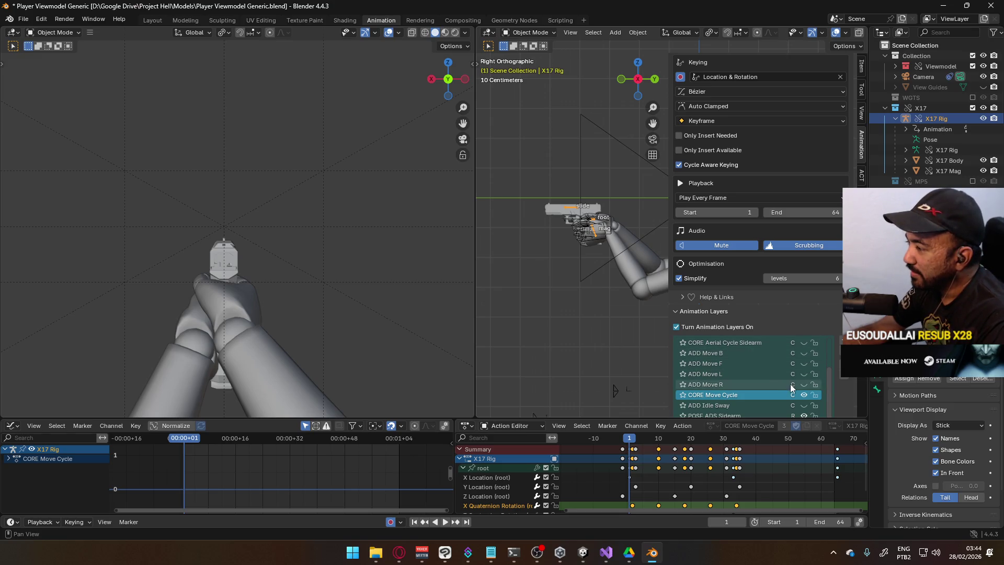
pyautogui.click(802, 385)
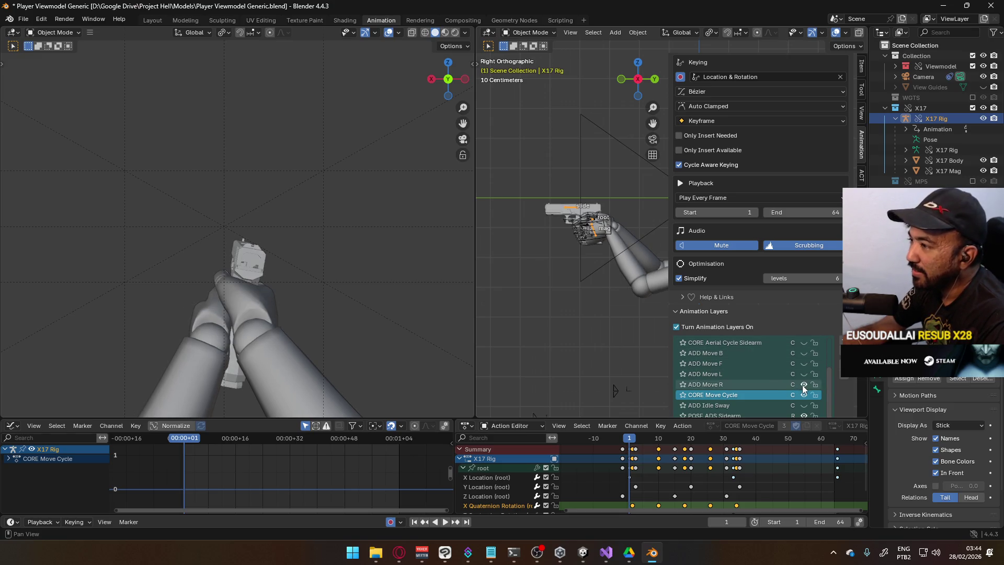
pyautogui.click(758, 388)
pyautogui.scroll(-5, 751, 281)
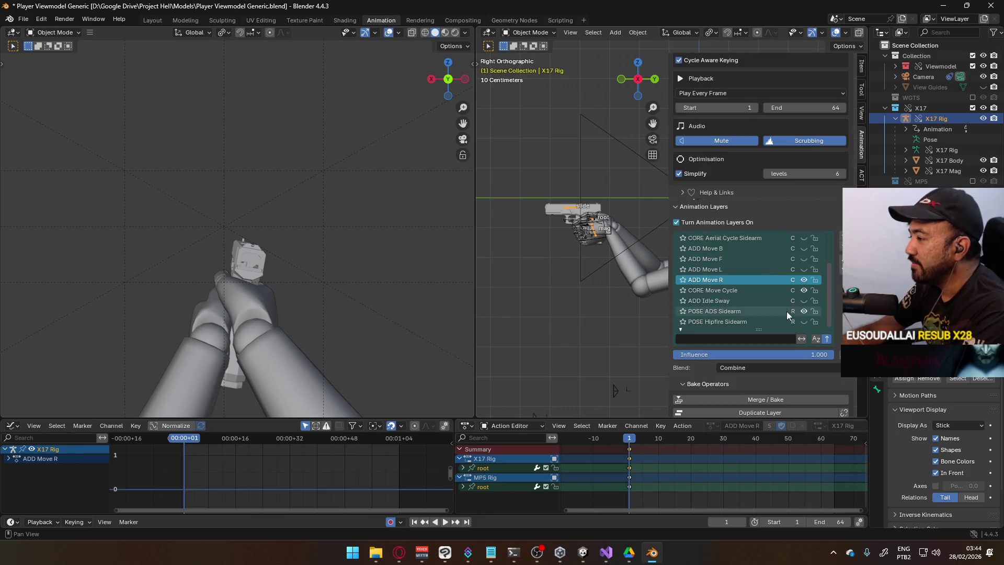
pyautogui.click(779, 354)
pyautogui.write('4')
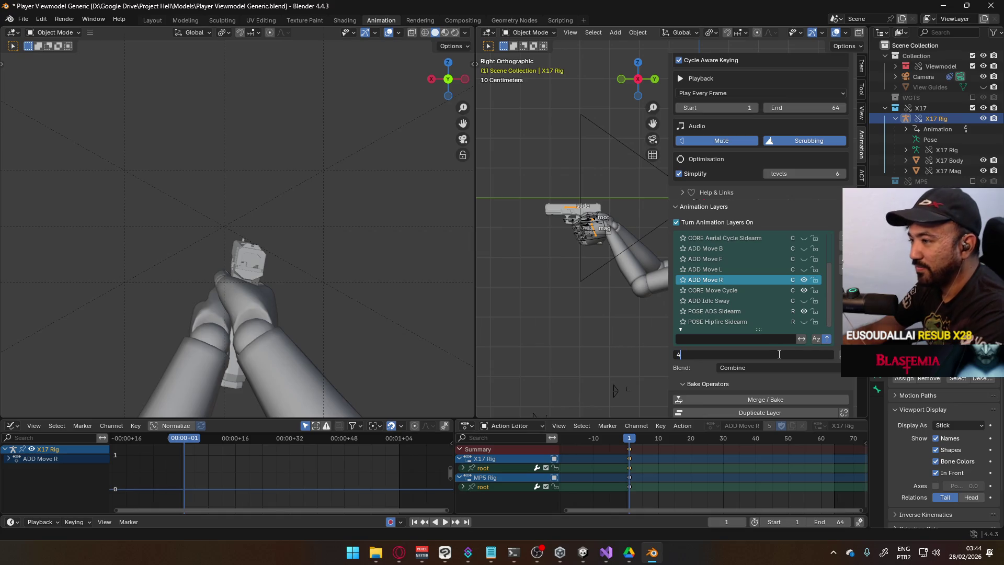
pyautogui.press('Return')
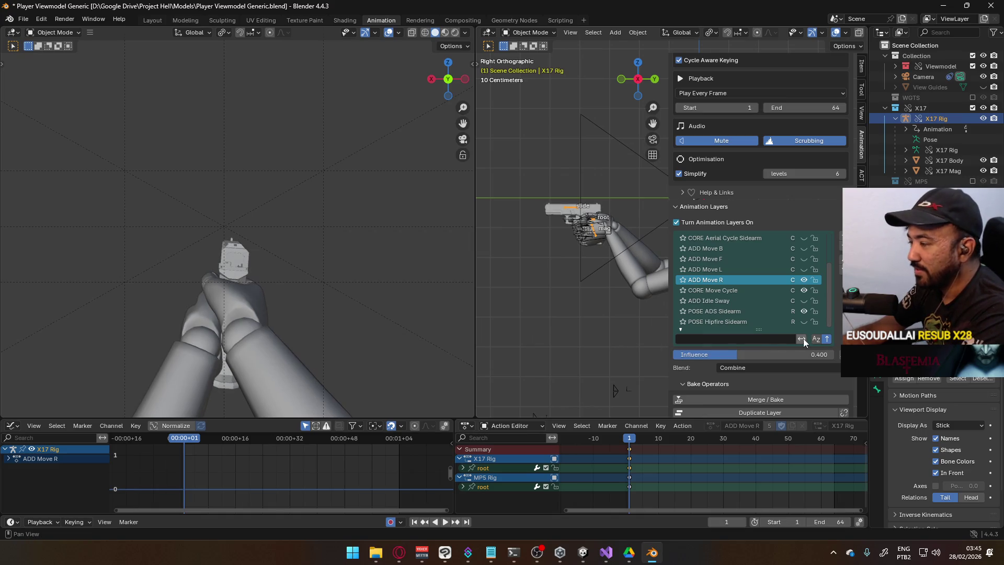
# Play the animation to preview the blend, then retype ADD Move R's influence as 0.2.
pyautogui.click(749, 290)
pyautogui.press('space')
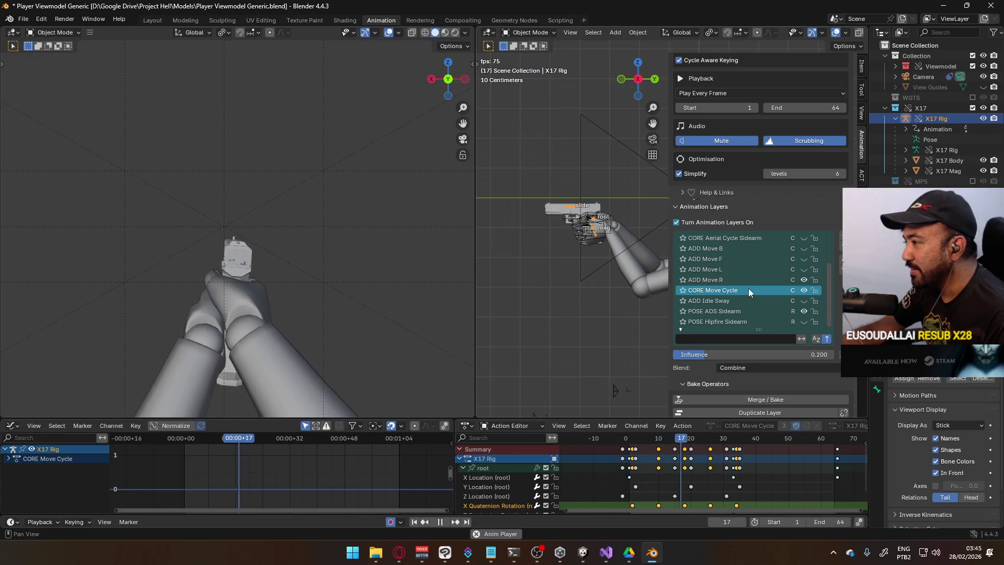
pyautogui.click(737, 281)
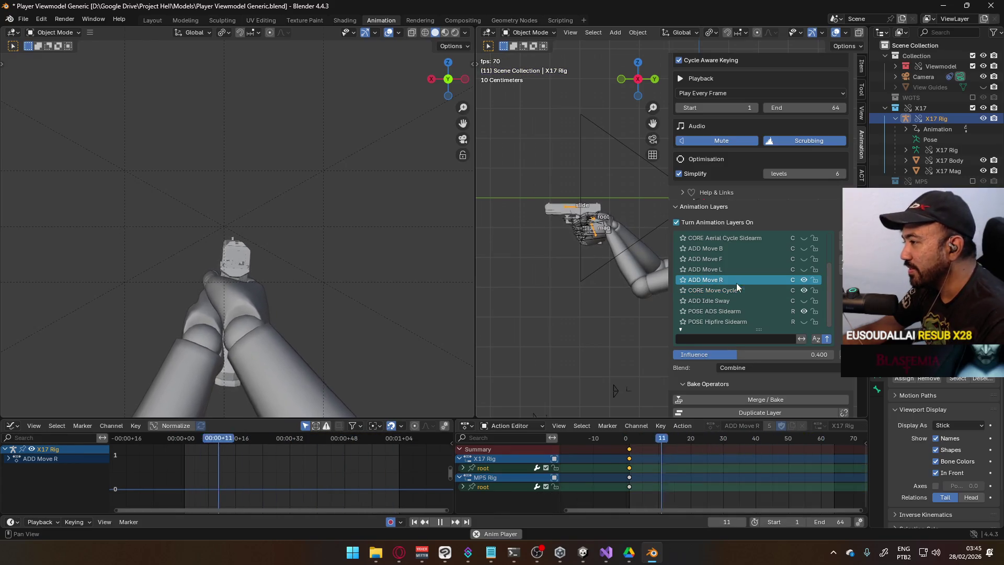
pyautogui.click(751, 355)
pyautogui.write('0.2')
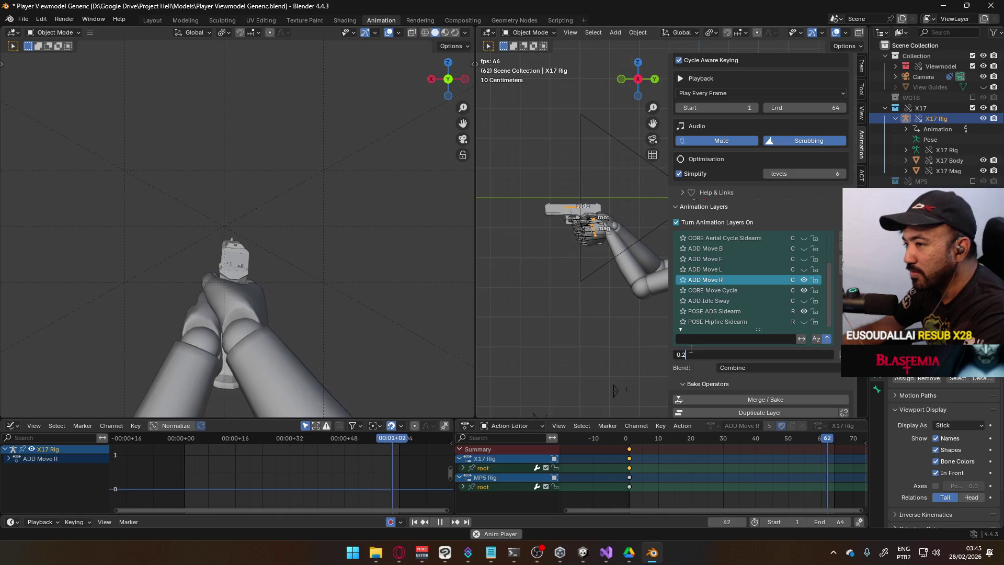
pyautogui.press('Return')
pyautogui.click(686, 354)
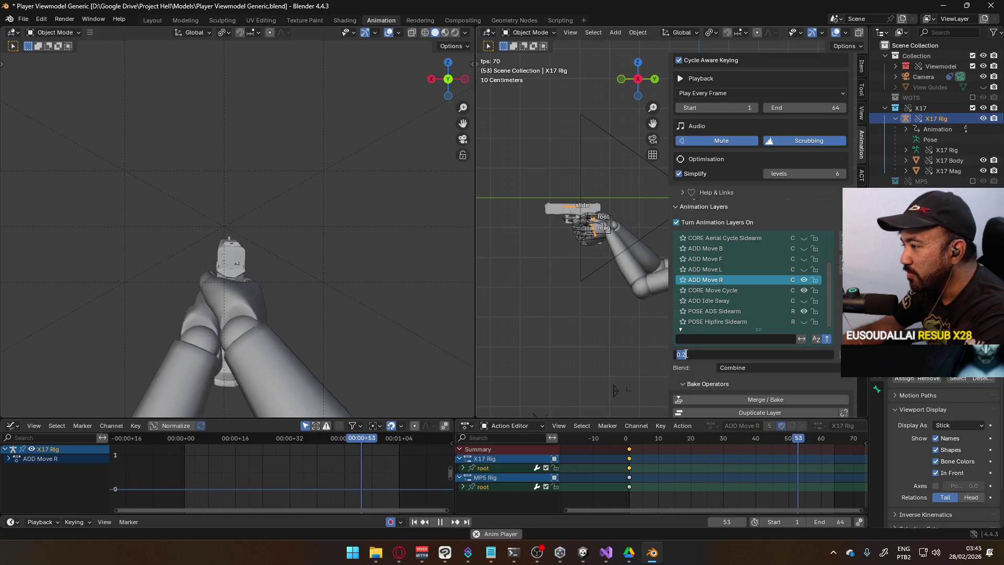